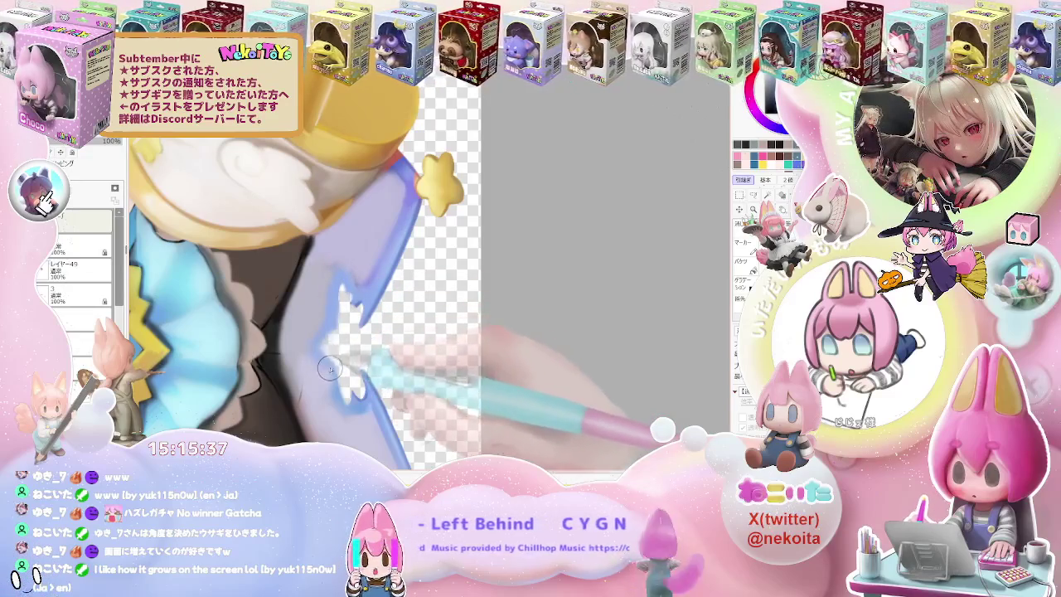
Erase the stray blue stroke and leftover white paint beside the wing outline near the yellow star.
drag(323, 330, 372, 296)
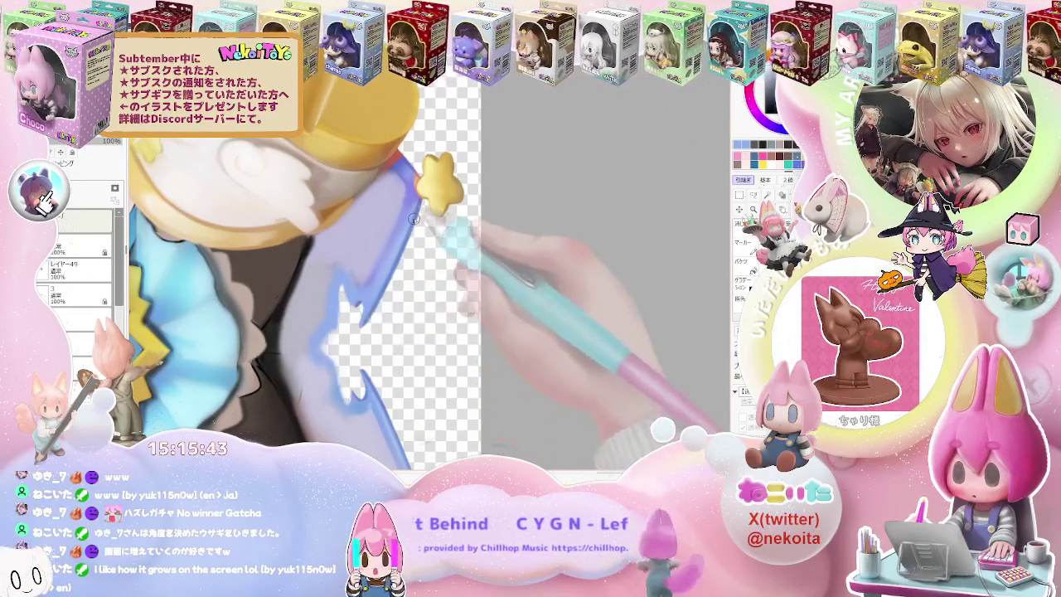
key(ctrl+alt)
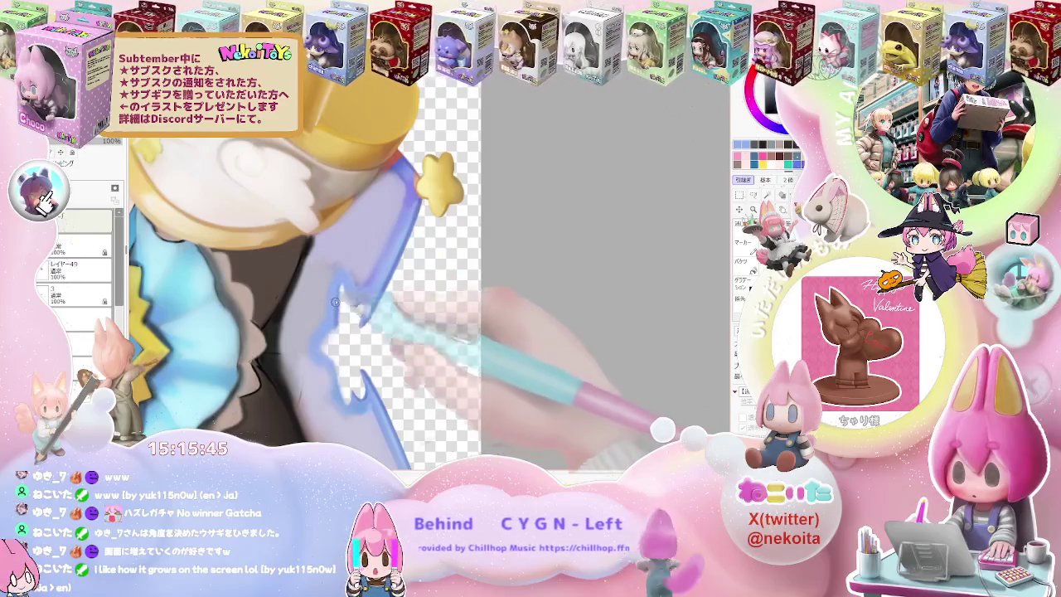
drag(324, 355, 332, 328)
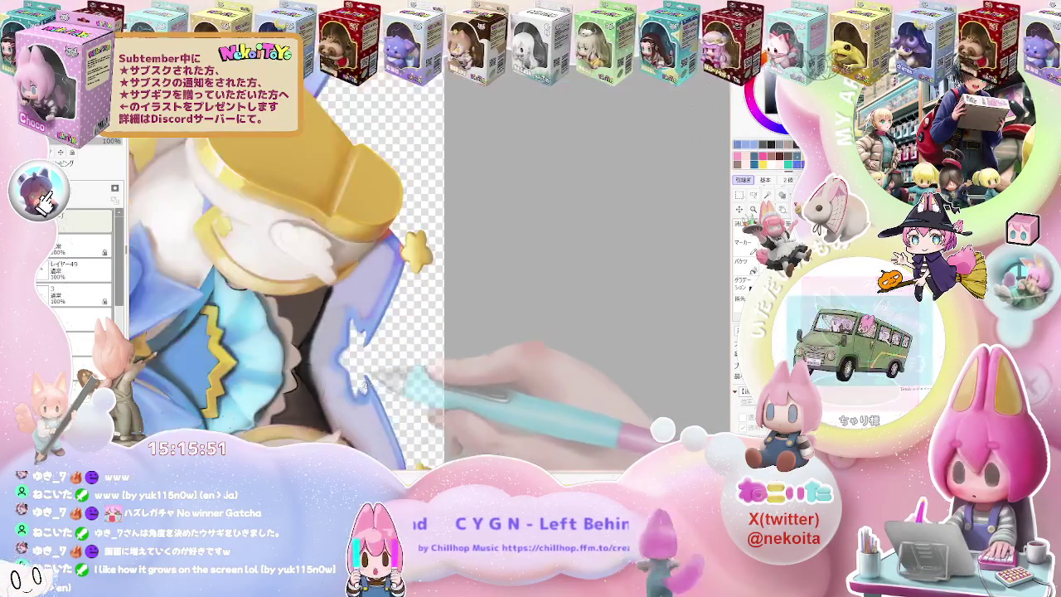
key(ctrl+plus)
key(ctrl+plus)
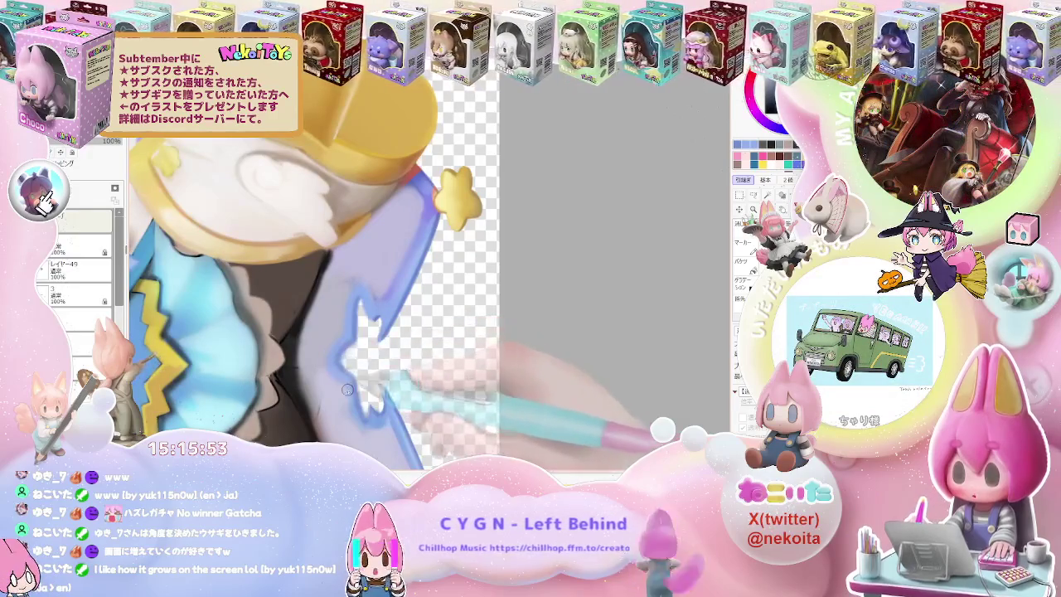
key(ctrl+minus)
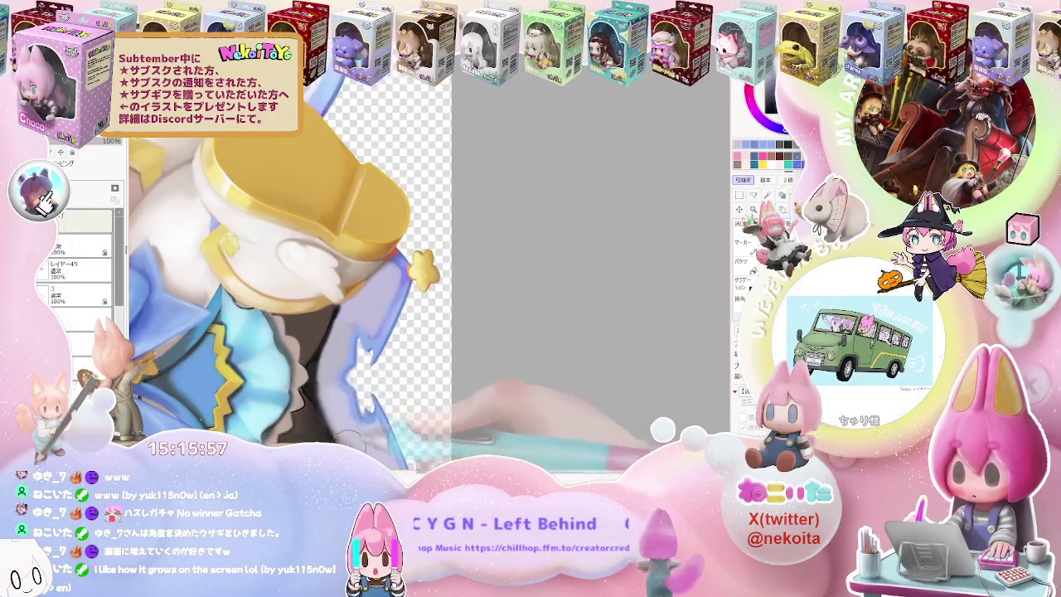
key(ctrl+minus)
key(ctrl+minus)
key(ctrl+minus)
key(ctrl+minus)
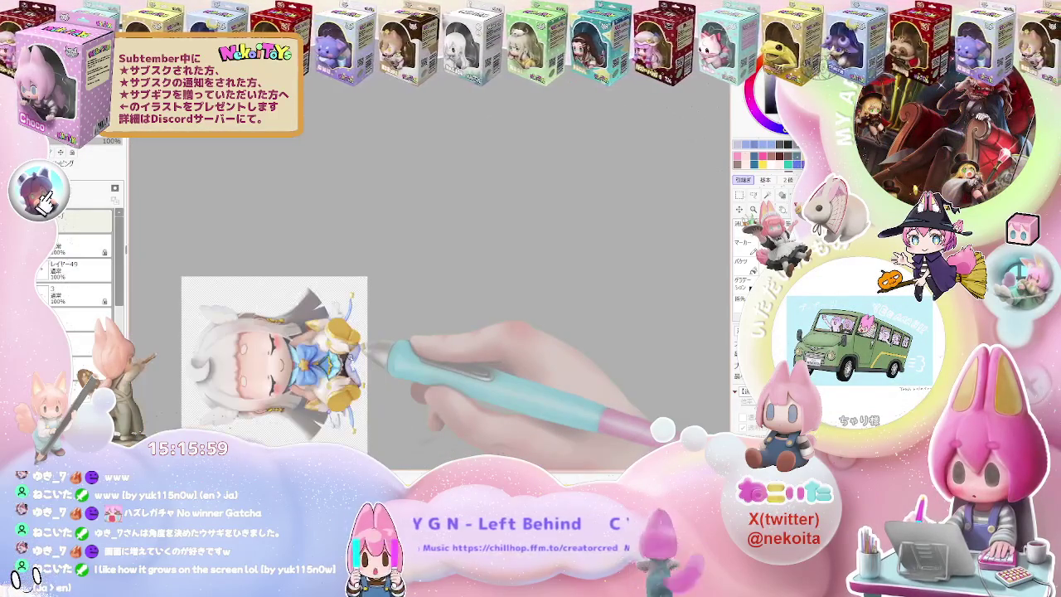
key(ctrl+plus)
key(ctrl+plus)
key(ctrl+plus)
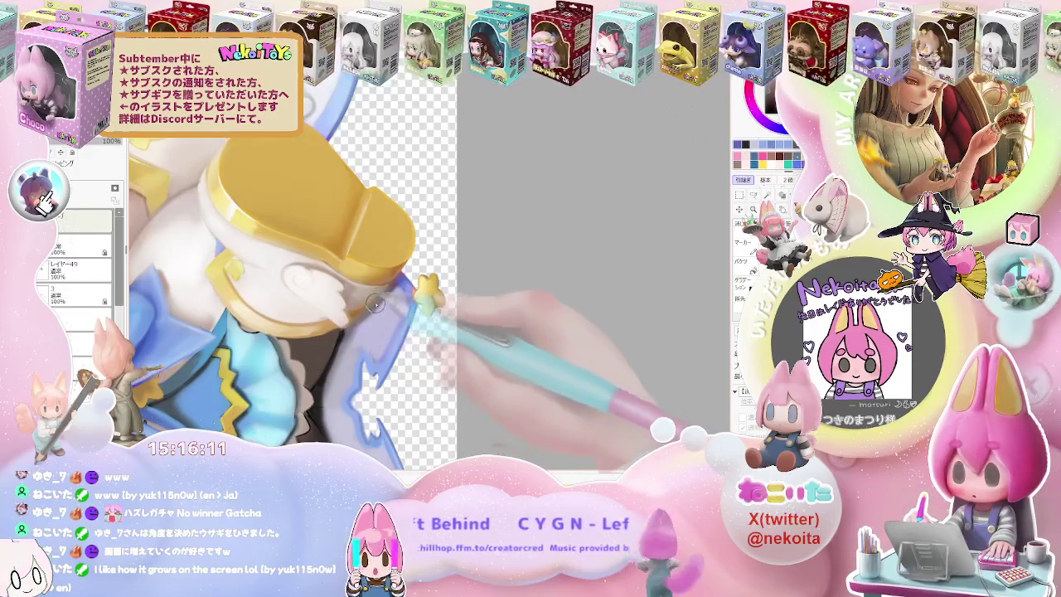
Paint along the translucent blue wing outlines near the boots, zooming in and out to check.
scroll(379, 303, down, 3)
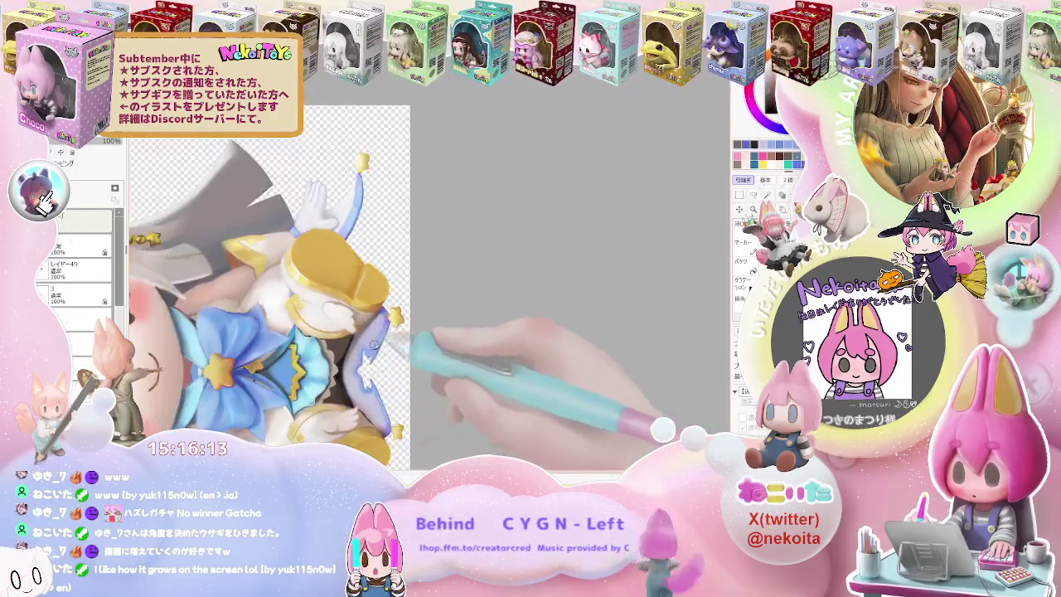
scroll(381, 323, down, 3)
scroll(383, 341, down, 2)
scroll(383, 341, up, 3)
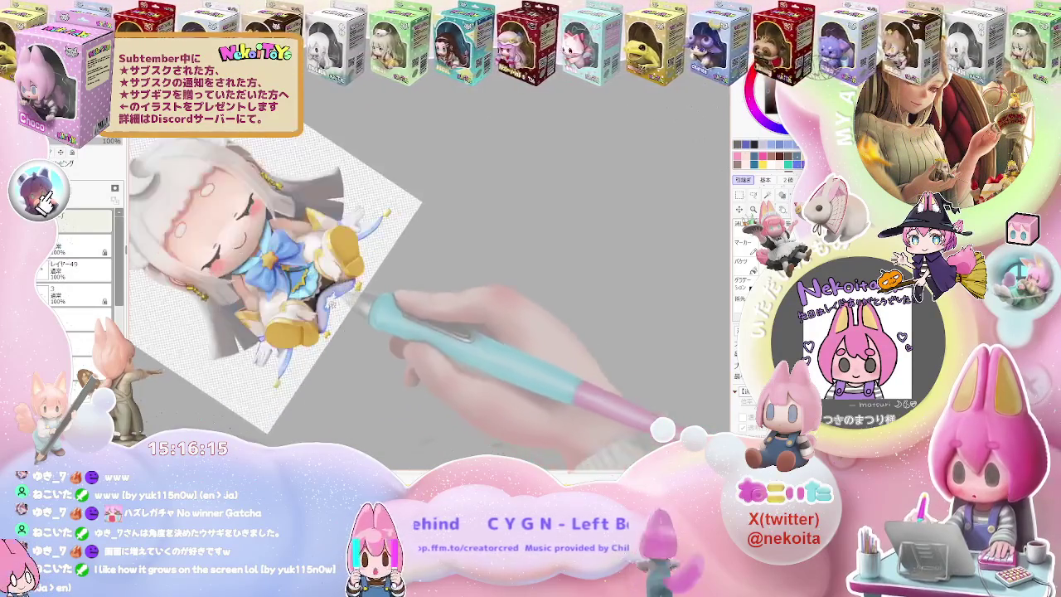
scroll(357, 315, up, 3)
scroll(324, 286, up, 3)
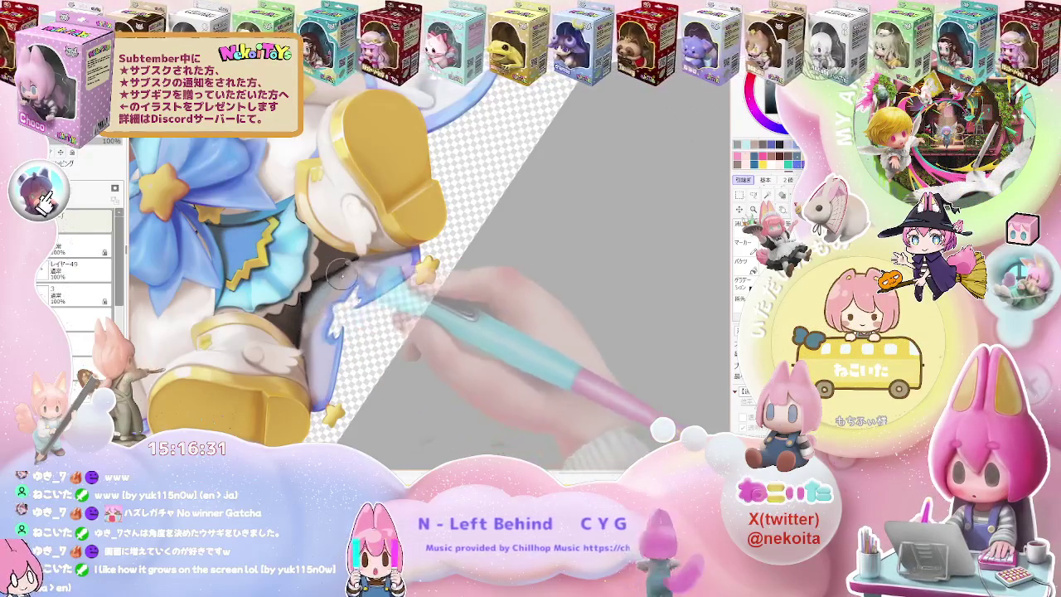
scroll(343, 272, down, 3)
scroll(343, 272, down, 2)
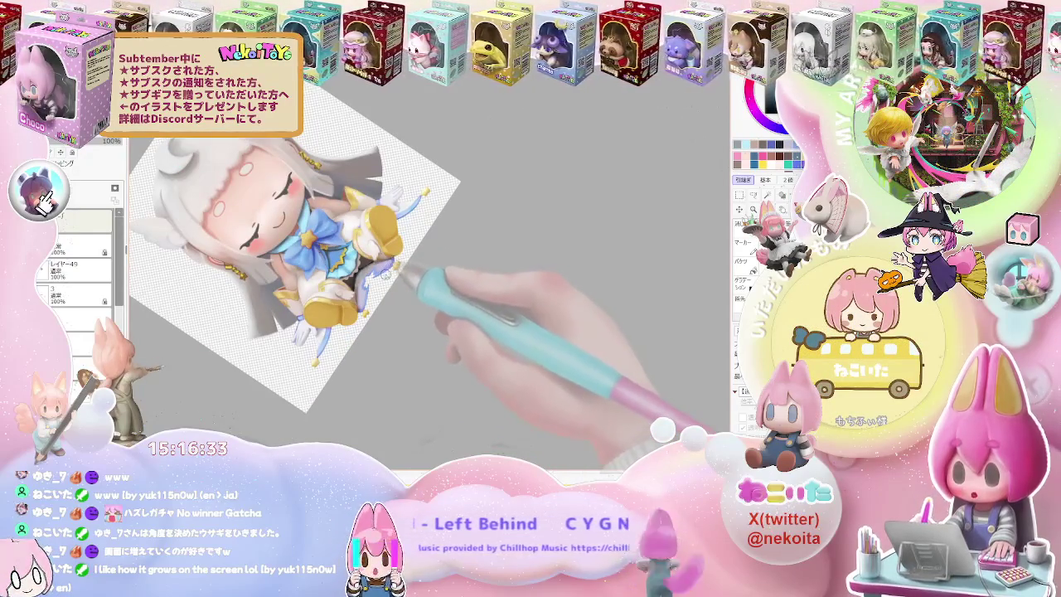
scroll(386, 273, up, 2)
scroll(357, 299, up, 2)
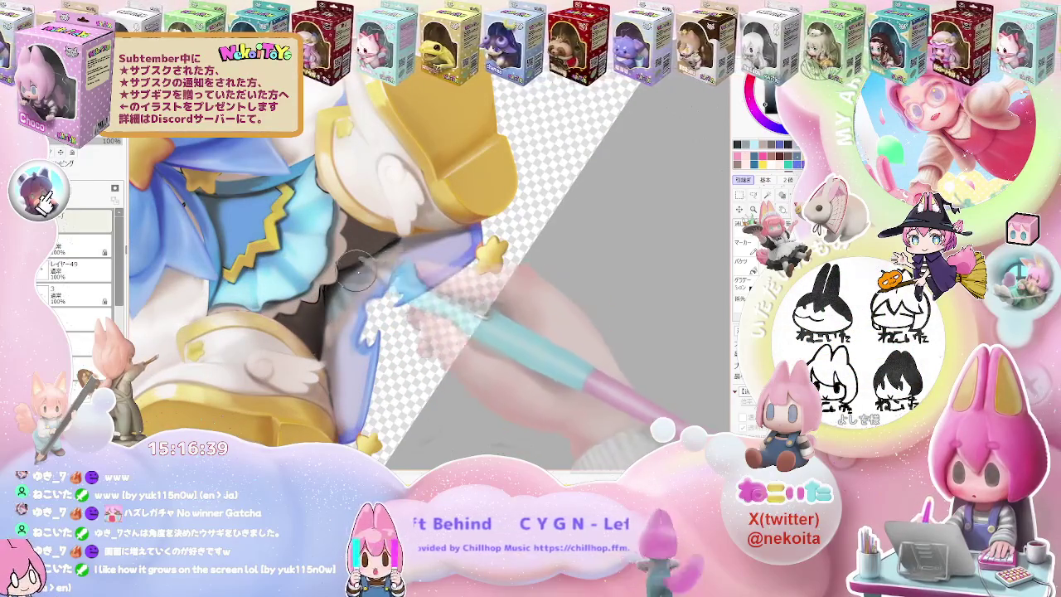
Turn the rotated canvas view upright and enlarge the brush for cleanup under the skirt.
scroll(357, 274, down, 1)
scroll(414, 266, down, 2)
scroll(455, 259, down, 1)
key(Home)
scroll(455, 260, up, 1)
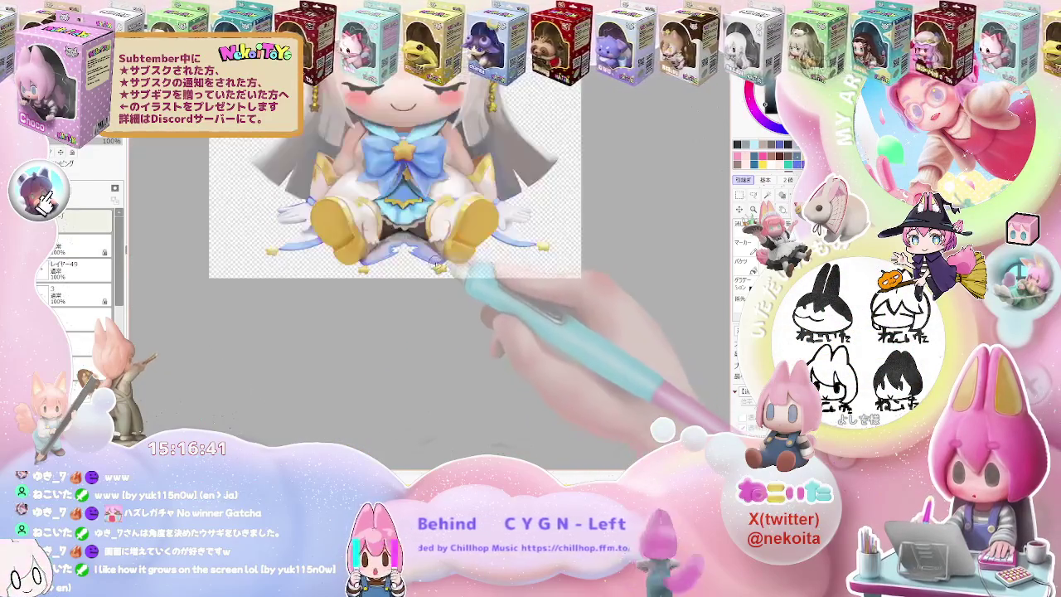
scroll(398, 248, up, 1)
scroll(365, 241, up, 2)
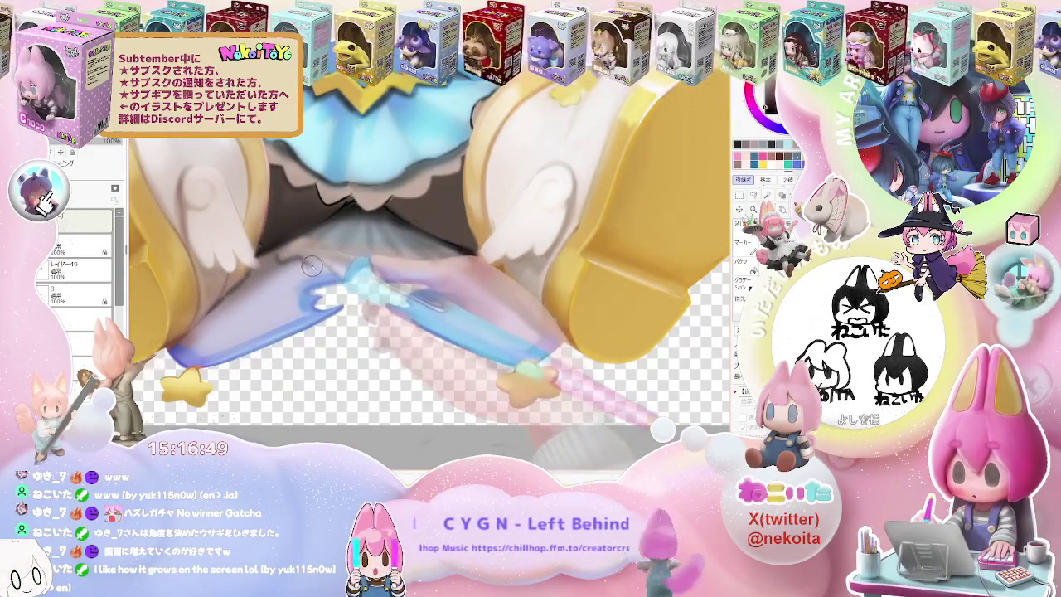
key(bracketright)
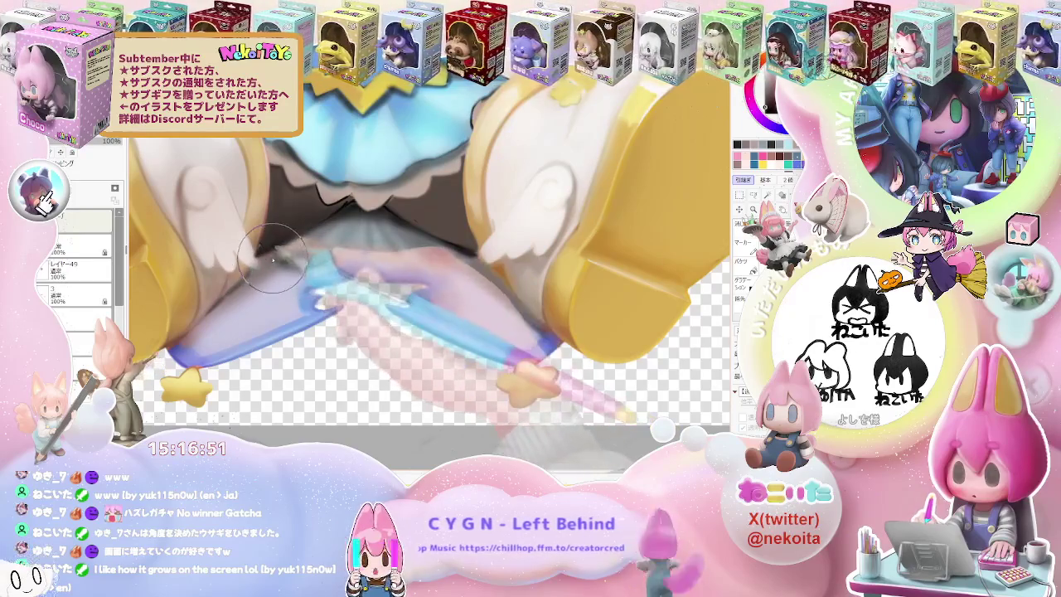
Blend the dark shadow under the skirt between the two golden boots with a size 20.0 brush.
scroll(274, 257, down, 5)
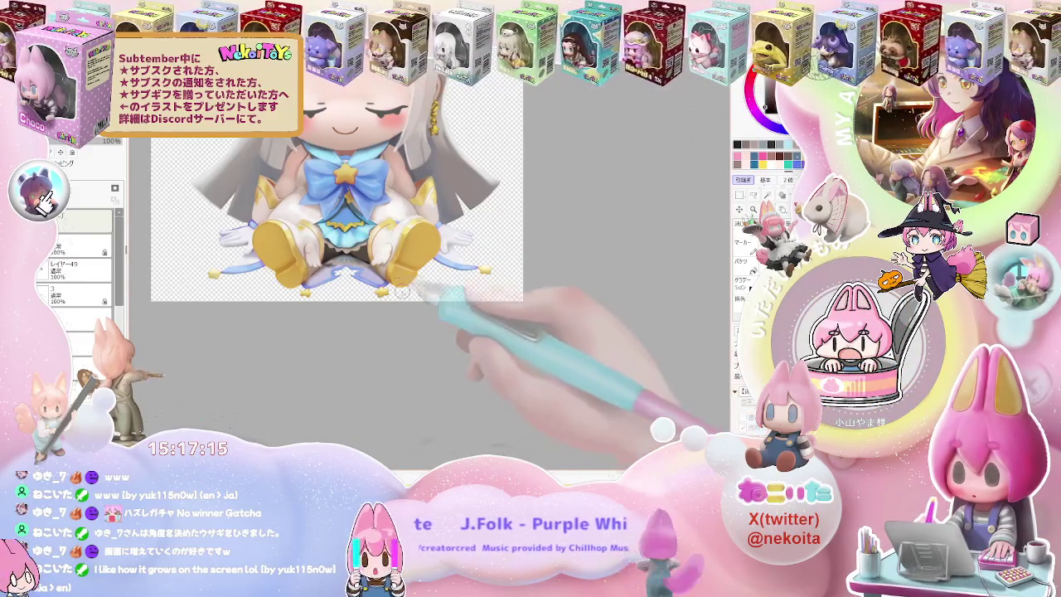
scroll(387, 246, up, 5)
Zoom in on the yellow boots and paint their shading, highlights and smoother white fluffy trim.
scroll(386, 246, up, 2)
scroll(386, 245, up, 1)
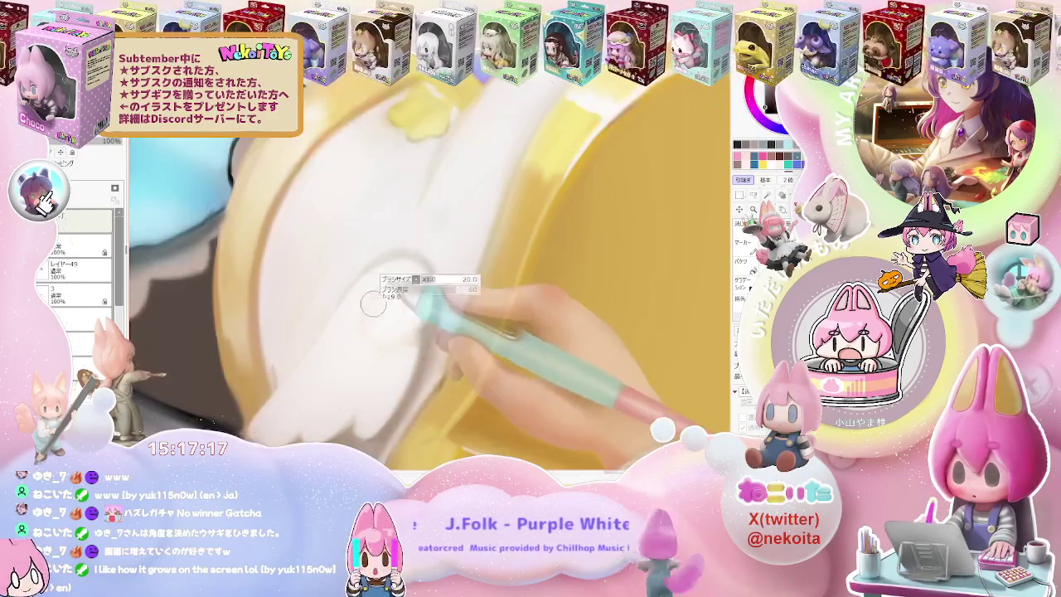
scroll(387, 245, up, 1)
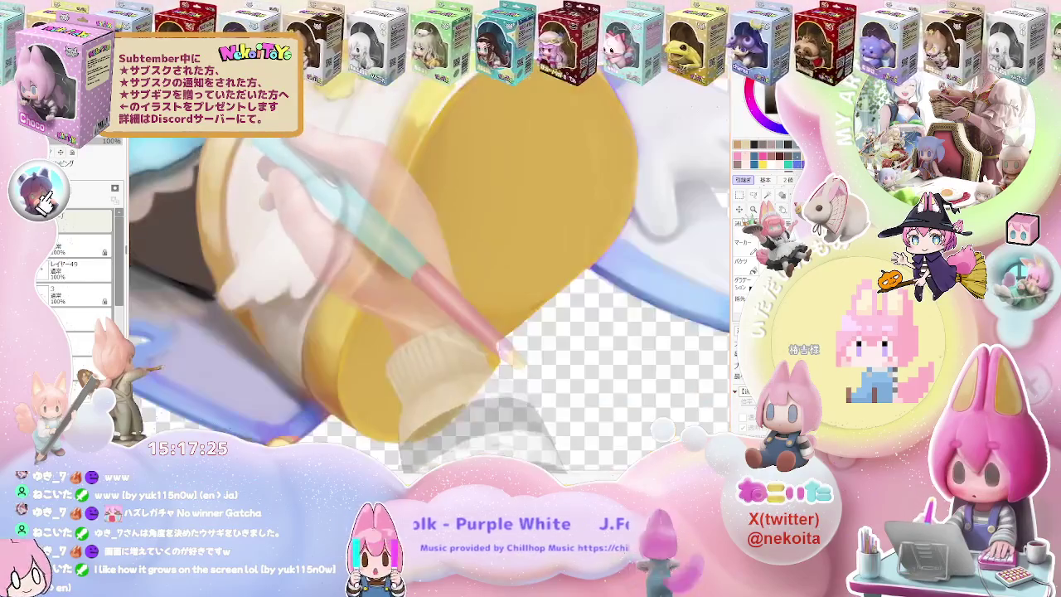
scroll(355, 323, up, 3)
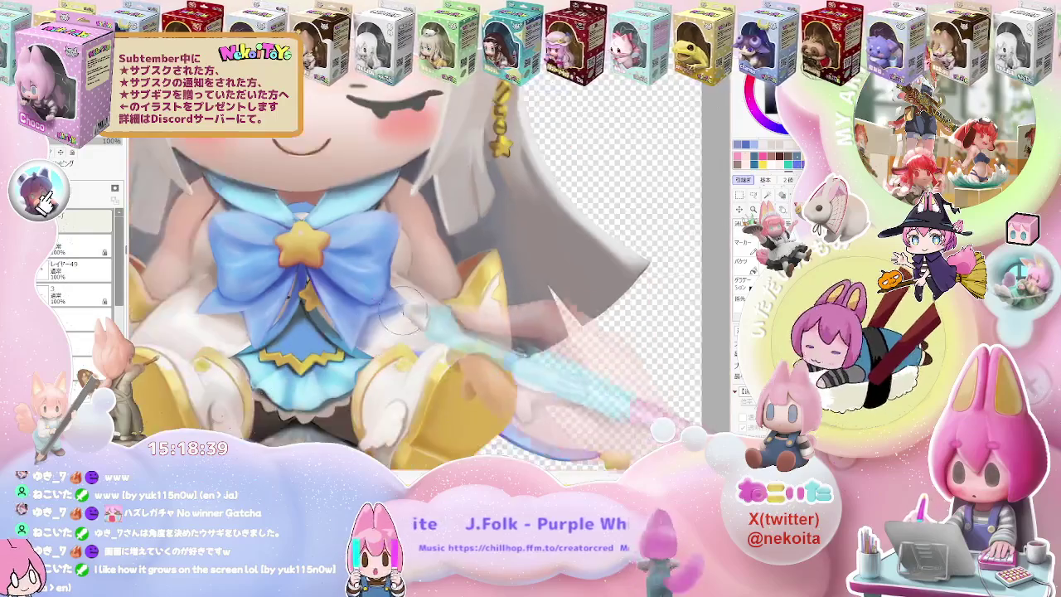
Paint brush refinements on the chibi girl with palette colours, zooming in and out between strokes.
scroll(348, 356, down, 5)
scroll(389, 303, up, 1)
scroll(390, 303, up, 2)
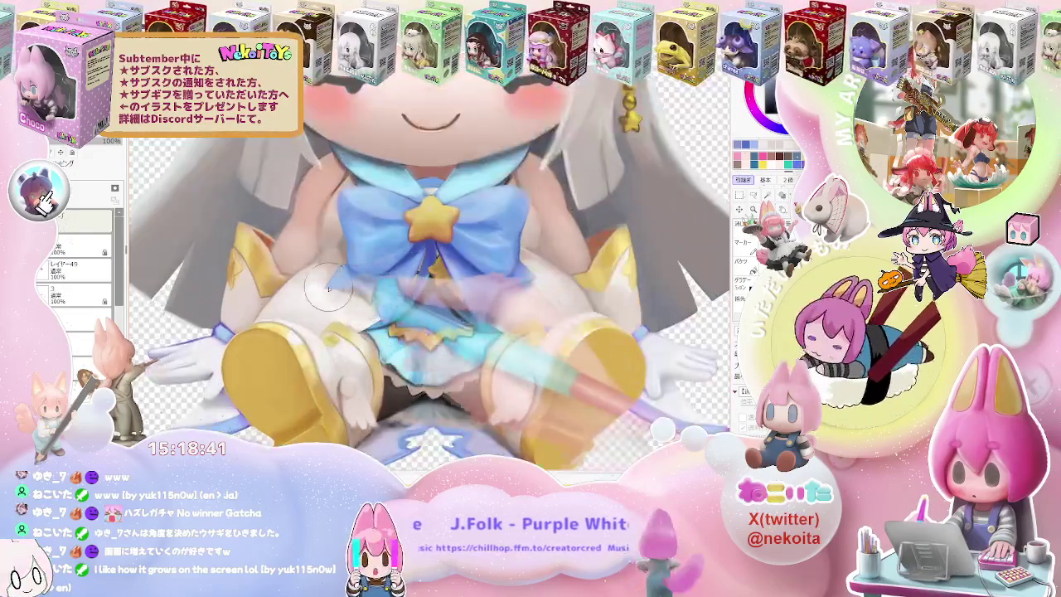
scroll(324, 292, up, 2)
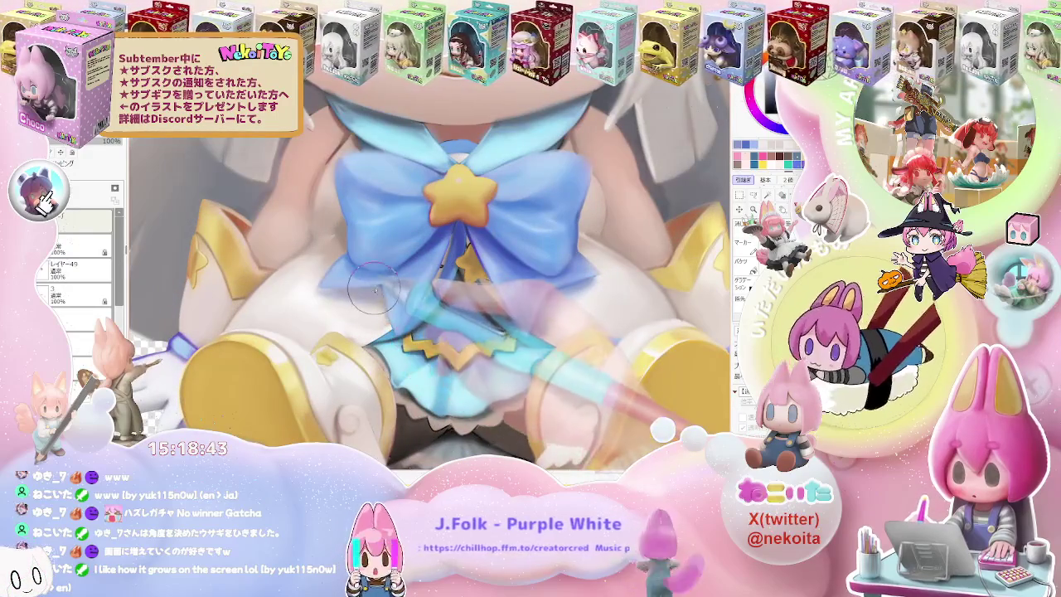
scroll(385, 324, down, 2)
scroll(385, 323, down, 3)
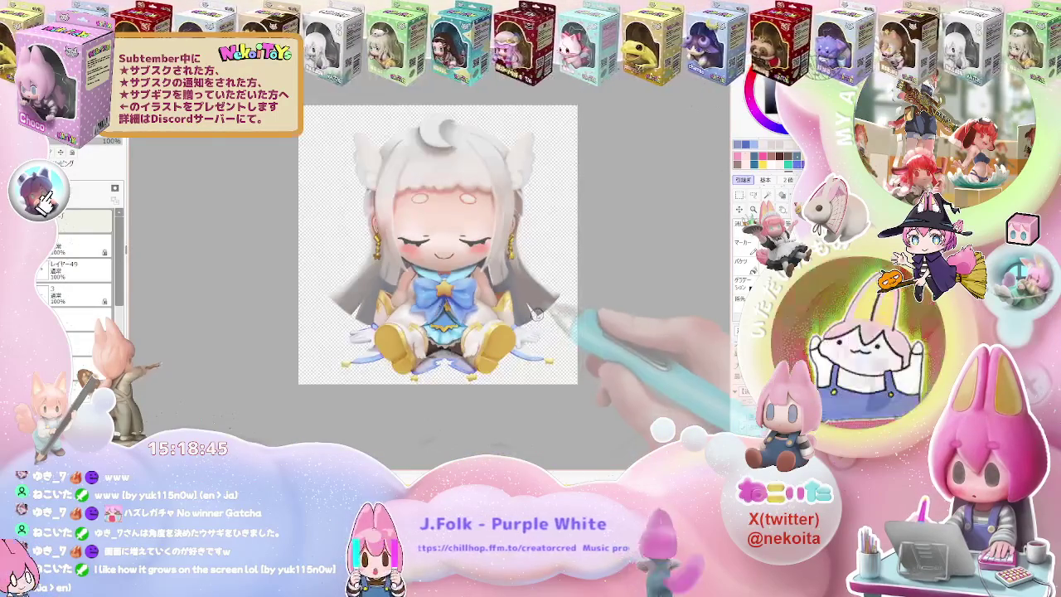
scroll(439, 306, up, 3)
scroll(423, 286, up, 1)
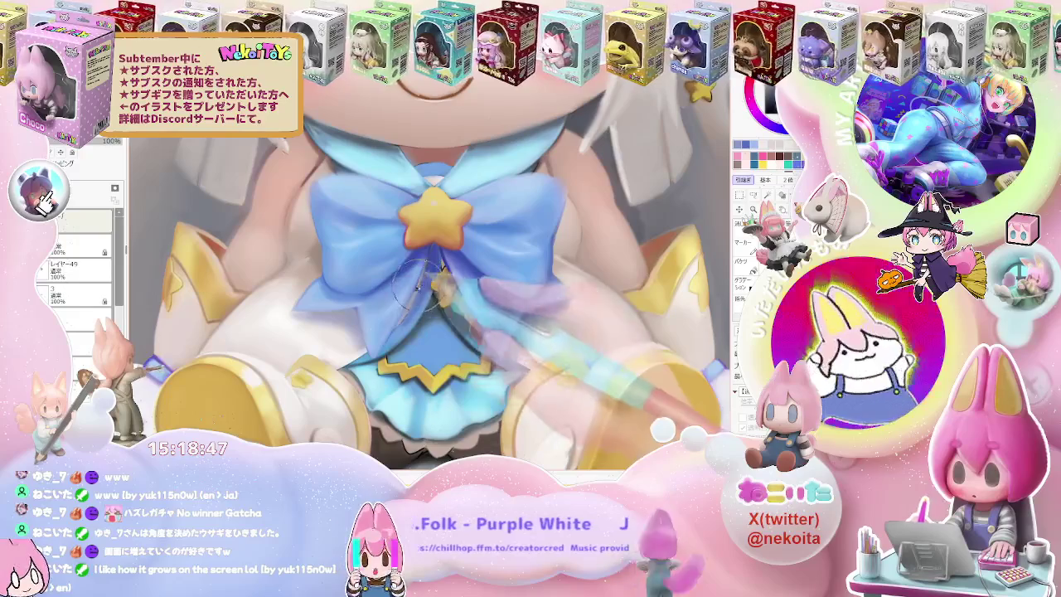
scroll(416, 272, down, 2)
scroll(439, 278, down, 2)
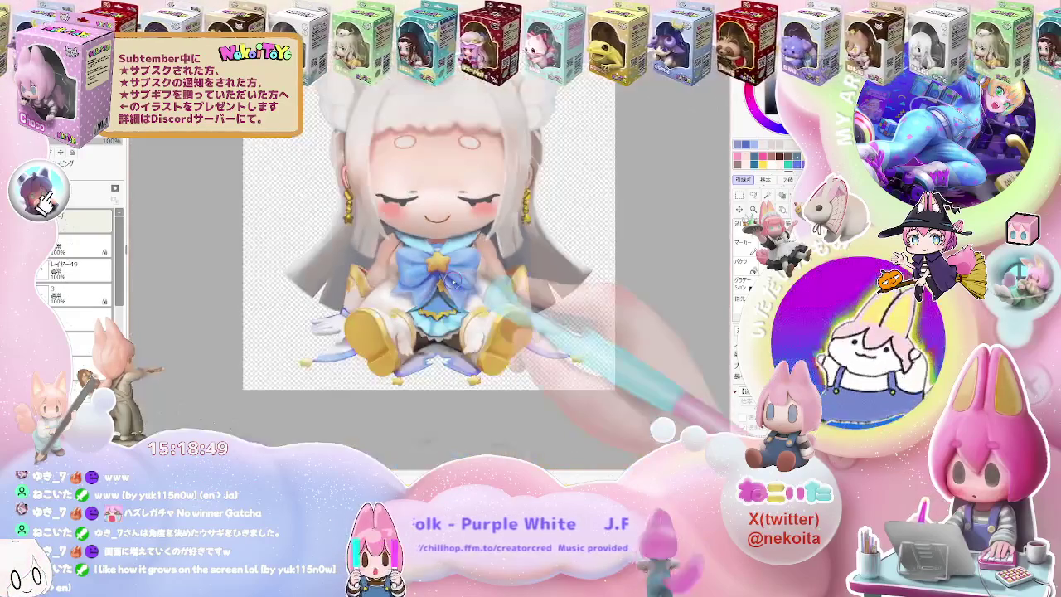
scroll(514, 290, up, 2)
scroll(498, 286, up, 2)
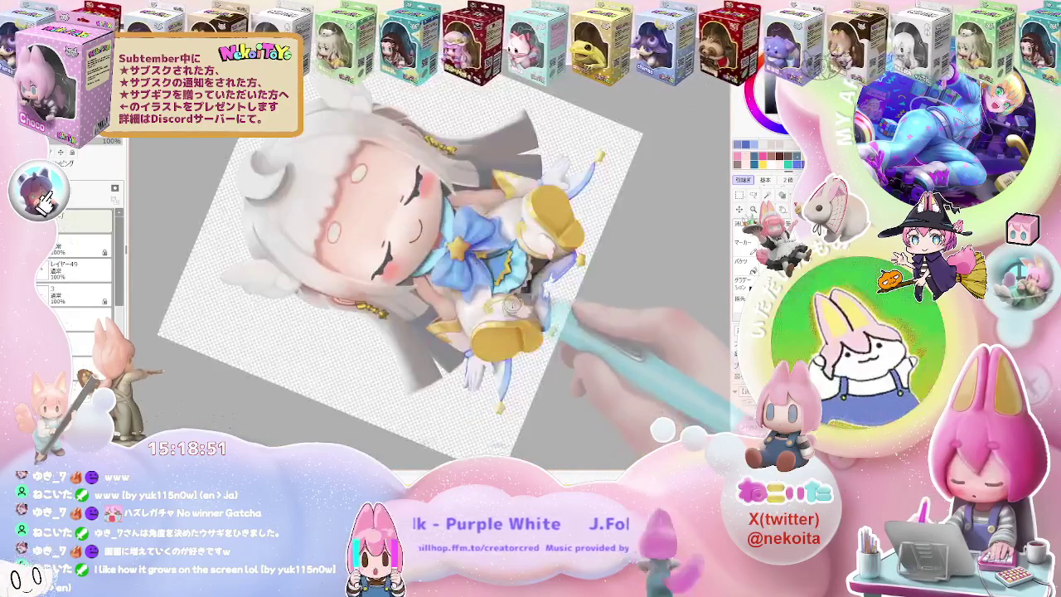
scroll(472, 282, up, 3)
scroll(448, 282, up, 2)
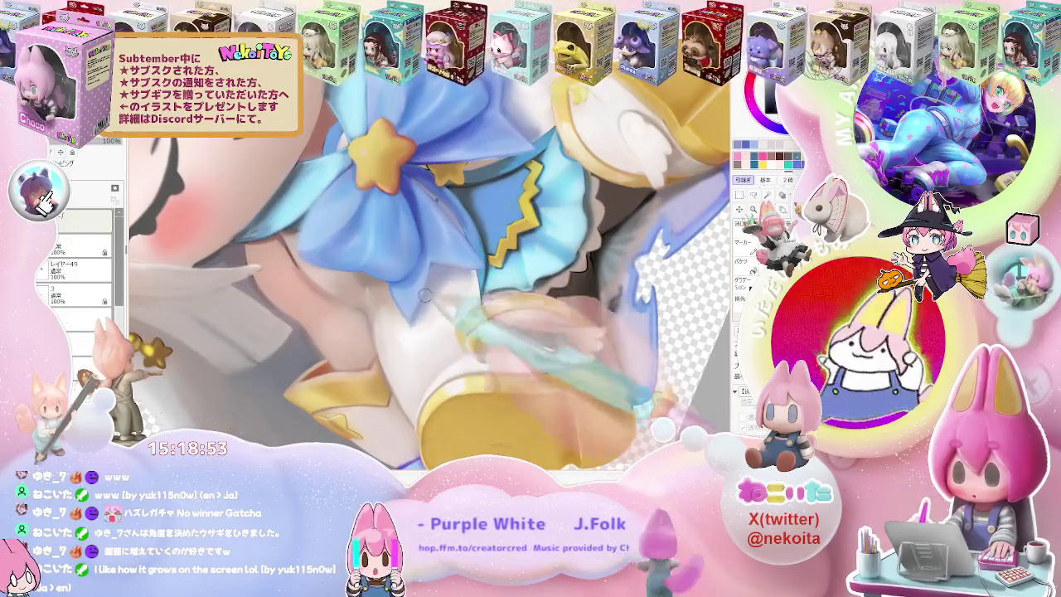
scroll(431, 274, down, 2)
scroll(430, 273, down, 2)
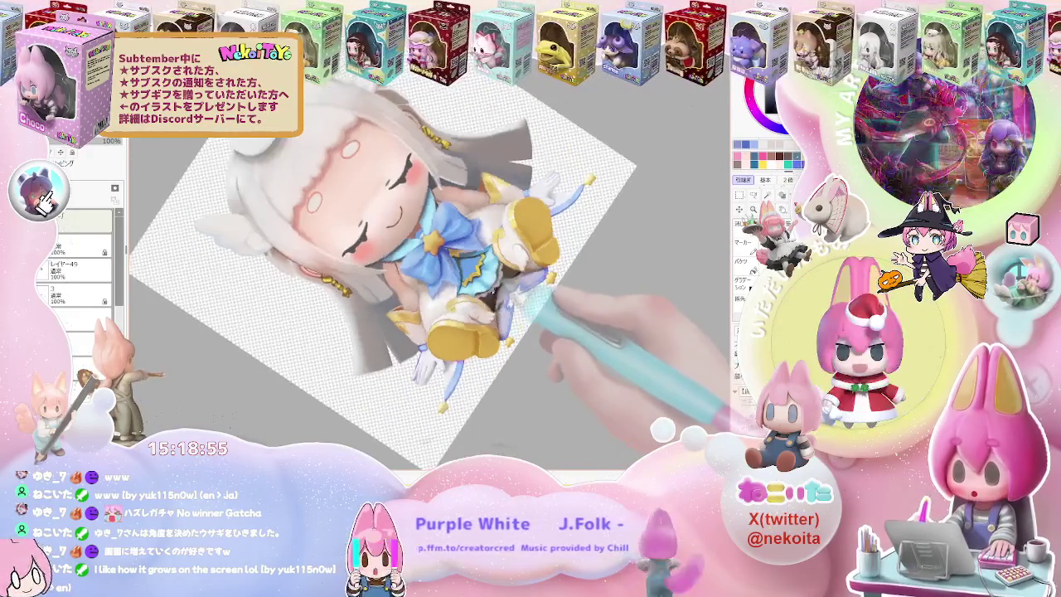
scroll(371, 280, up, 3)
scroll(370, 280, up, 2)
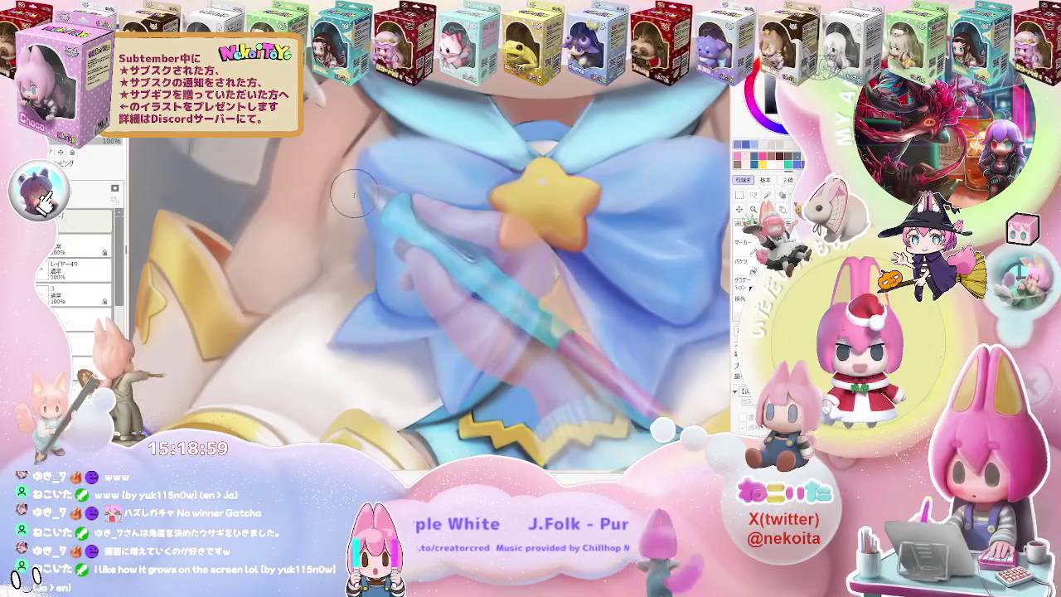
scroll(354, 195, down, 2)
scroll(357, 282, up, 2)
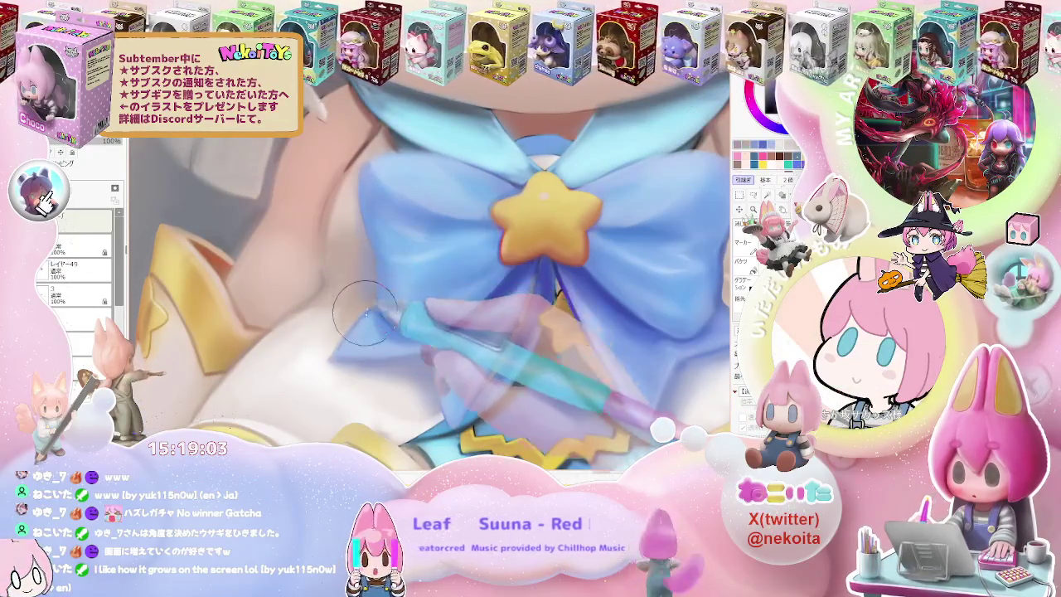
scroll(365, 311, down, 1)
scroll(363, 315, down, 1)
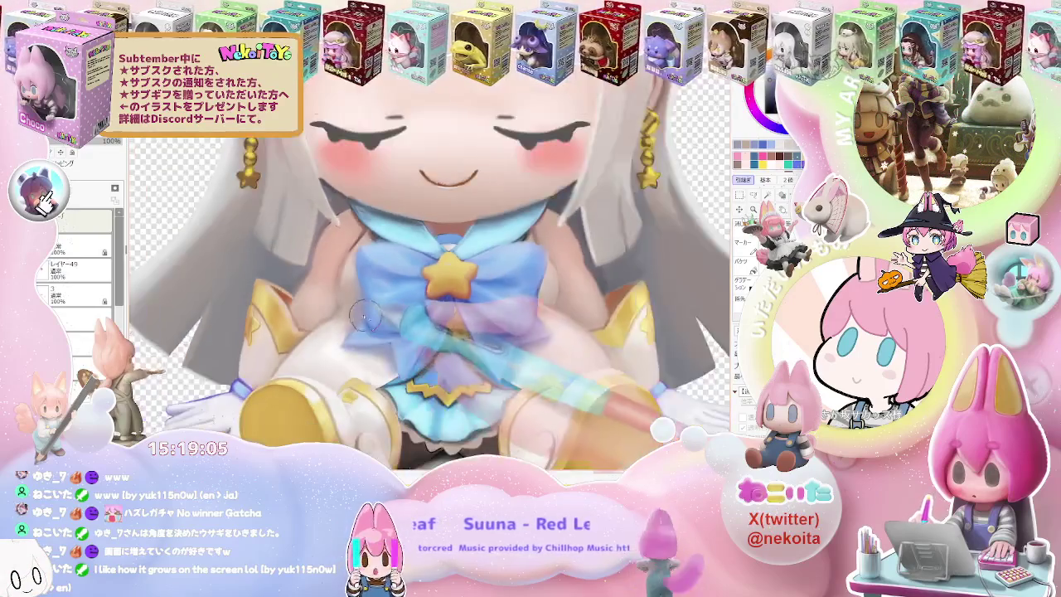
scroll(365, 315, down, 2)
scroll(467, 309, up, 1)
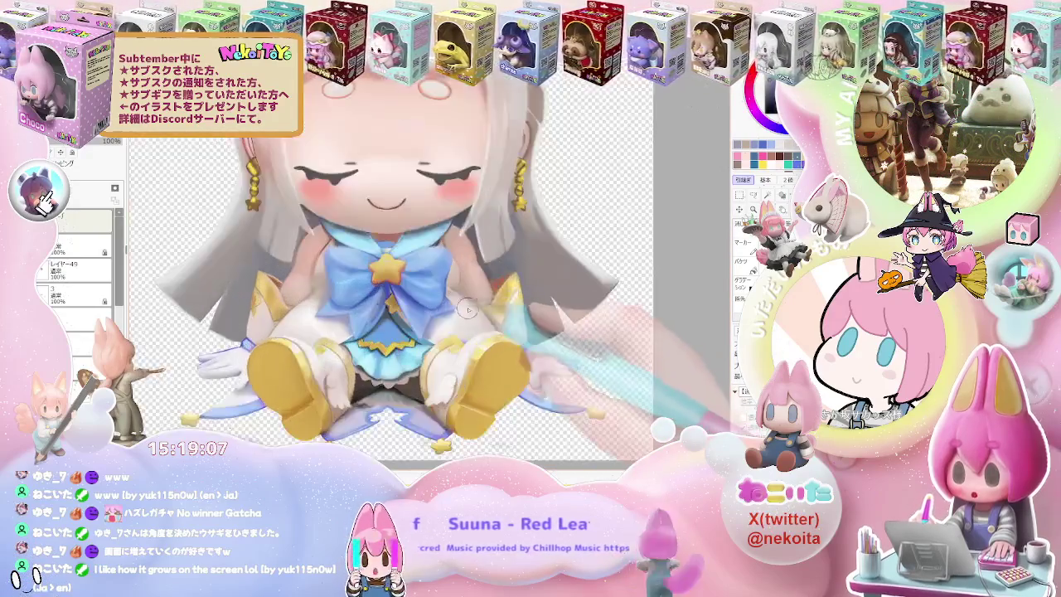
scroll(466, 309, up, 2)
scroll(438, 313, down, 1)
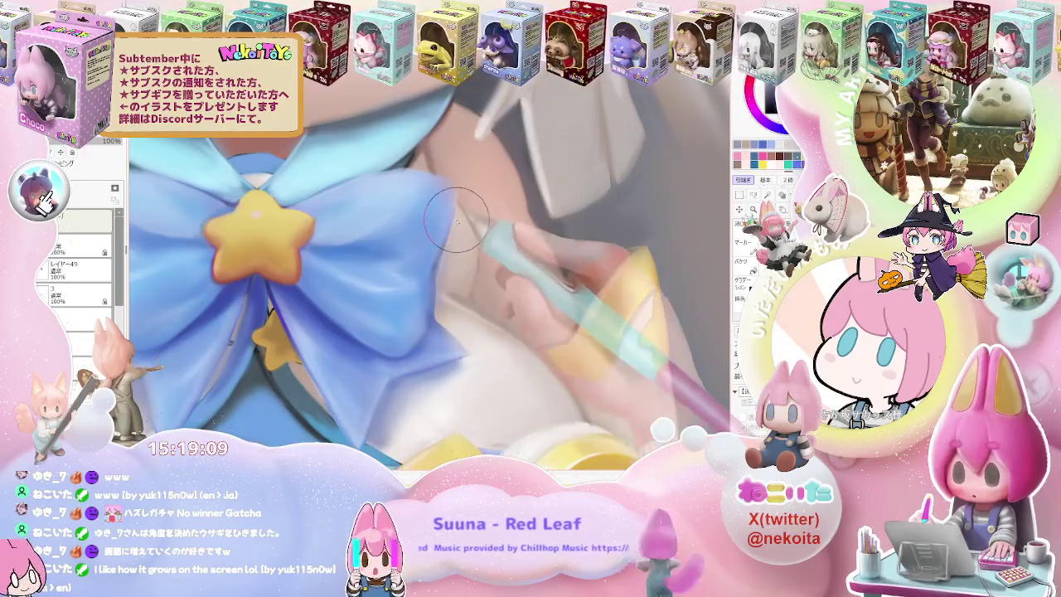
scroll(457, 217, down, 1)
scroll(457, 217, down, 1)
scroll(457, 217, down, 1)
scroll(456, 218, down, 1)
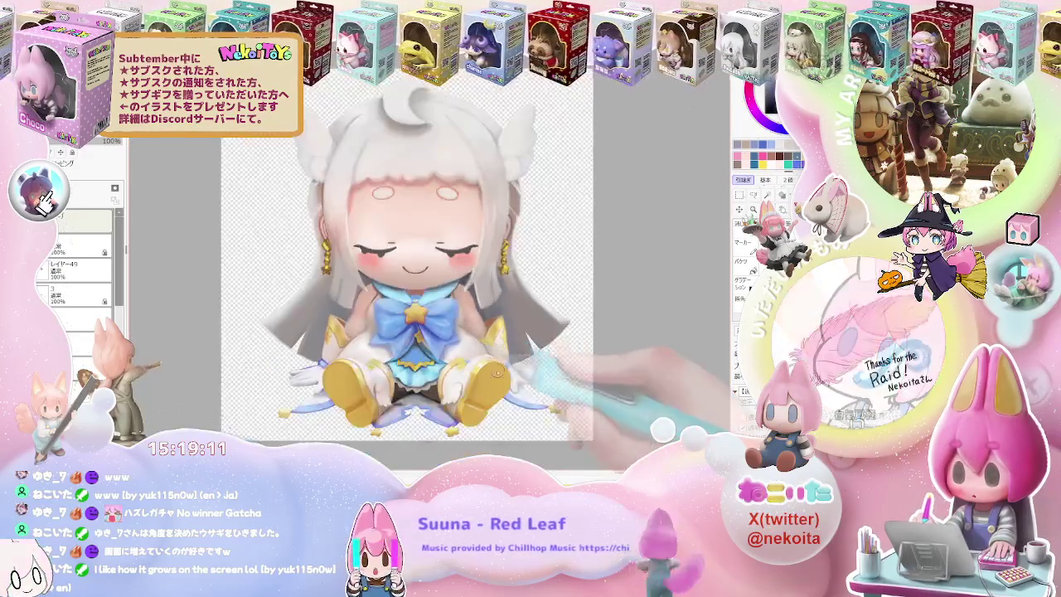
scroll(456, 315, down, 1)
scroll(456, 315, down, 1)
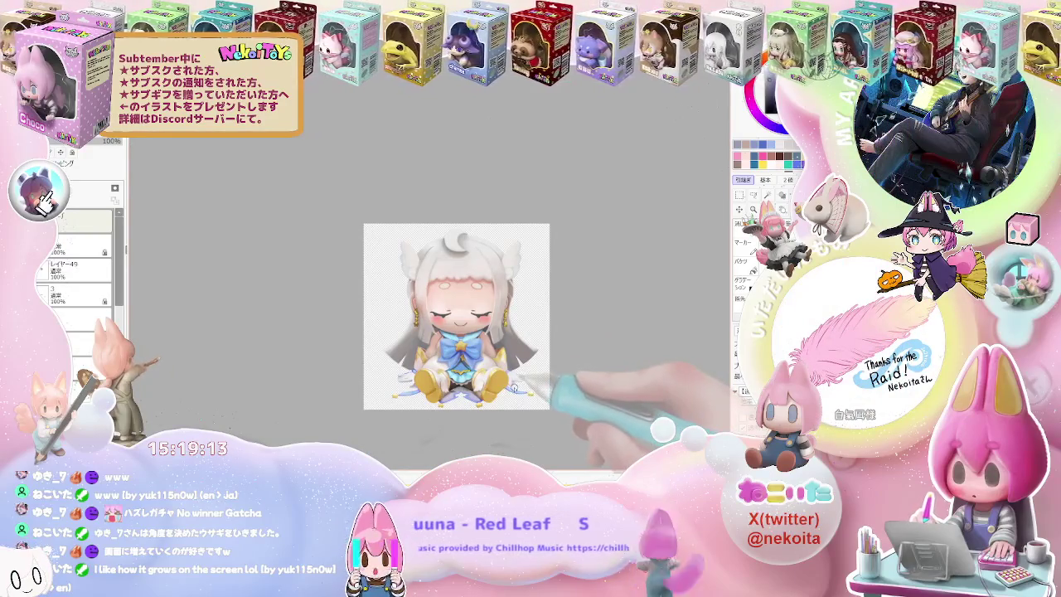
scroll(490, 410, up, 1)
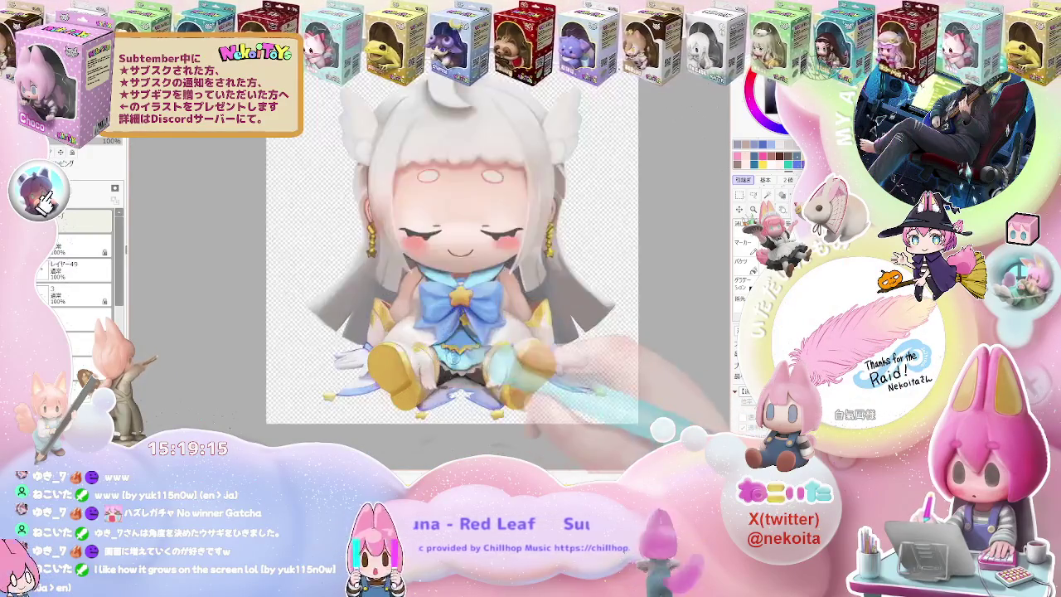
scroll(464, 381, up, 2)
scroll(414, 336, up, 2)
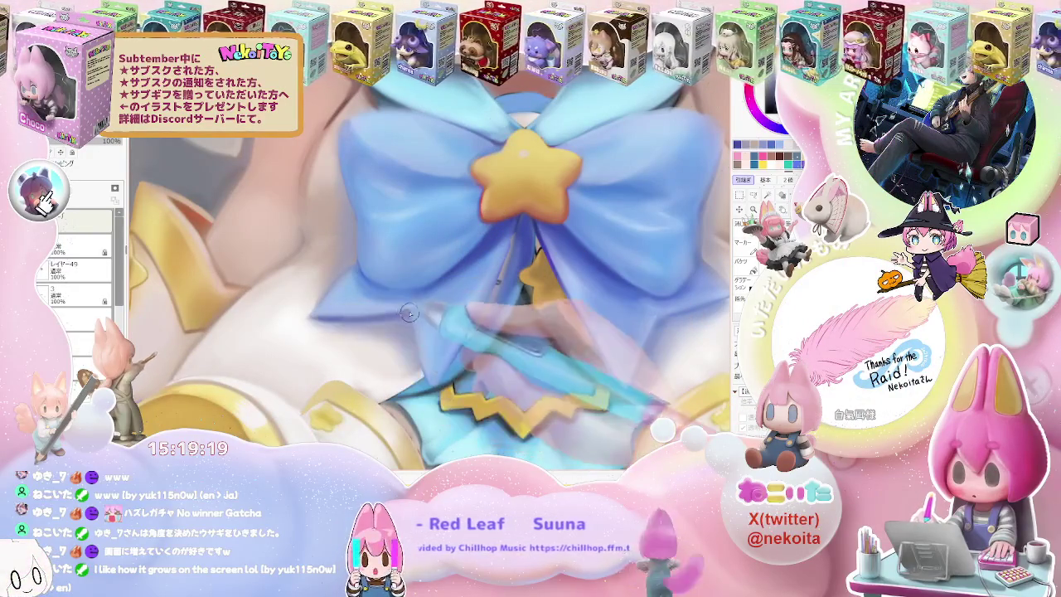
Continue refining the white hair, blue star bow, gold earrings and boots.
scroll(356, 315, down, 1)
scroll(416, 312, up, 1)
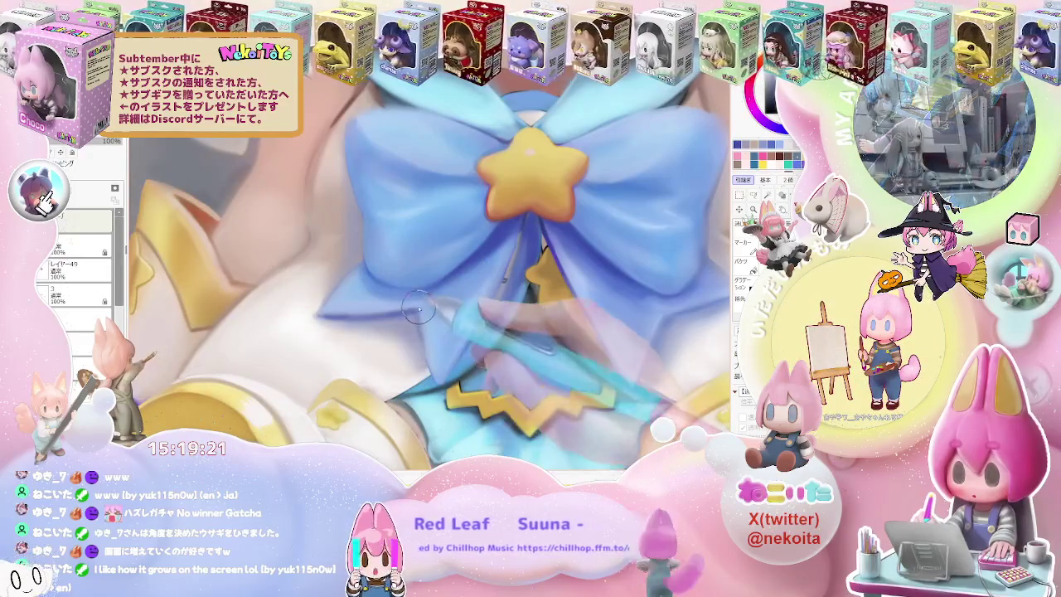
scroll(447, 367, down, 3)
scroll(447, 367, down, 2)
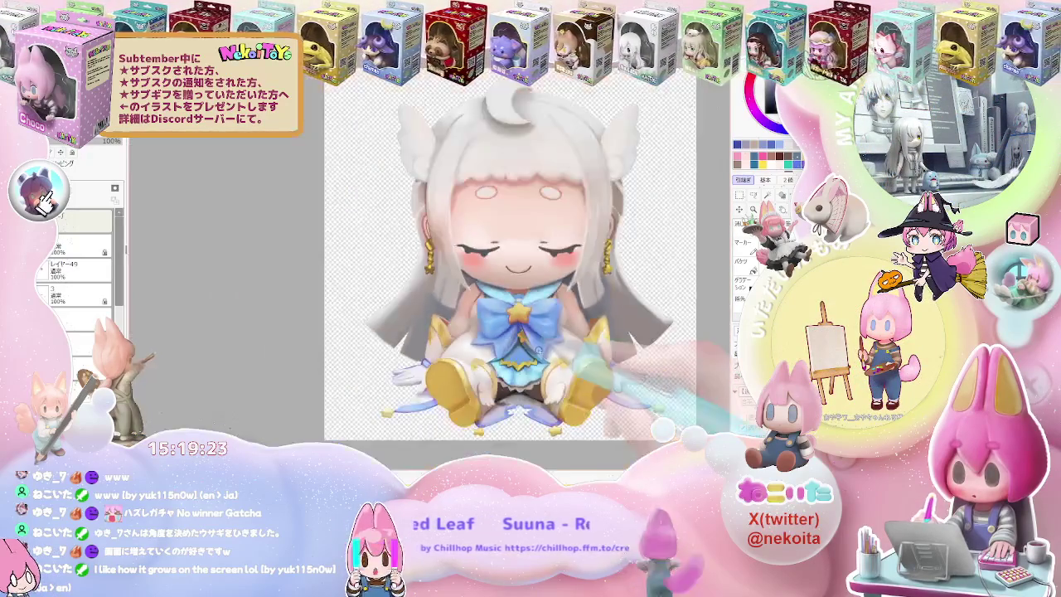
scroll(447, 367, down, 1)
scroll(447, 368, up, 1)
scroll(447, 367, up, 2)
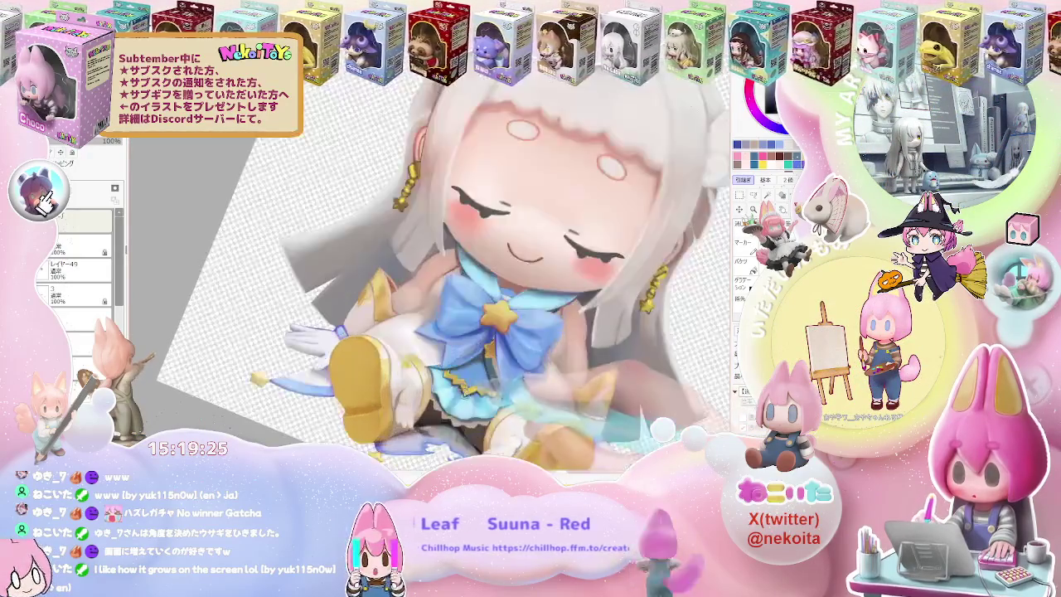
scroll(447, 368, up, 2)
scroll(447, 367, up, 1)
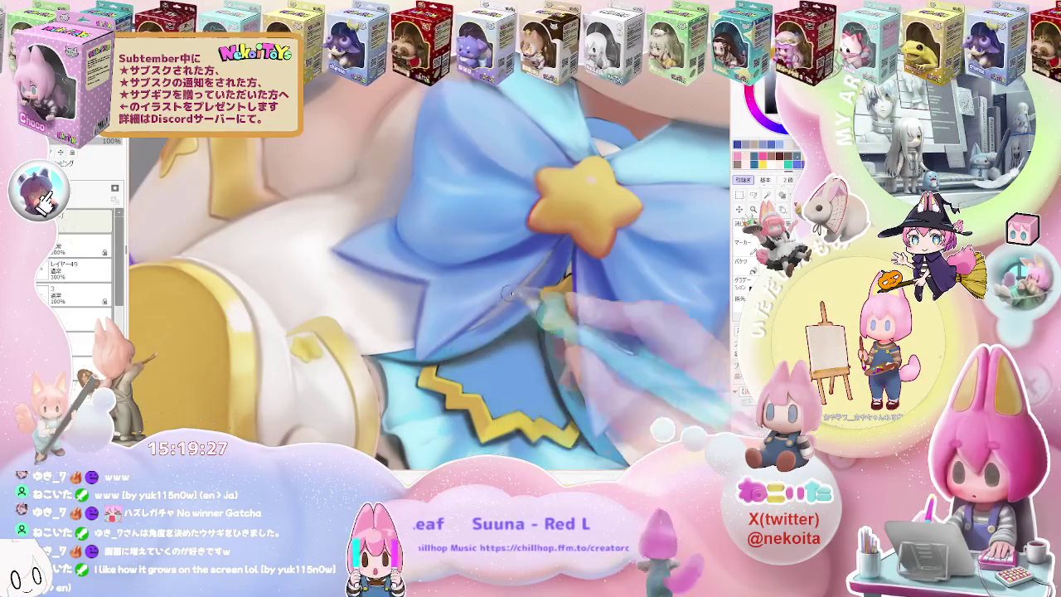
scroll(530, 271, down, 1)
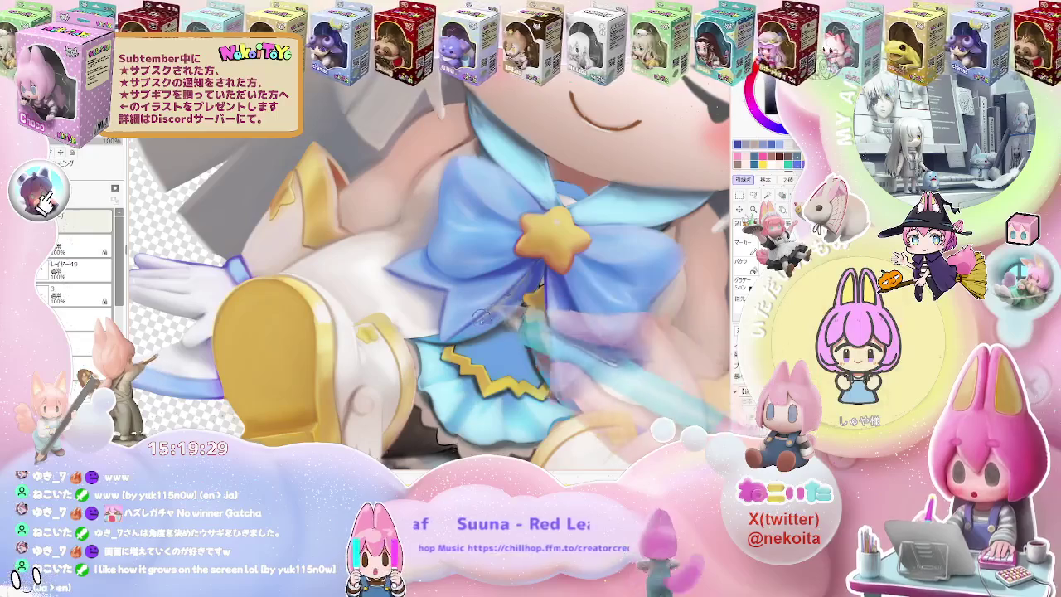
scroll(515, 290, down, 2)
scroll(516, 289, down, 1)
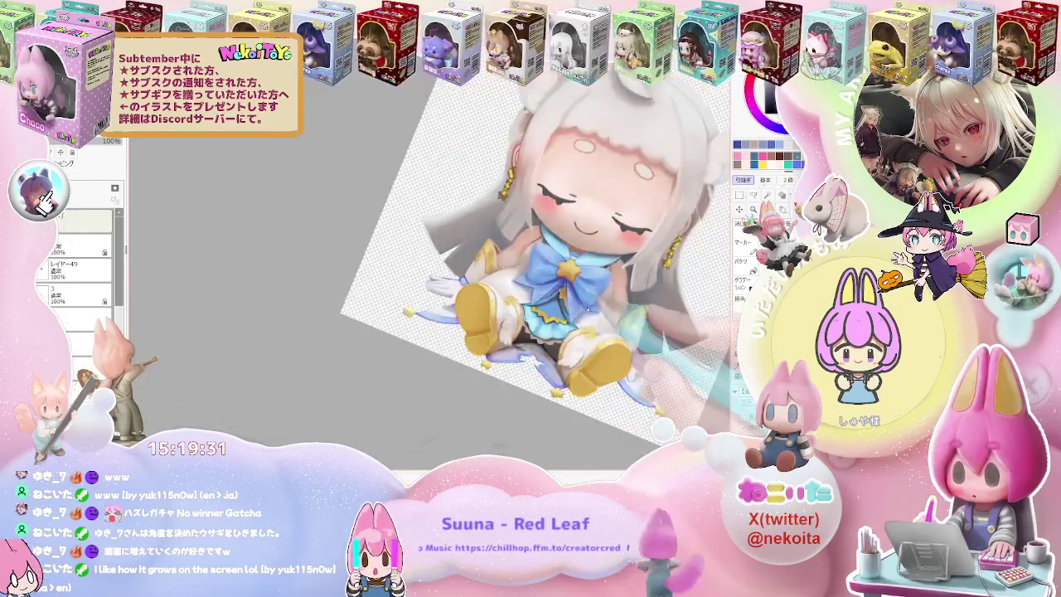
scroll(591, 316, down, 1)
scroll(591, 316, down, 1)
scroll(443, 245, up, 1)
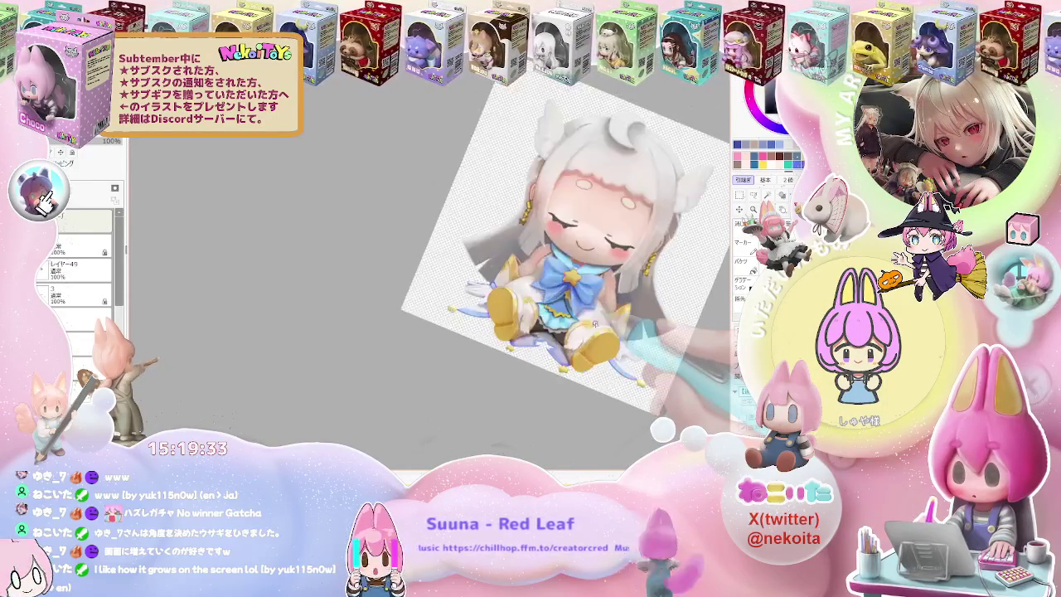
scroll(444, 245, up, 1)
scroll(443, 245, up, 1)
scroll(443, 244, up, 1)
scroll(443, 245, up, 1)
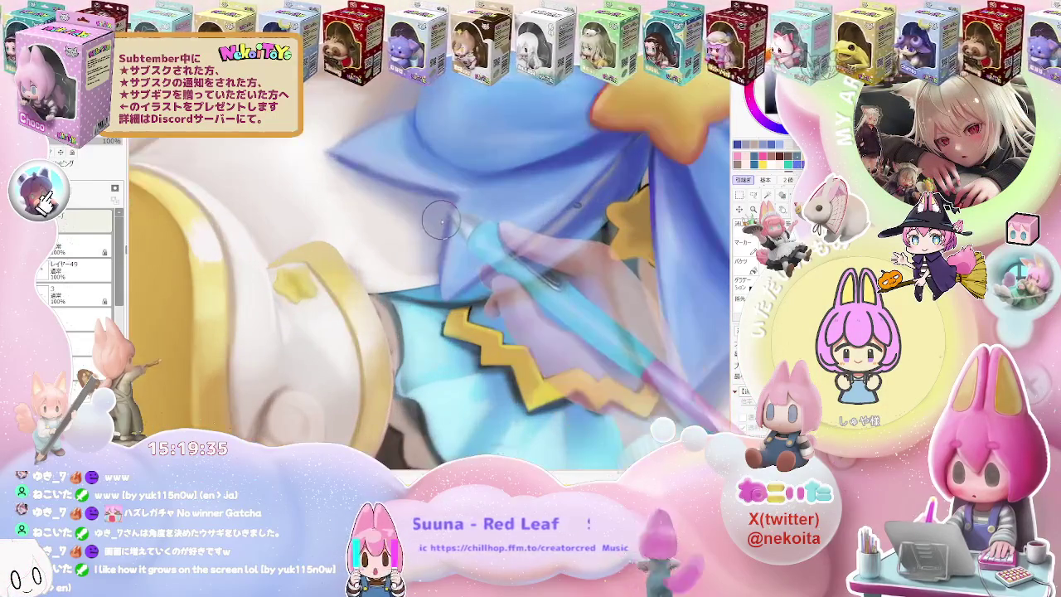
scroll(446, 221, down, 1)
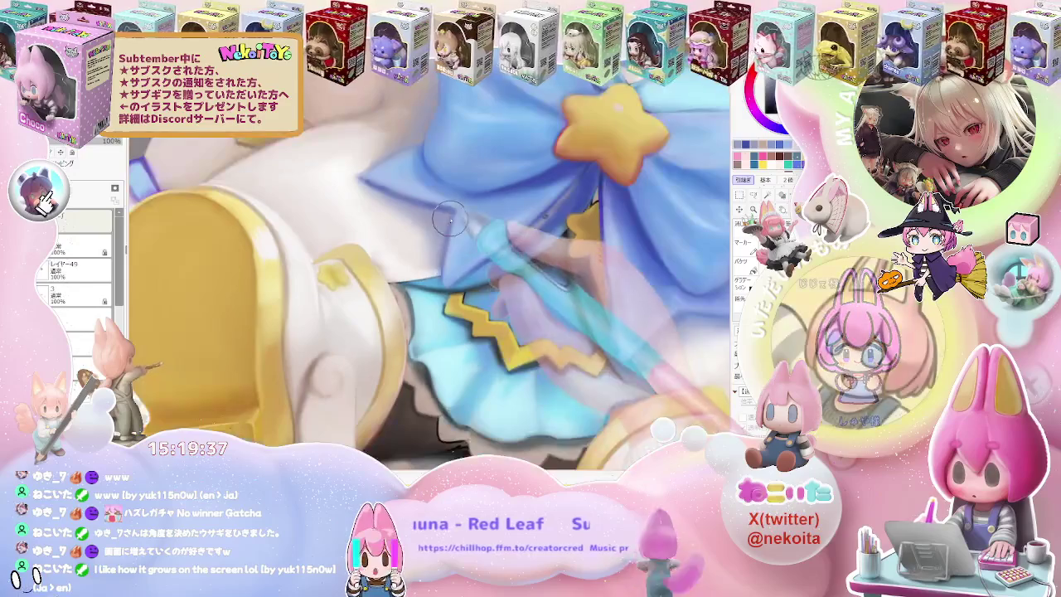
scroll(446, 221, down, 1)
scroll(446, 220, down, 1)
scroll(545, 267, down, 1)
scroll(546, 267, up, 1)
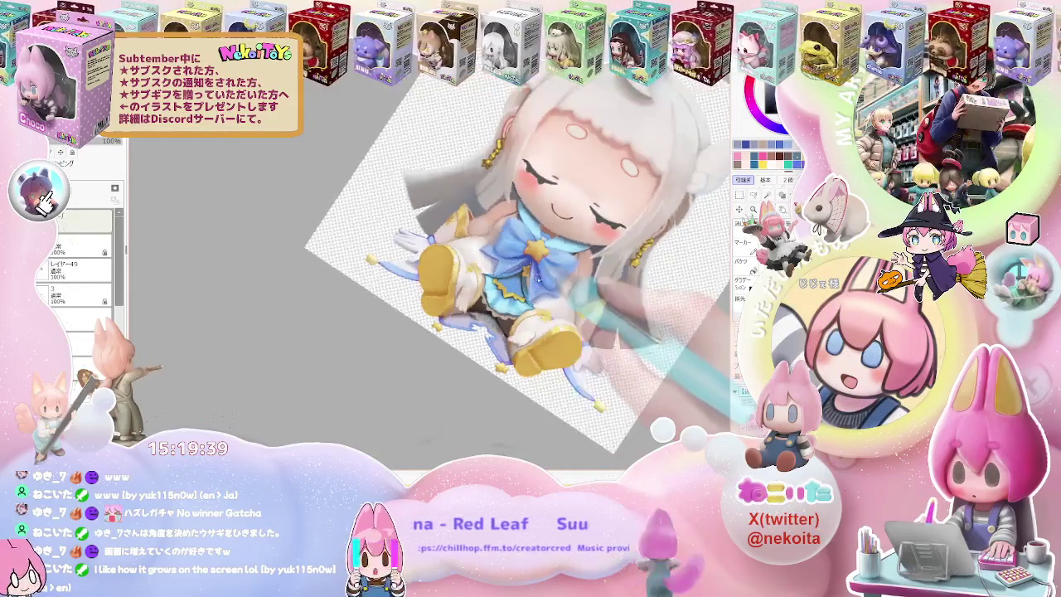
scroll(531, 273, up, 1)
scroll(498, 286, up, 1)
scroll(455, 305, up, 1)
scroll(454, 304, up, 1)
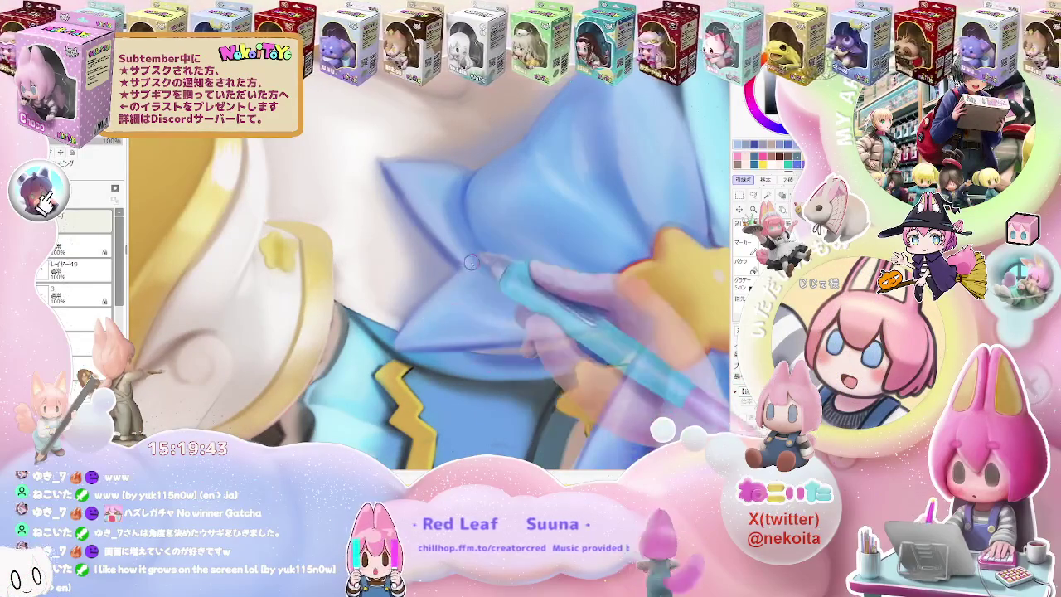
scroll(428, 314, down, 1)
scroll(405, 338, down, 2)
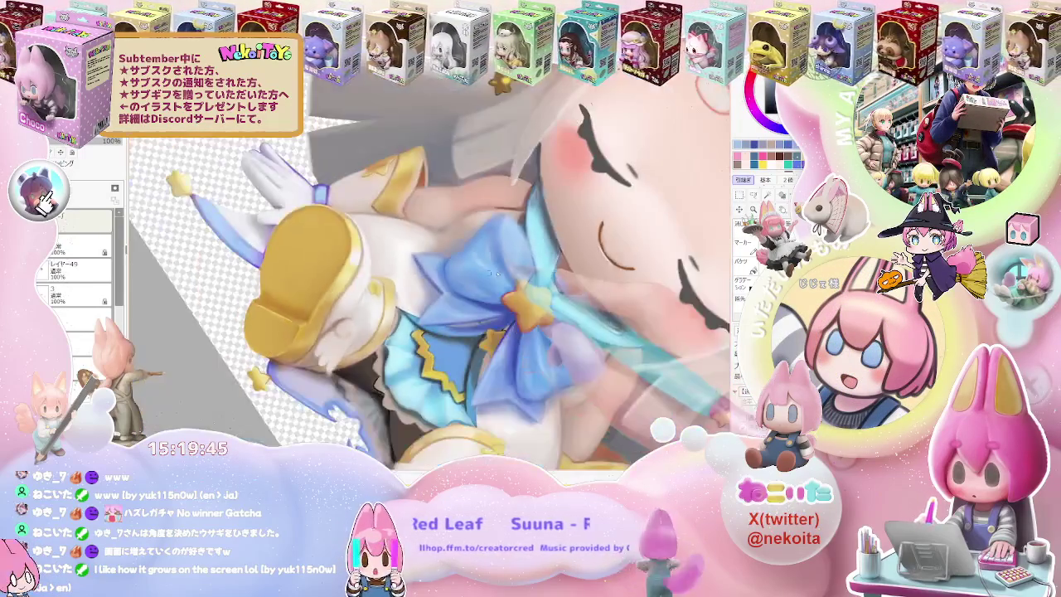
scroll(405, 337, down, 2)
scroll(406, 337, down, 1)
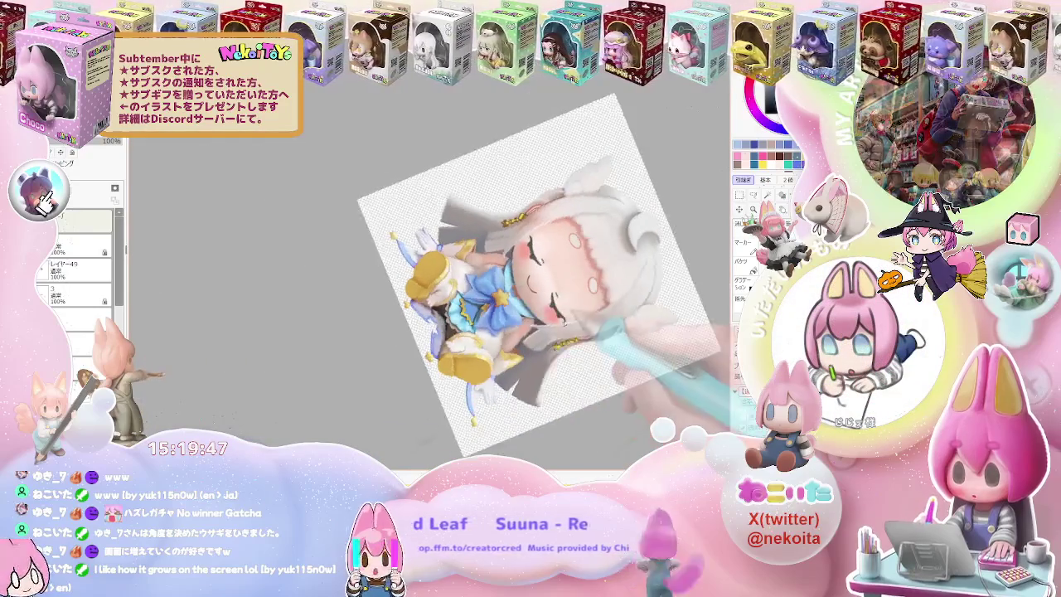
scroll(448, 262, up, 1)
scroll(447, 262, up, 2)
scroll(448, 262, up, 2)
scroll(448, 262, up, 1)
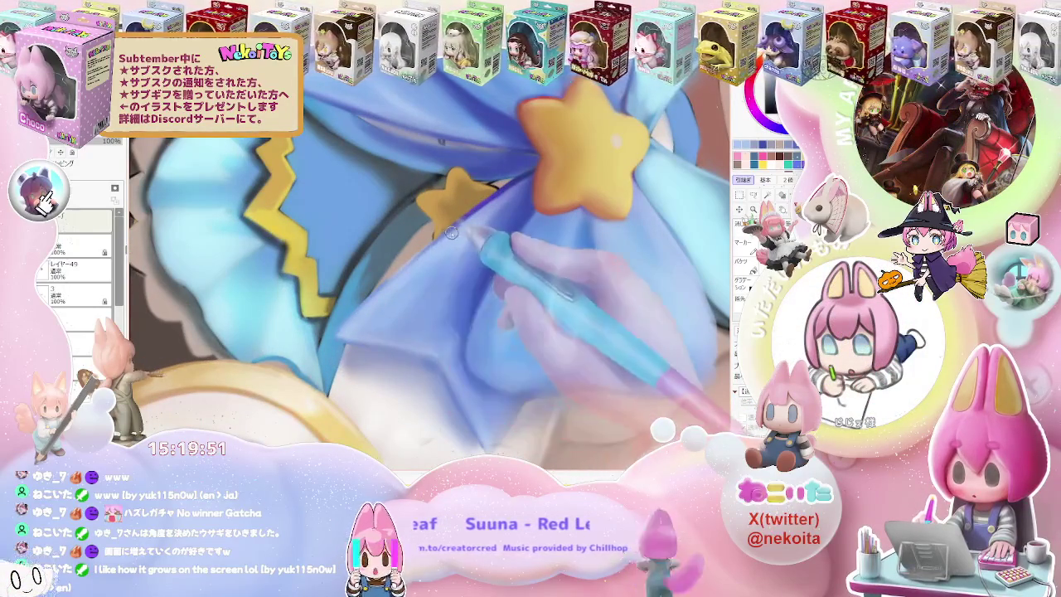
scroll(481, 207, down, 1)
scroll(481, 206, down, 1)
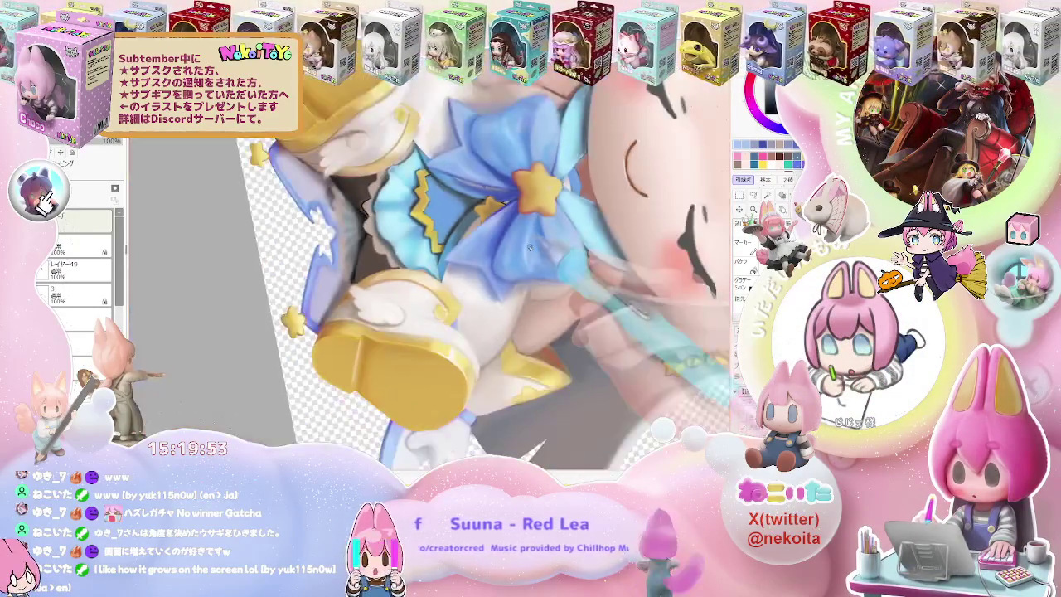
scroll(480, 206, down, 1)
scroll(481, 207, down, 1)
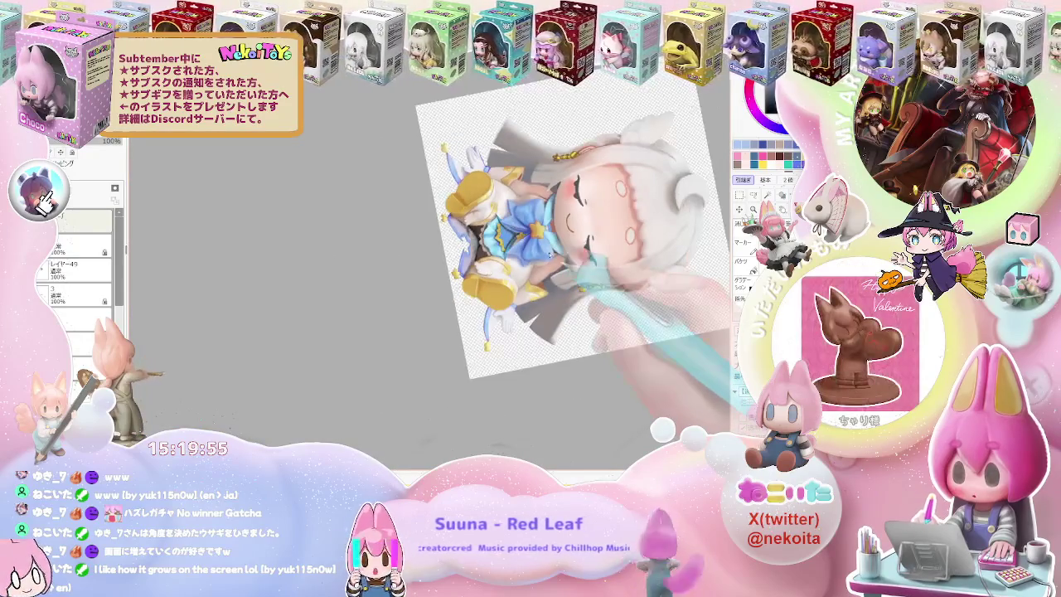
scroll(481, 207, down, 1)
scroll(455, 304, up, 2)
scroll(455, 304, up, 1)
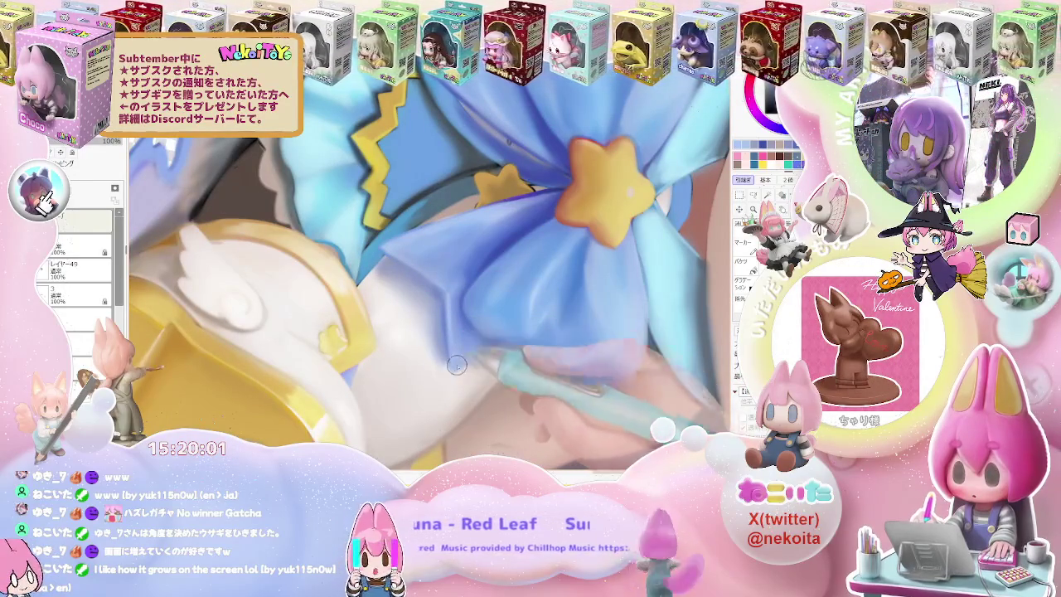
Reset the tilted canvas view upright and finish glossy shading and highlights on the golden boots.
scroll(474, 354, down, 2)
scroll(474, 354, down, 1)
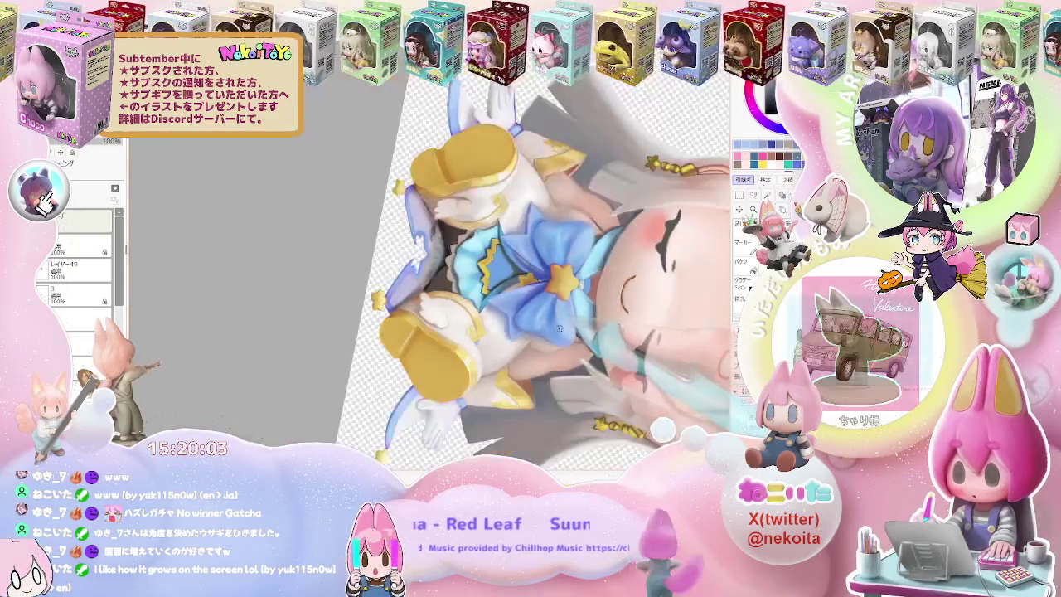
scroll(474, 354, down, 1)
scroll(587, 338, down, 1)
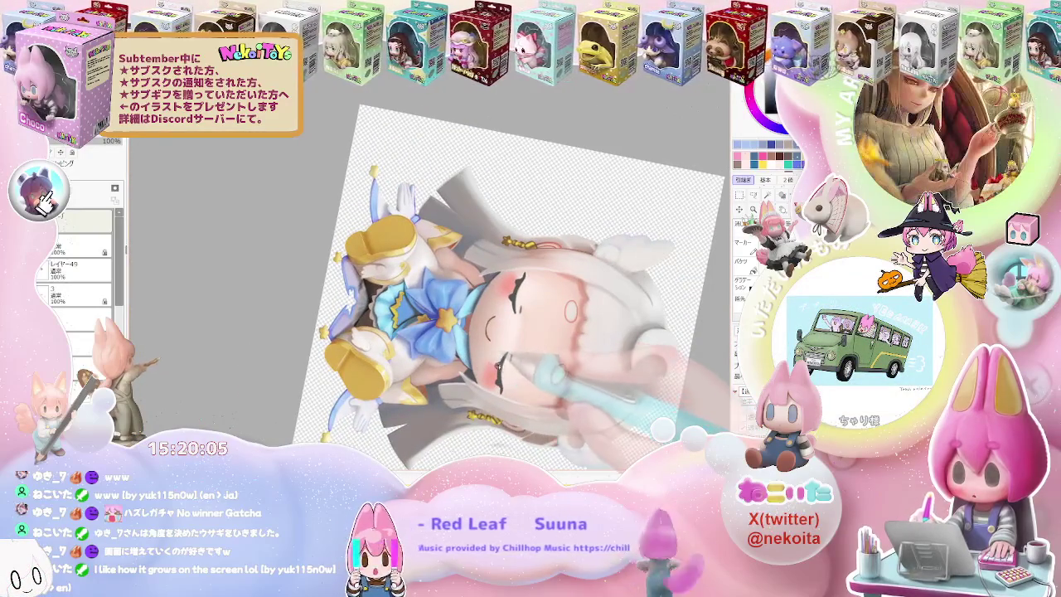
scroll(587, 337, down, 1)
scroll(431, 303, up, 3)
scroll(432, 304, up, 2)
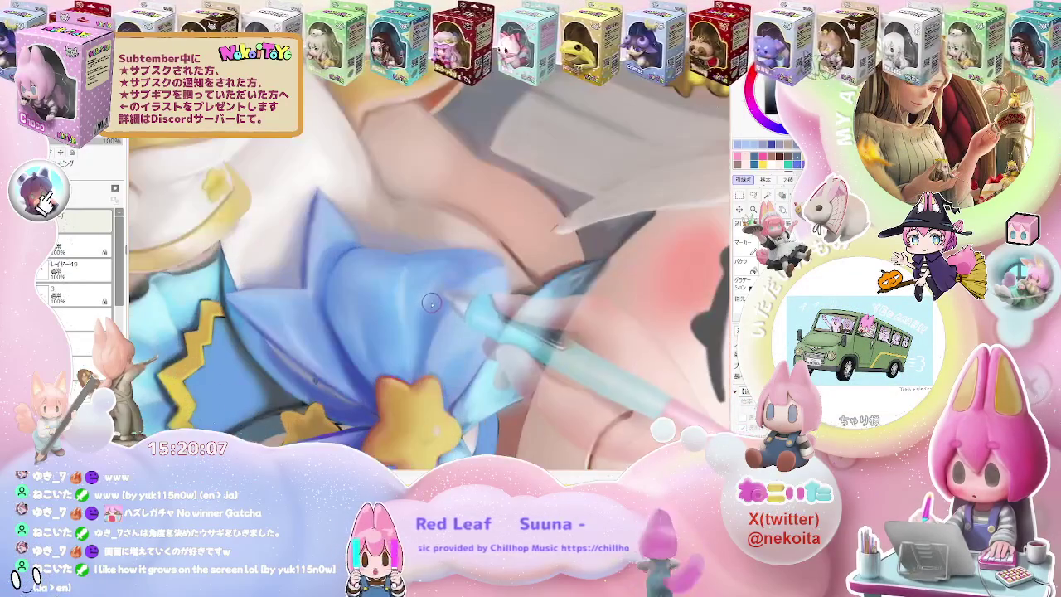
scroll(429, 308, down, 2)
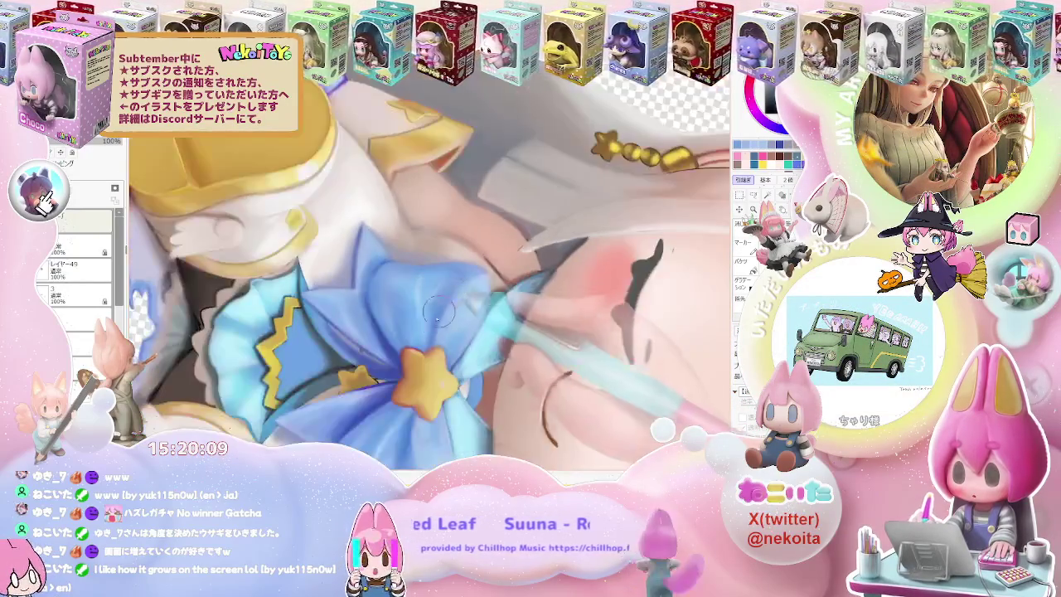
scroll(428, 309, down, 1)
scroll(431, 307, up, 2)
scroll(431, 307, down, 1)
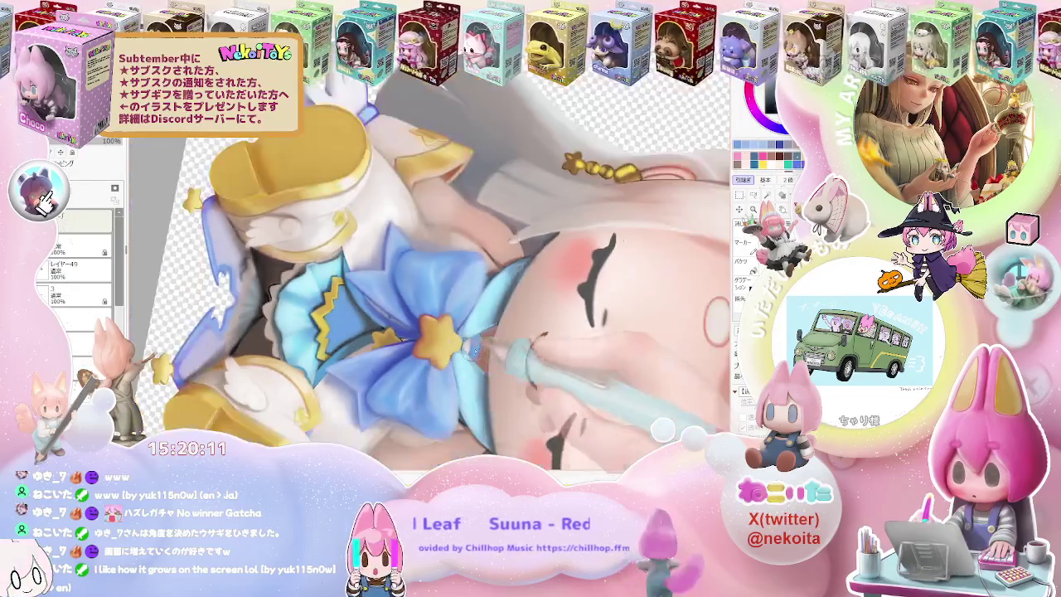
scroll(431, 307, down, 2)
scroll(507, 356, down, 1)
key(Home)
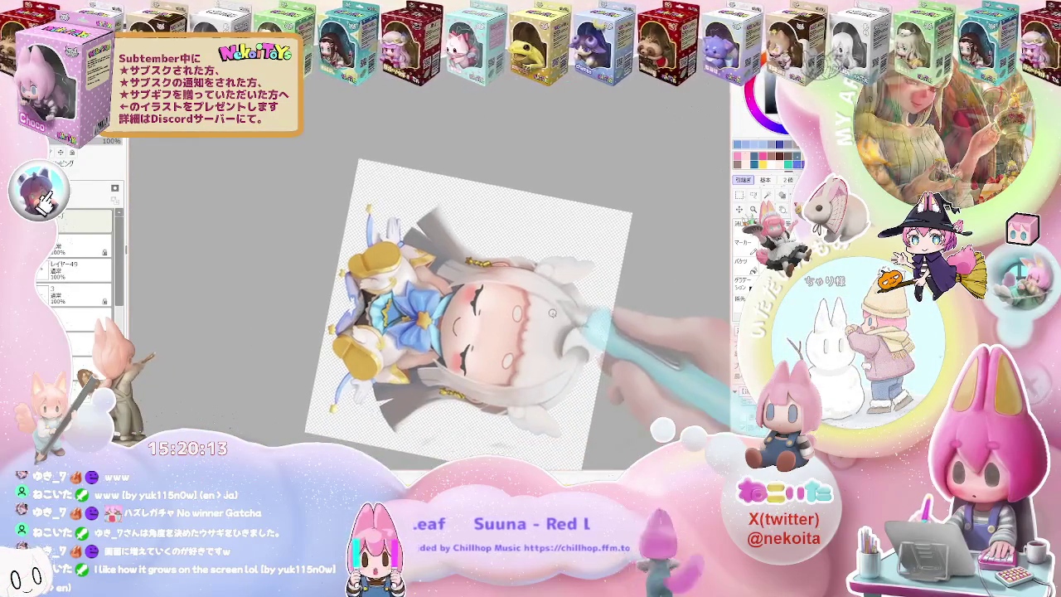
scroll(572, 331, down, 1)
key(Home)
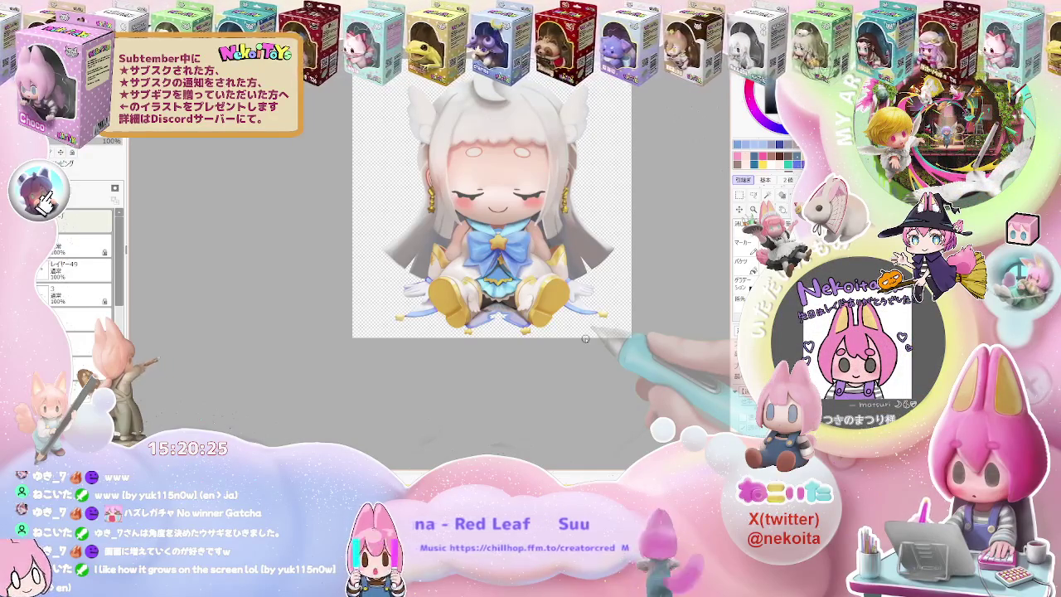
scroll(489, 273, up, 2)
Zoom in and out around the blue star bow and skirt to check their shading.
scroll(489, 274, up, 2)
scroll(485, 282, up, 2)
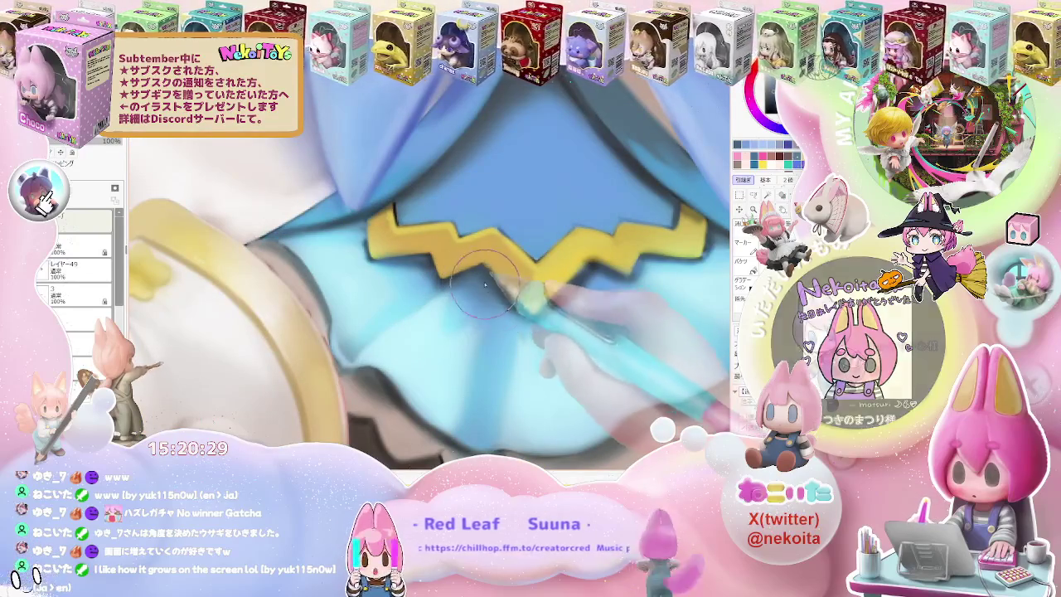
scroll(514, 307, down, 1)
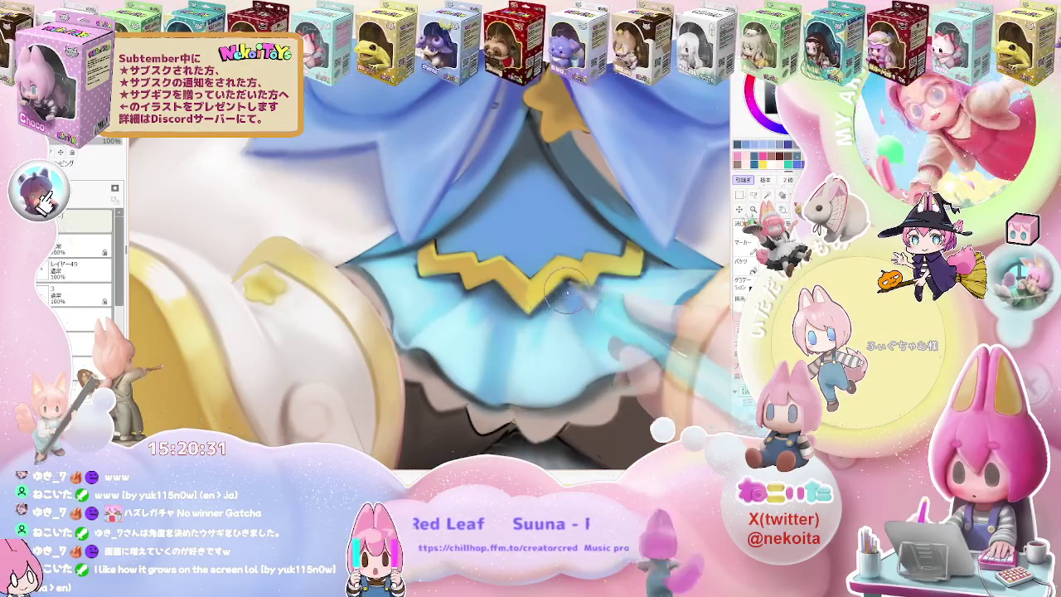
scroll(566, 292, down, 1)
scroll(566, 291, down, 2)
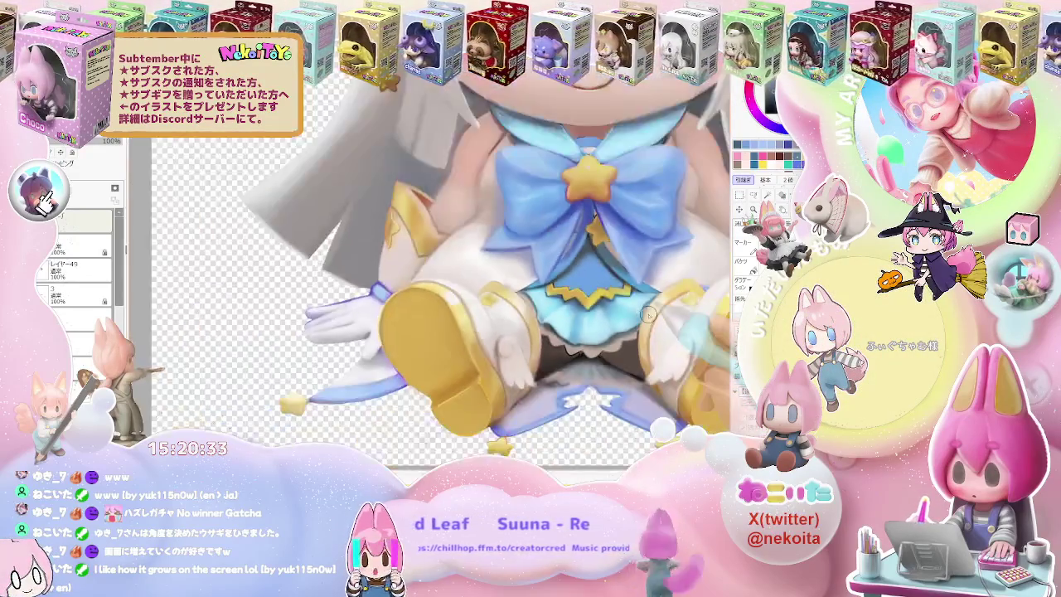
scroll(566, 292, down, 2)
scroll(491, 296, up, 1)
scroll(491, 297, up, 1)
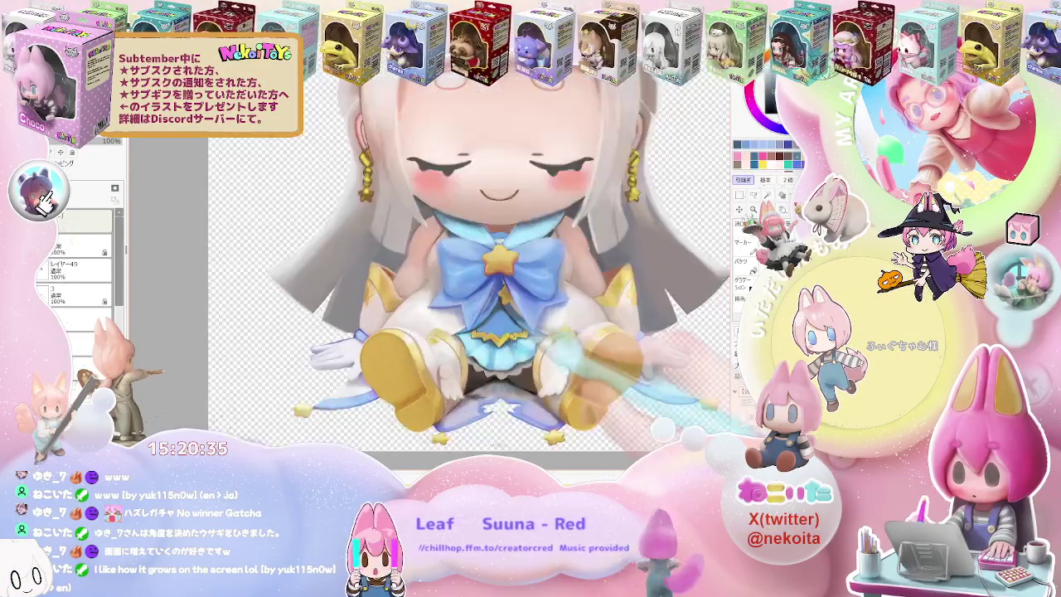
scroll(490, 297, up, 2)
scroll(491, 297, up, 1)
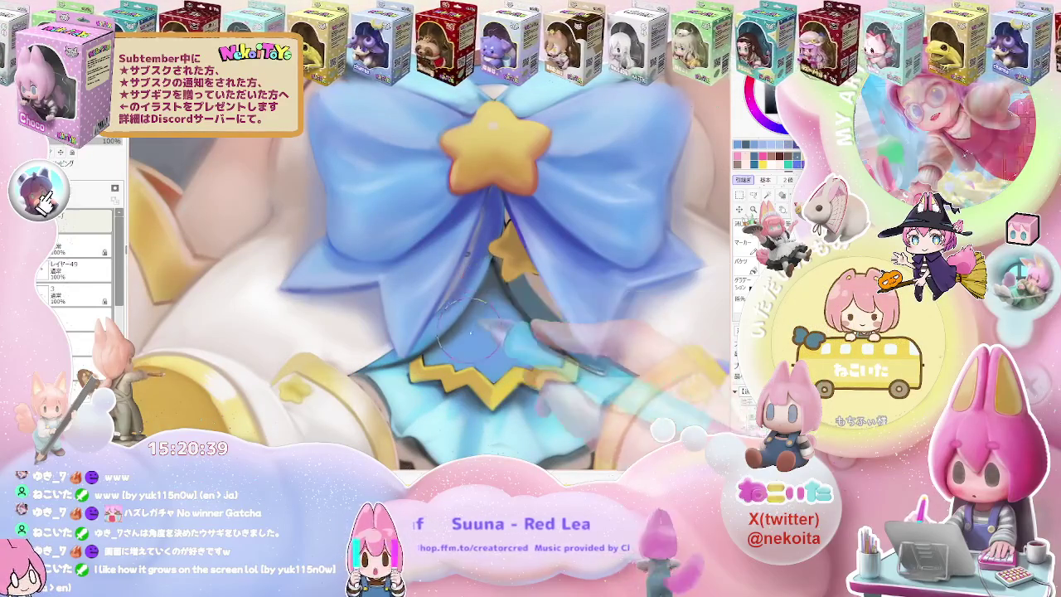
scroll(518, 313, down, 2)
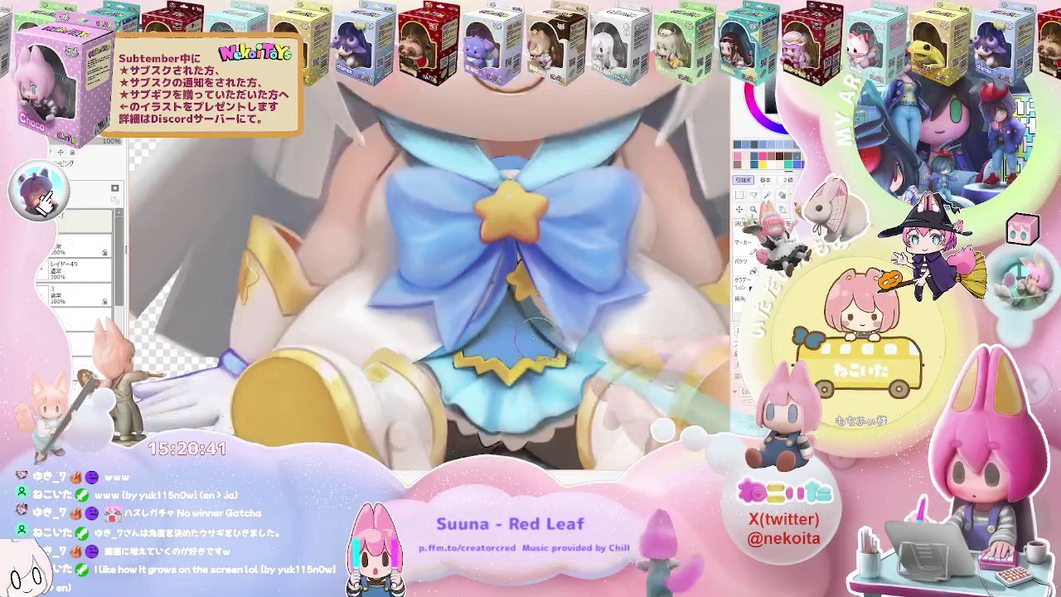
scroll(518, 313, down, 2)
scroll(518, 313, down, 1)
Tilt the canvas to shade the blue bow at an angle, then return it upright.
key(End)
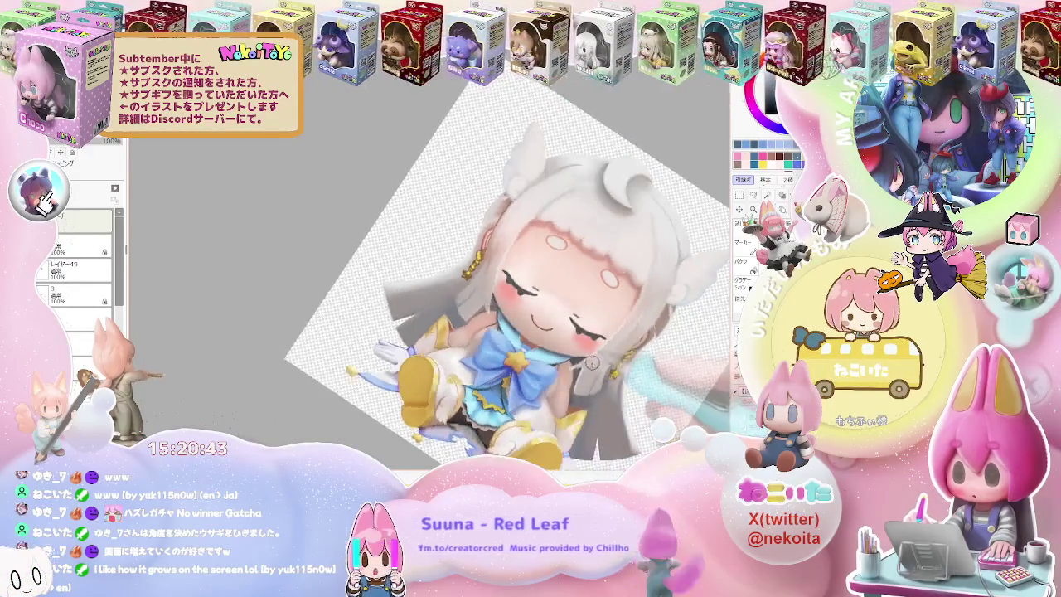
scroll(580, 348, up, 1)
scroll(497, 344, up, 2)
scroll(423, 342, up, 2)
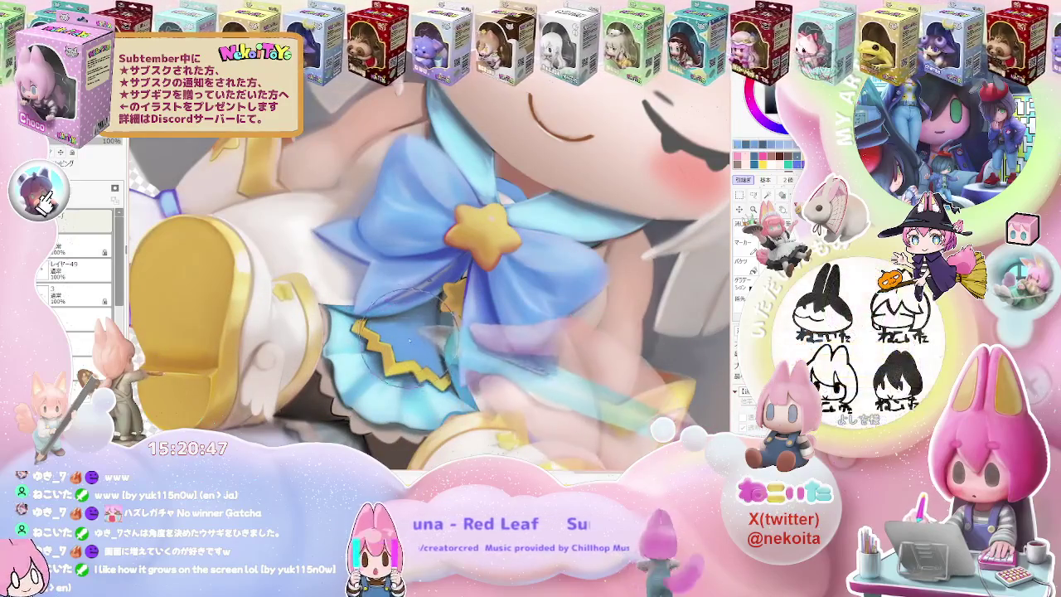
scroll(418, 332, down, 2)
scroll(514, 358, down, 1)
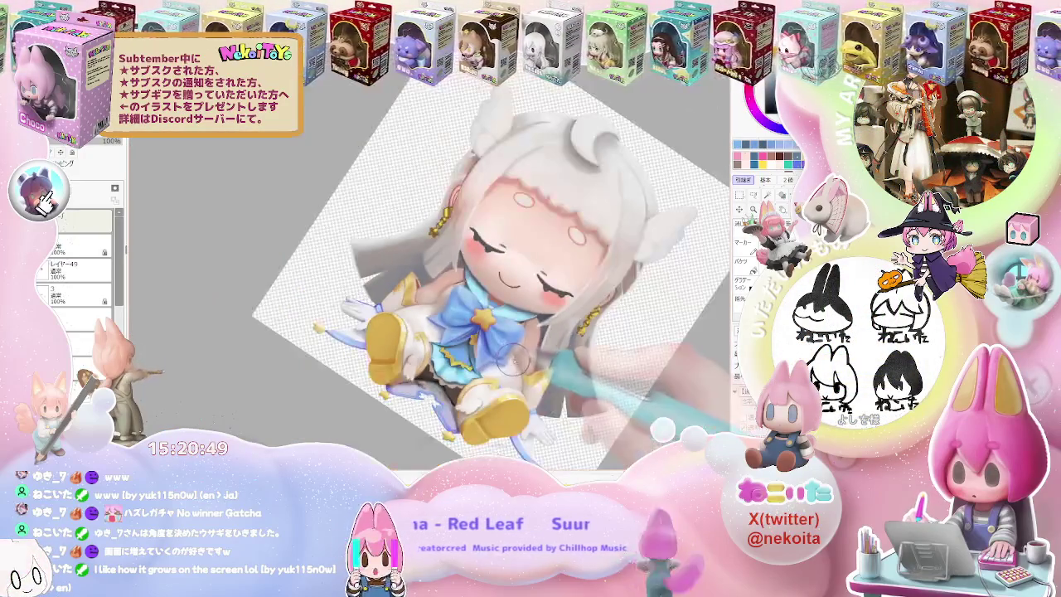
key(End)
Enlarge the brush for broader shading strokes on the bow and skirt.
scroll(464, 364, up, 2)
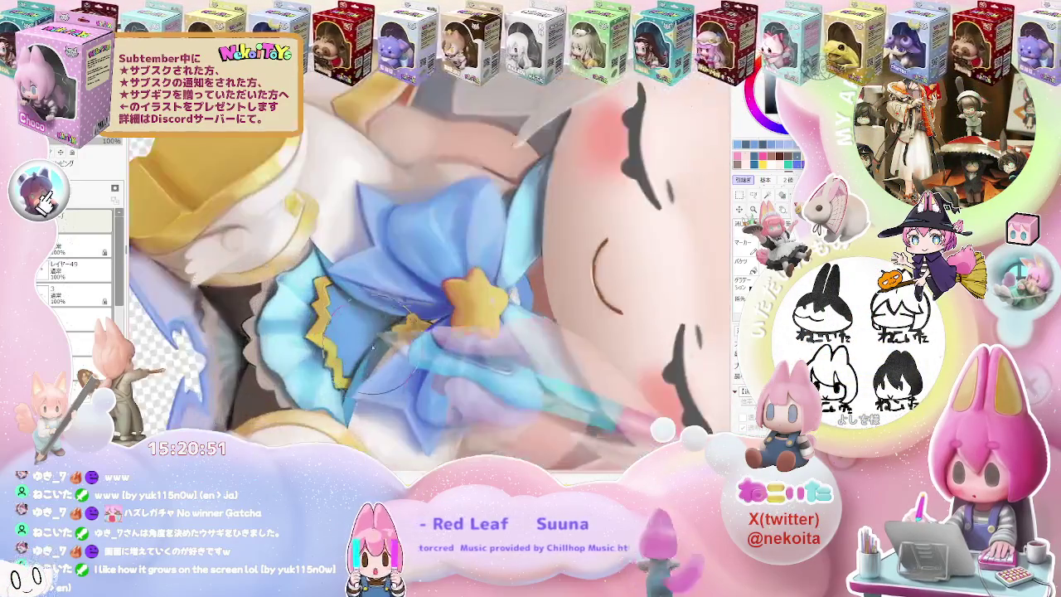
scroll(364, 373, up, 2)
scroll(357, 373, up, 1)
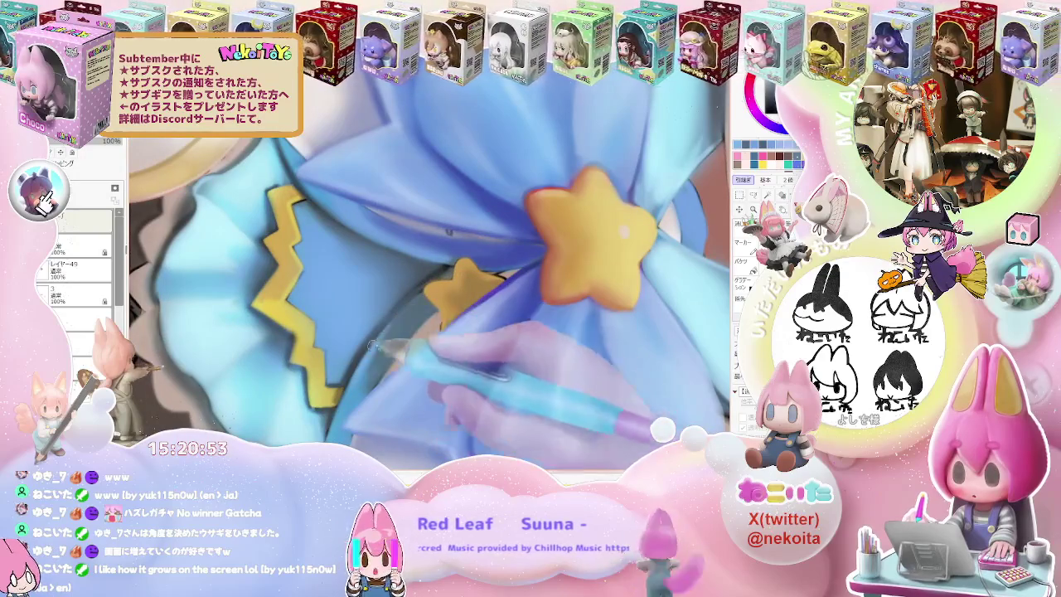
scroll(394, 317, down, 1)
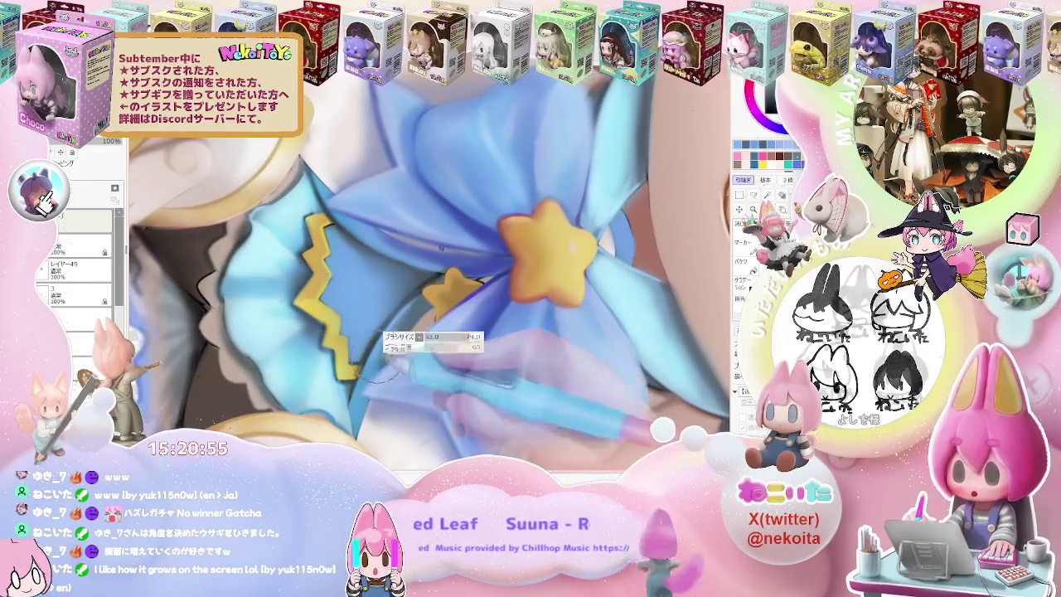
key(bracketright)
scroll(419, 303, down, 5)
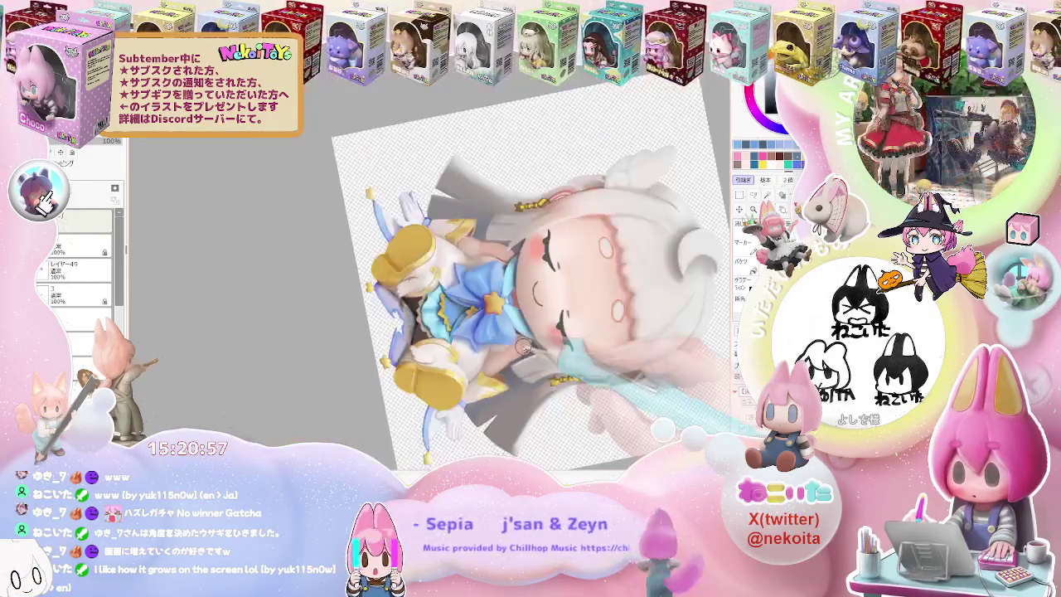
drag(514, 362, 510, 311)
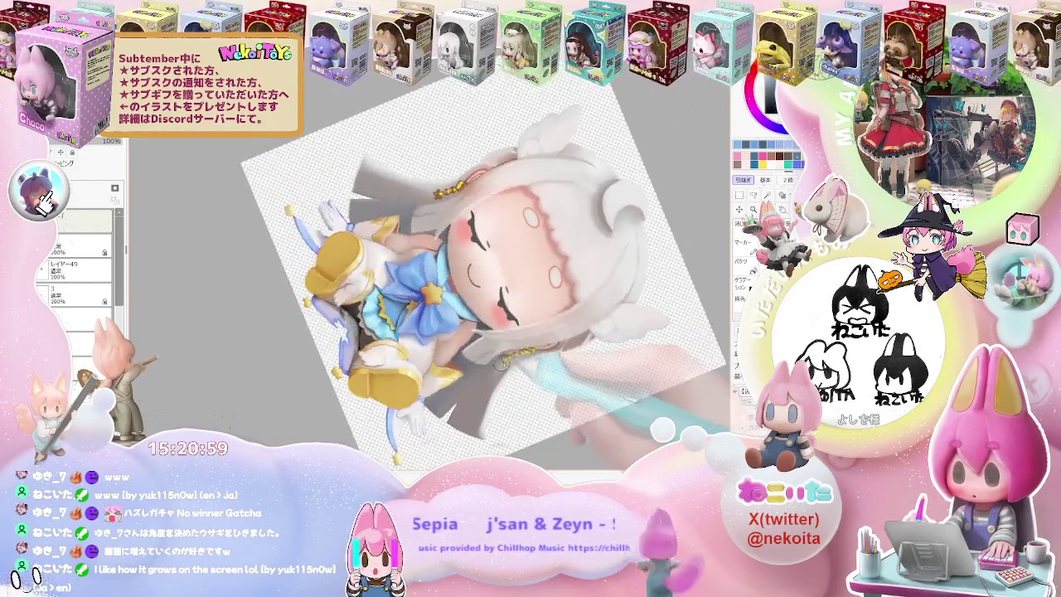
Refine the shading of the pleated skirt's yellow zigzag trim below the star.
scroll(507, 311, up, 3)
scroll(464, 315, up, 2)
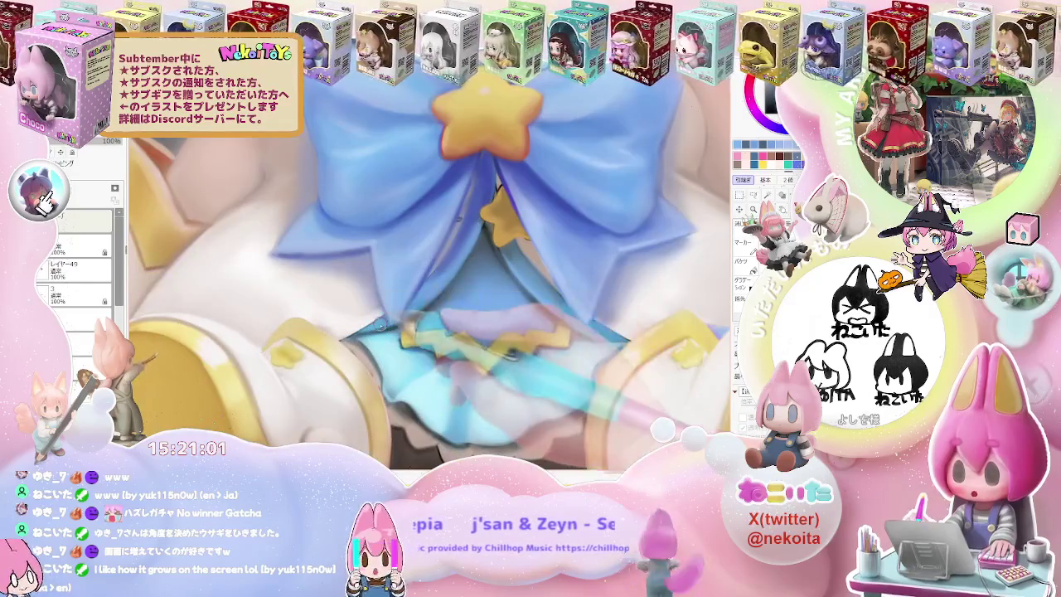
scroll(381, 327, up, 1)
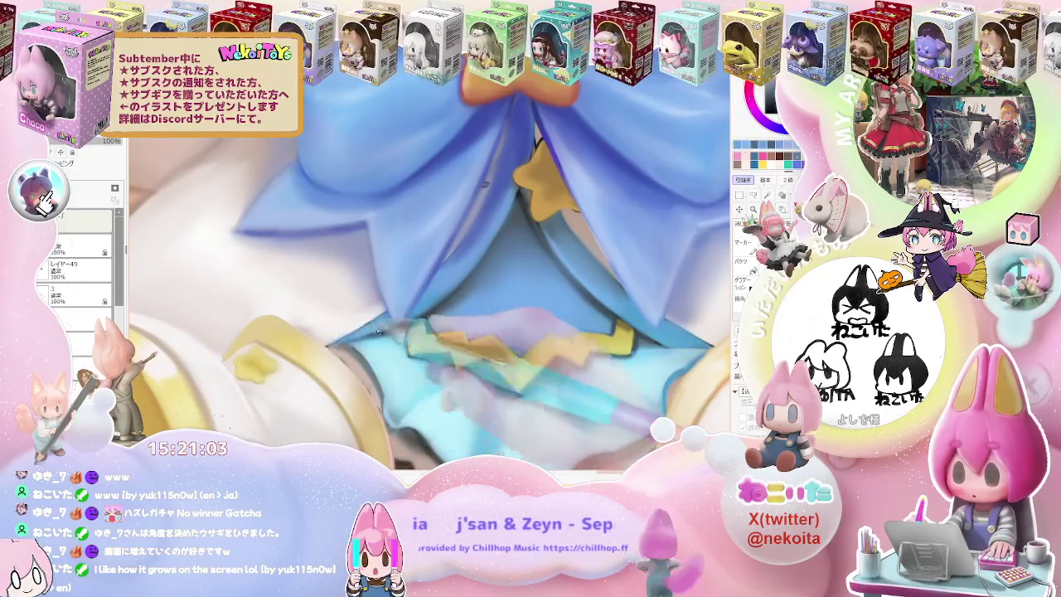
scroll(497, 290, down, 1)
scroll(497, 290, down, 2)
scroll(497, 291, down, 2)
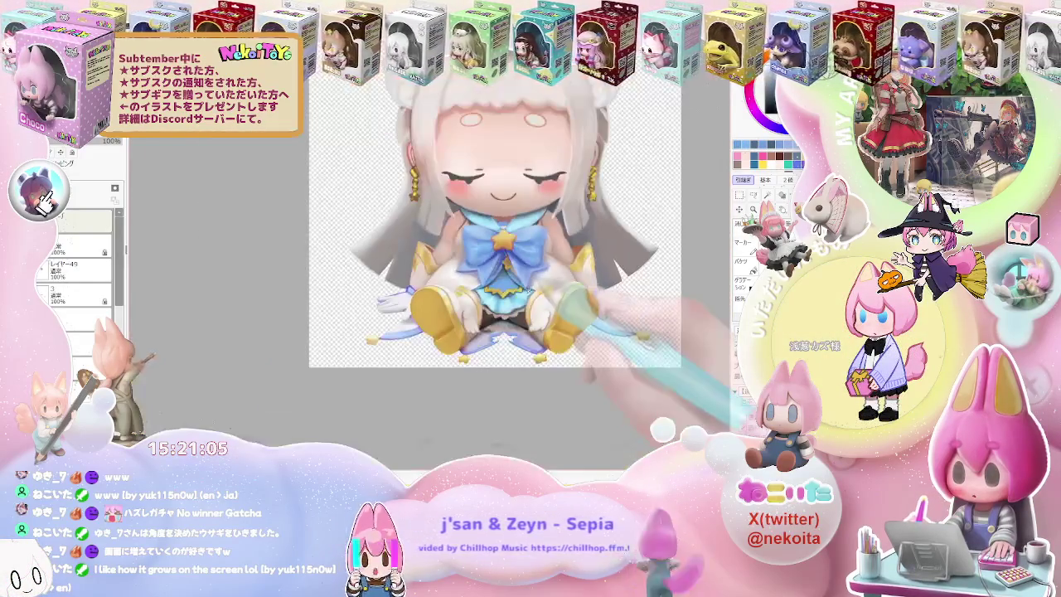
scroll(459, 319, up, 3)
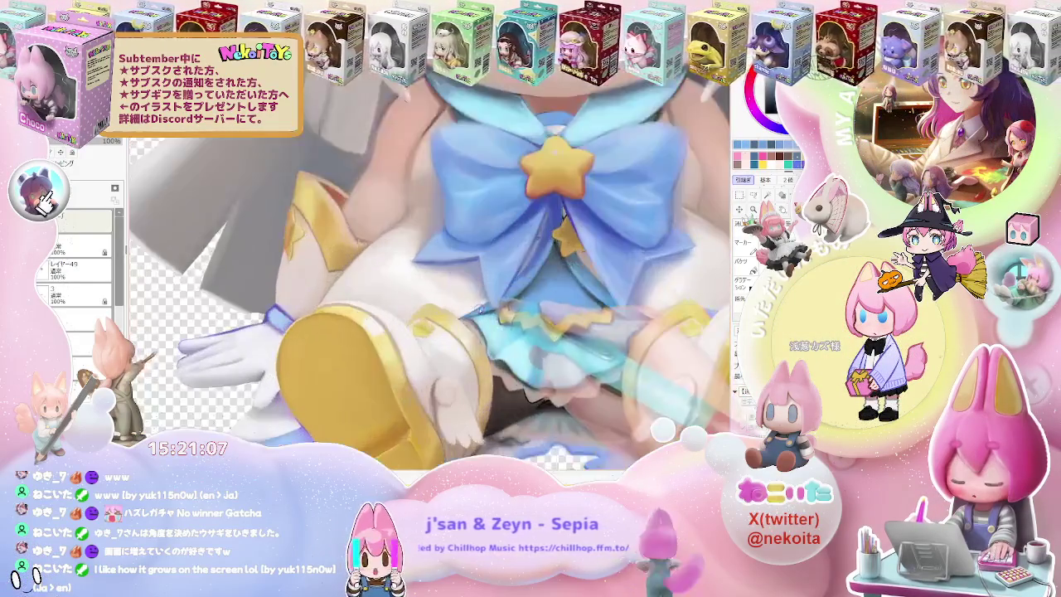
scroll(459, 319, up, 1)
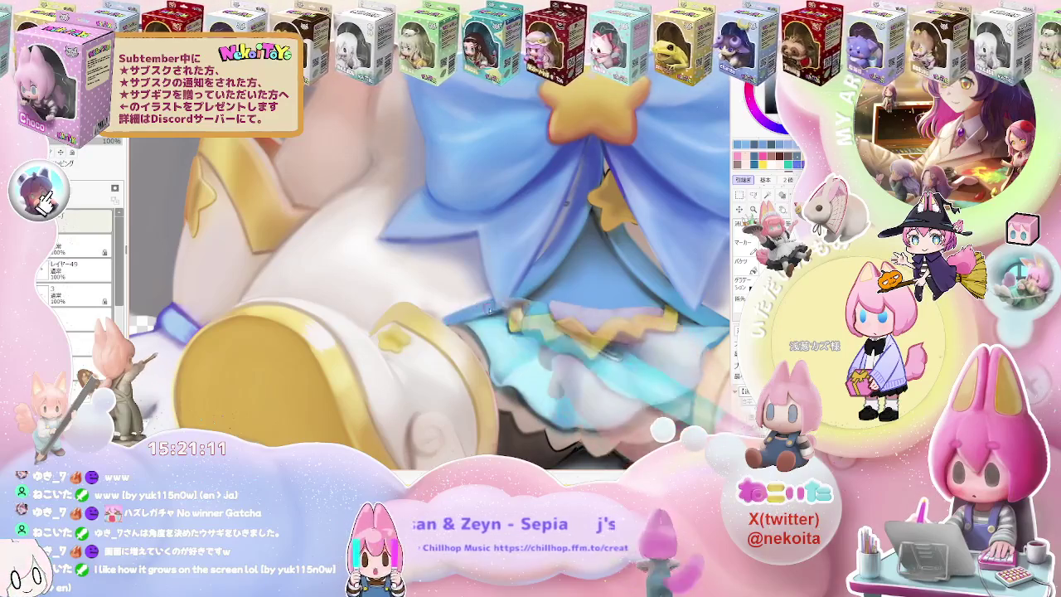
scroll(498, 290, down, 1)
scroll(497, 290, down, 1)
scroll(497, 291, down, 2)
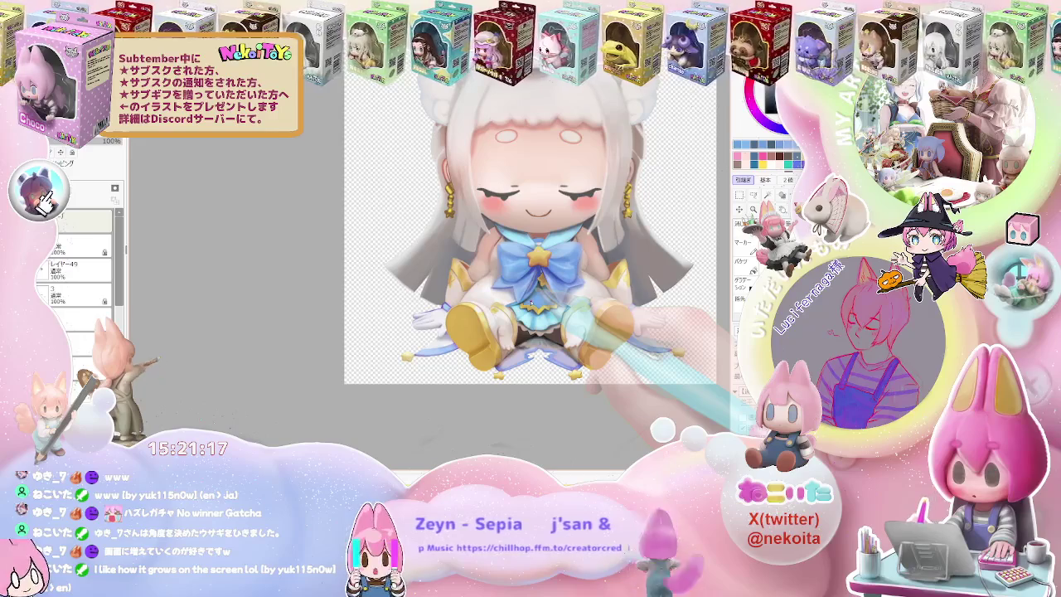
Zoom in on the left gold earring, briefly tilting then resetting the canvas rotation.
scroll(320, 342, up, 1)
scroll(320, 342, up, 1)
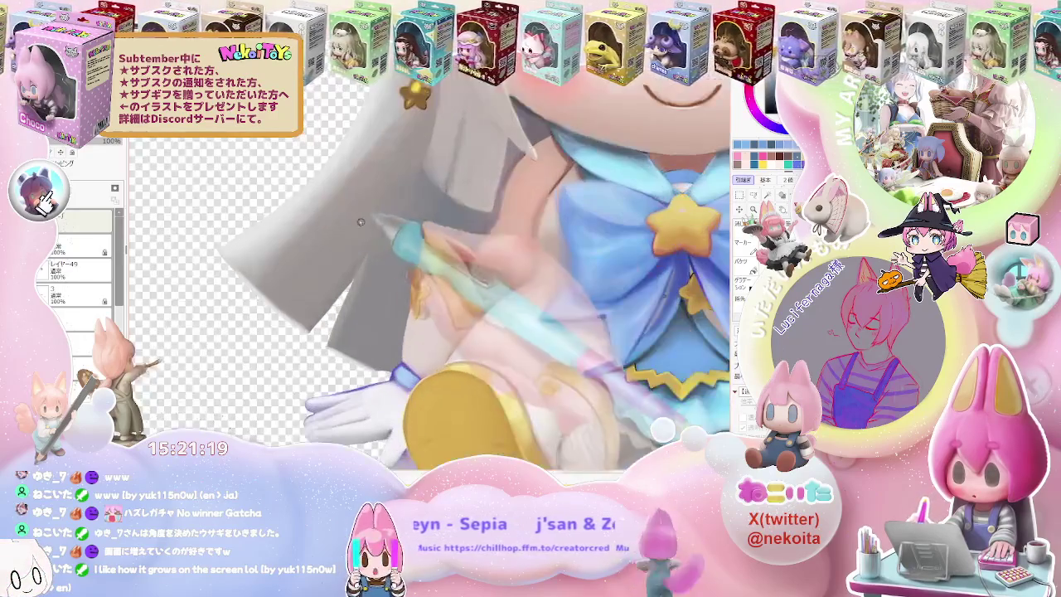
scroll(320, 342, up, 1)
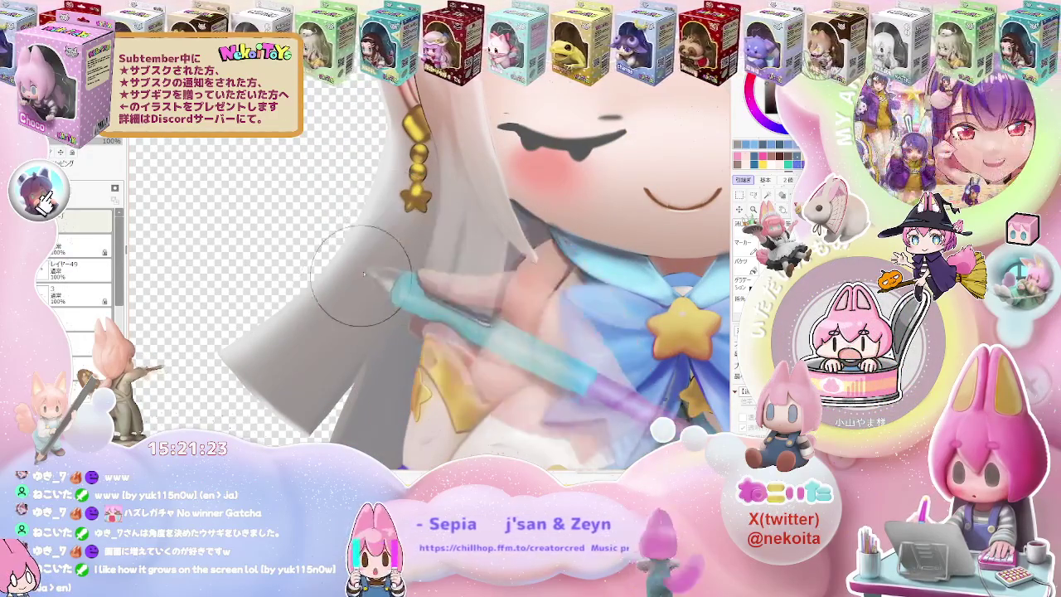
scroll(339, 365, down, 1)
scroll(340, 365, down, 1)
scroll(339, 364, down, 1)
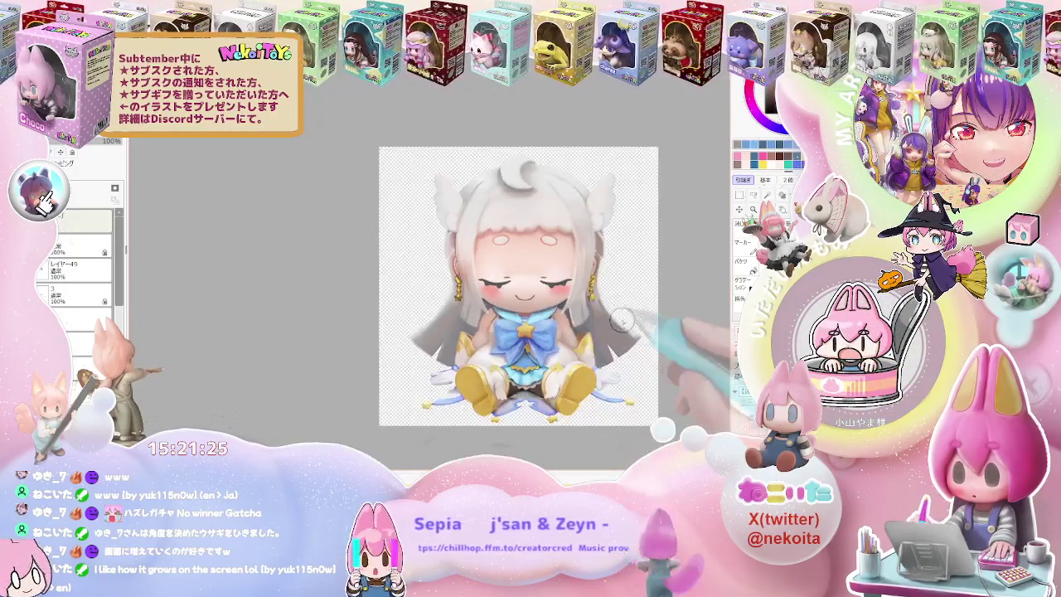
key(End)
key(Home)
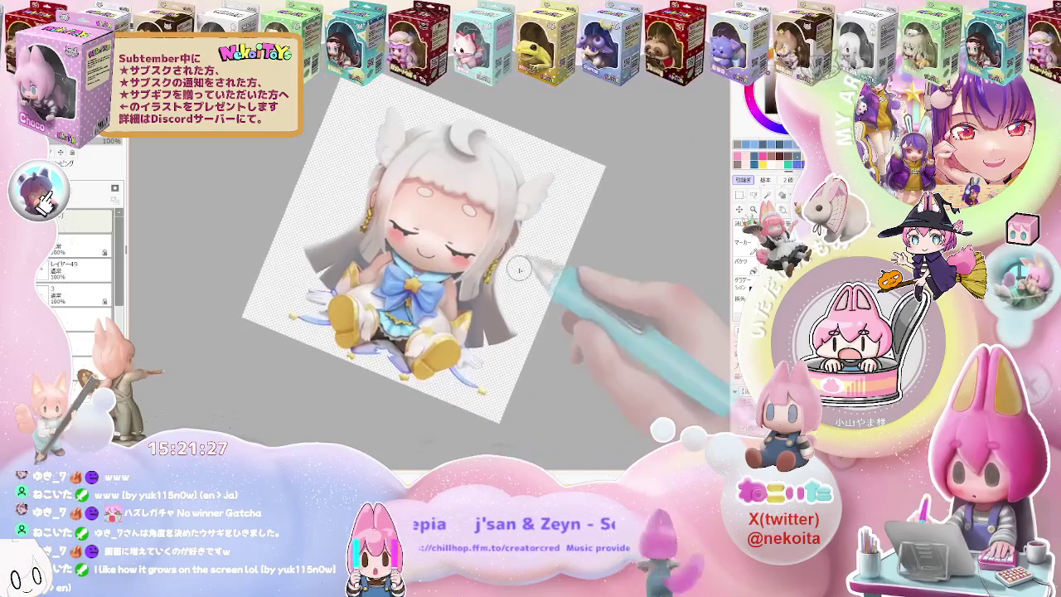
scroll(564, 332, up, 1)
scroll(530, 348, up, 1)
scroll(505, 357, up, 1)
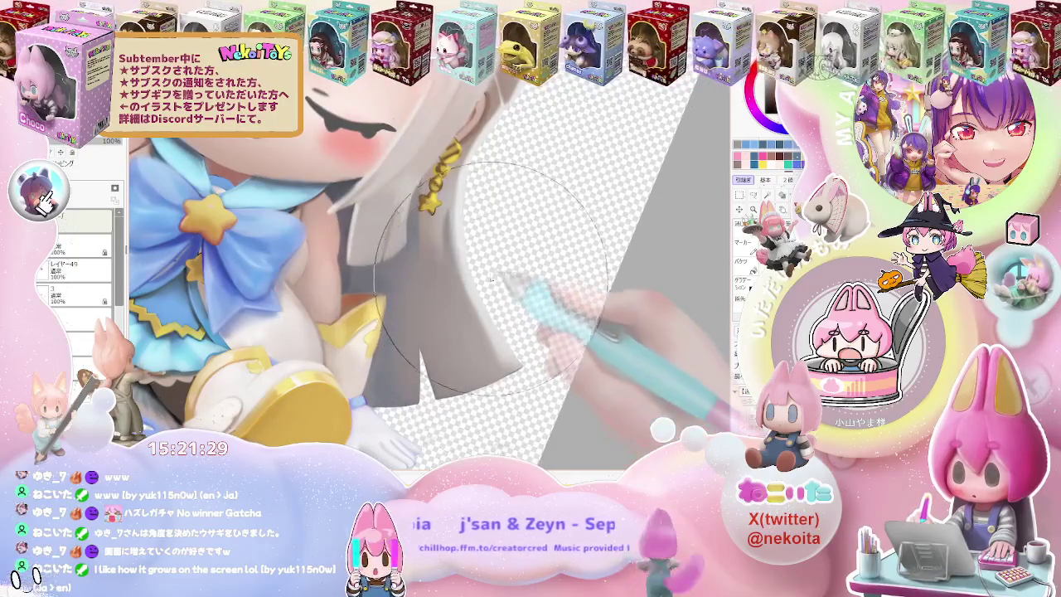
scroll(506, 252, down, 2)
scroll(505, 251, down, 1)
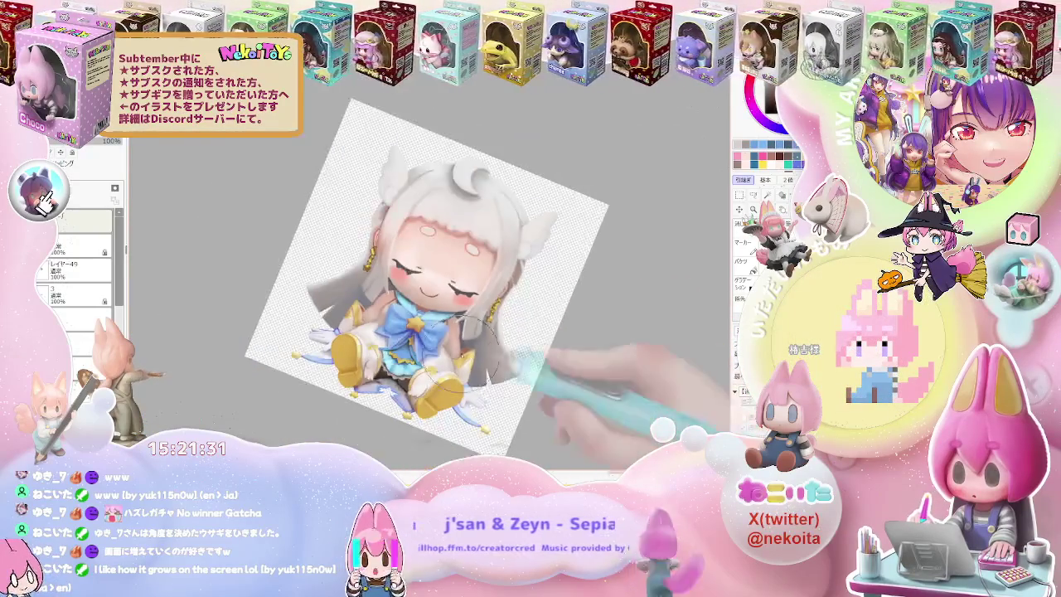
Frame the left earring and nearby white hair at an upright, close zoom.
scroll(290, 298, up, 3)
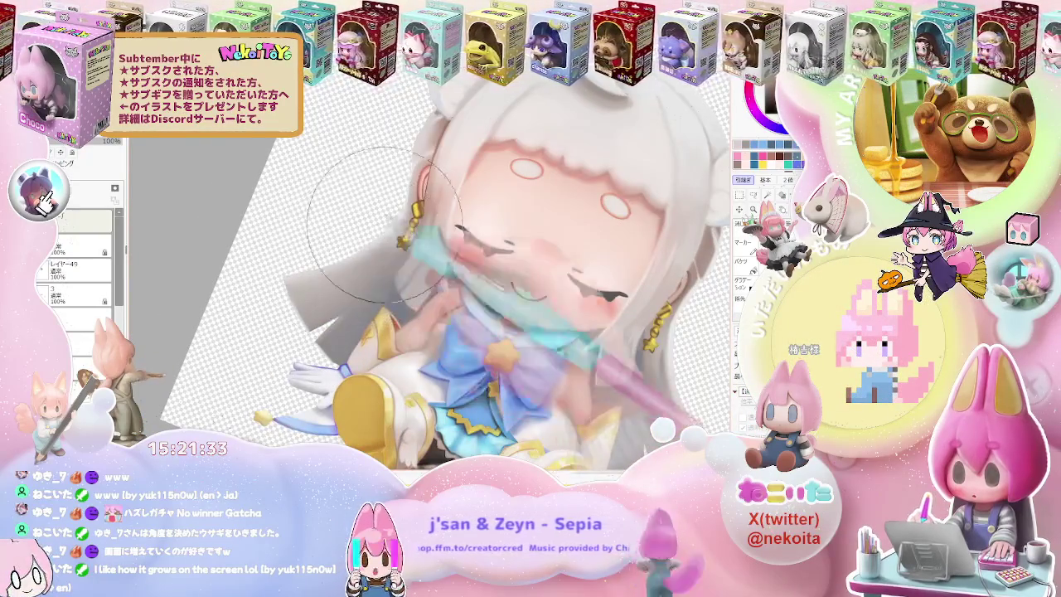
scroll(381, 223, down, 2)
scroll(514, 282, down, 1)
scroll(649, 344, down, 1)
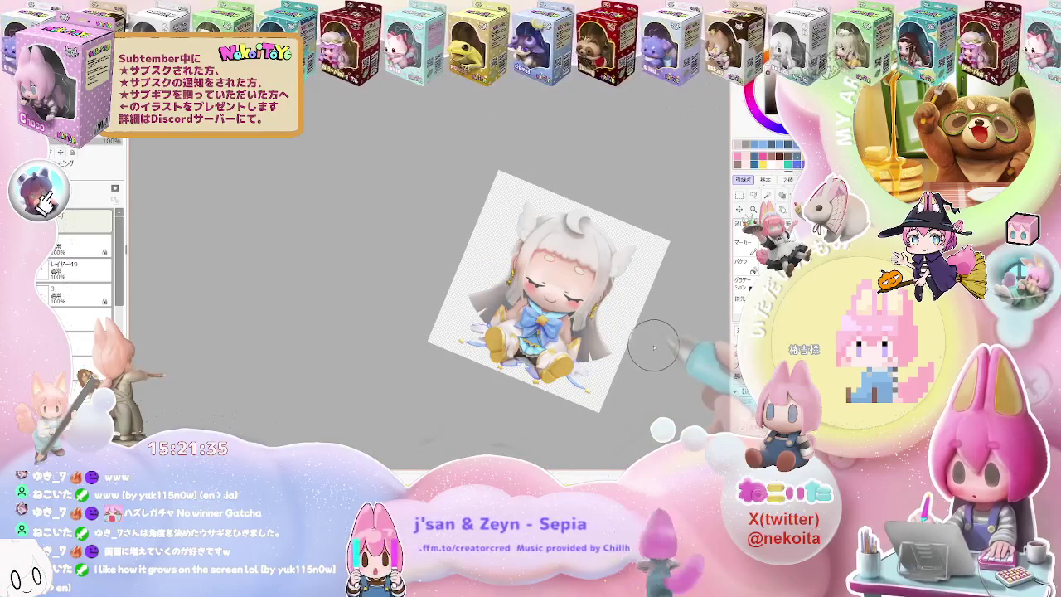
key(Home)
scroll(635, 351, up, 1)
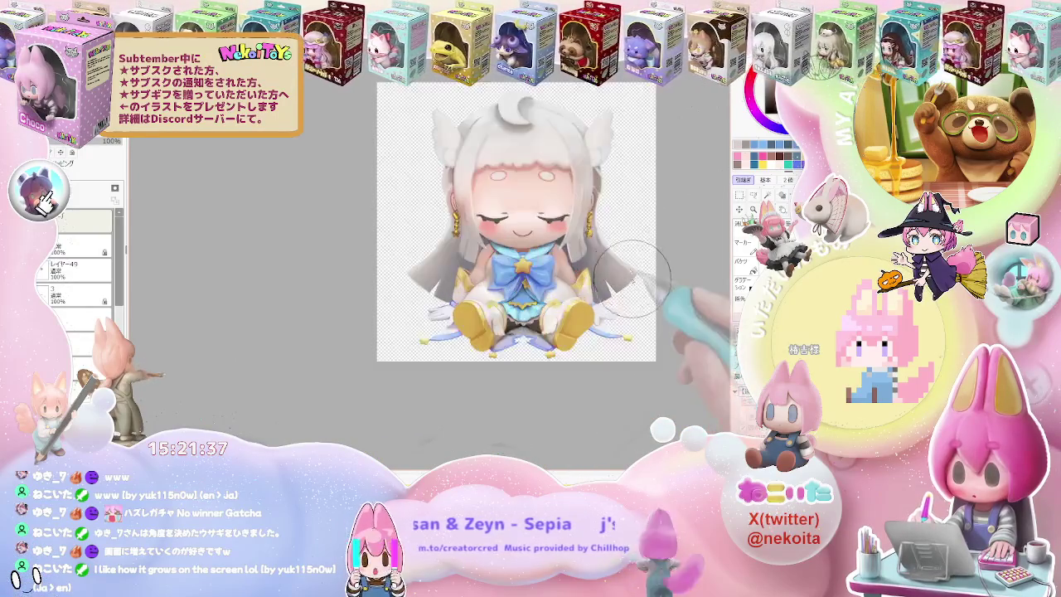
scroll(614, 298, up, 1)
scroll(590, 224, up, 2)
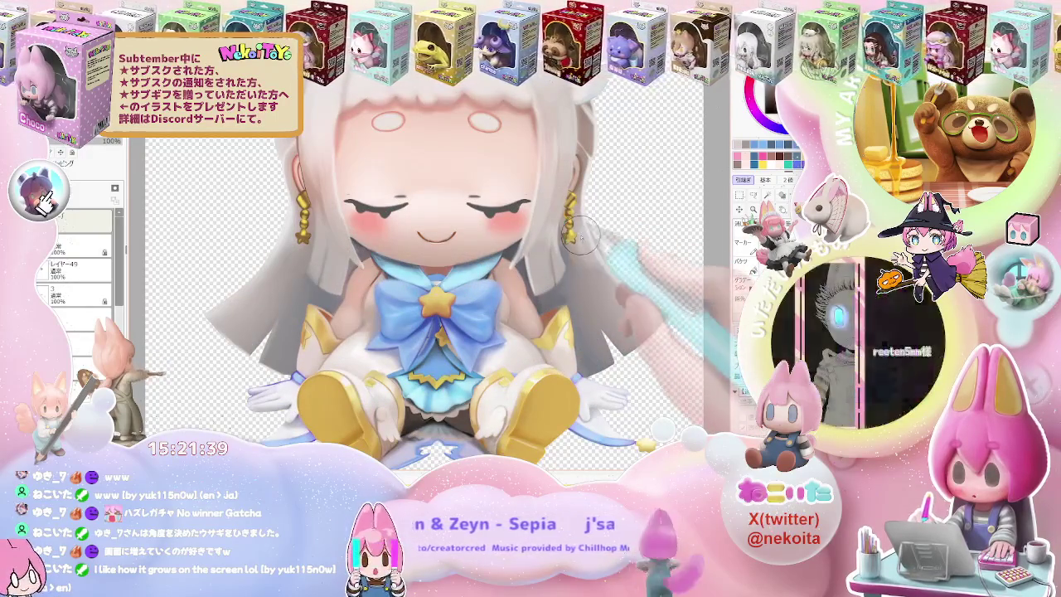
scroll(628, 292, down, 1)
scroll(456, 263, up, 1)
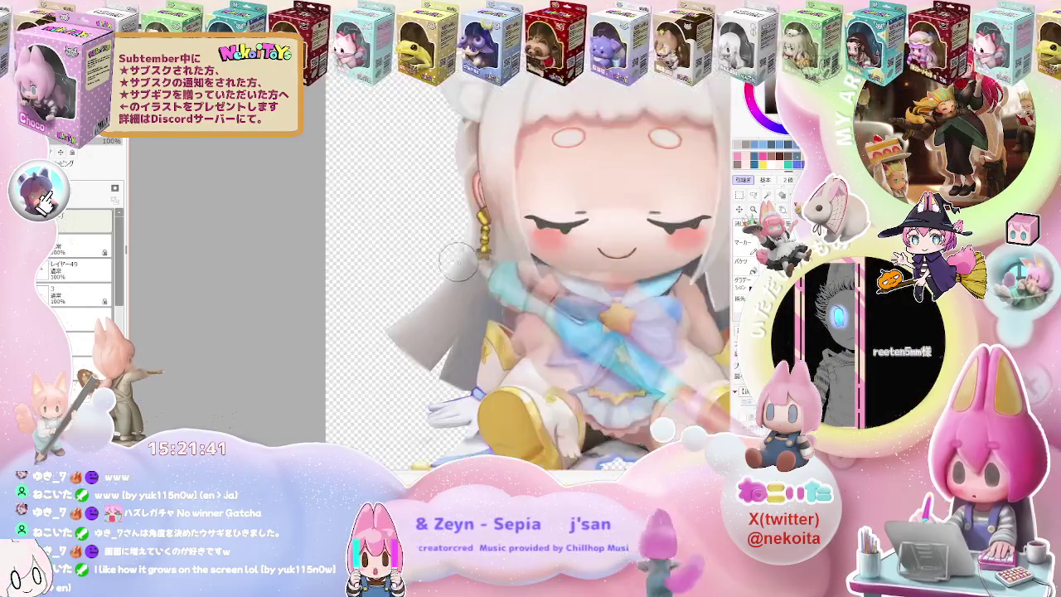
scroll(466, 245, up, 1)
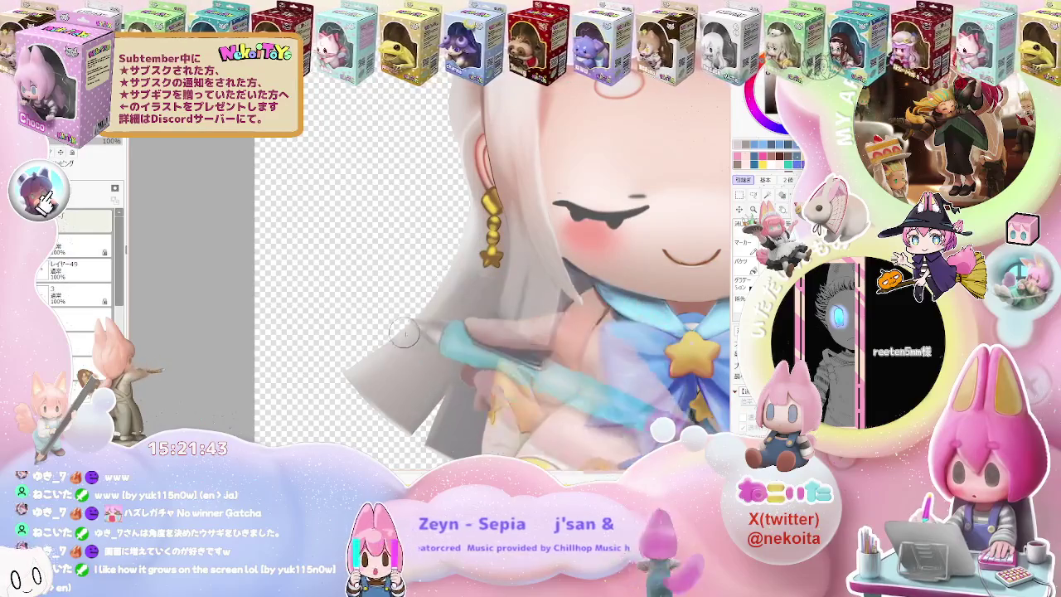
Shade the white hair beside the left earring and touch up the earring's top.
drag(441, 291, 471, 238)
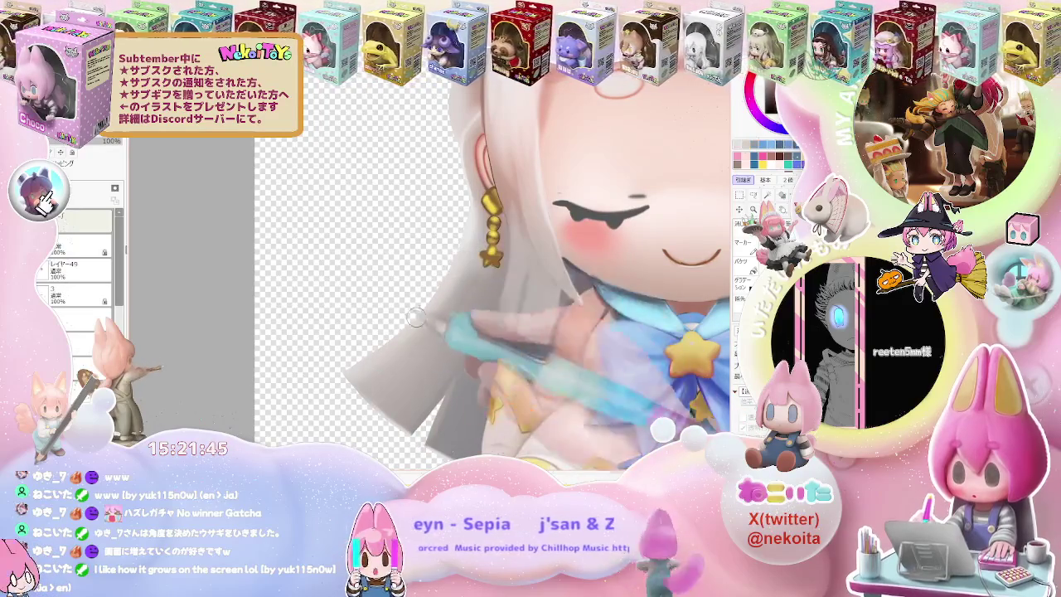
drag(443, 273, 439, 298)
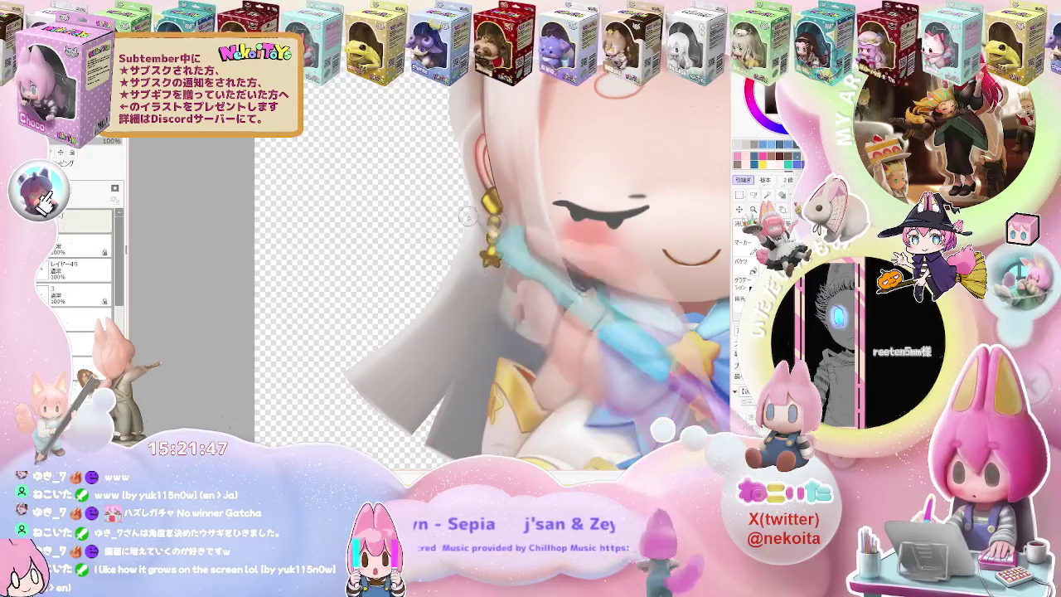
drag(467, 218, 474, 203)
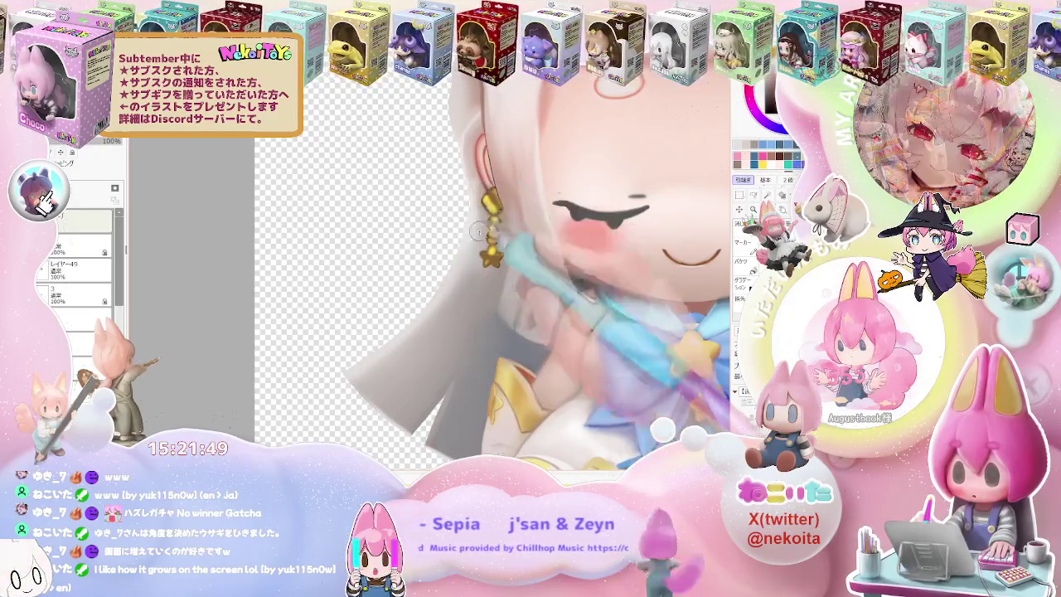
scroll(474, 189, down, 3)
scroll(530, 241, down, 3)
scroll(580, 282, down, 2)
key(End)
key(End)
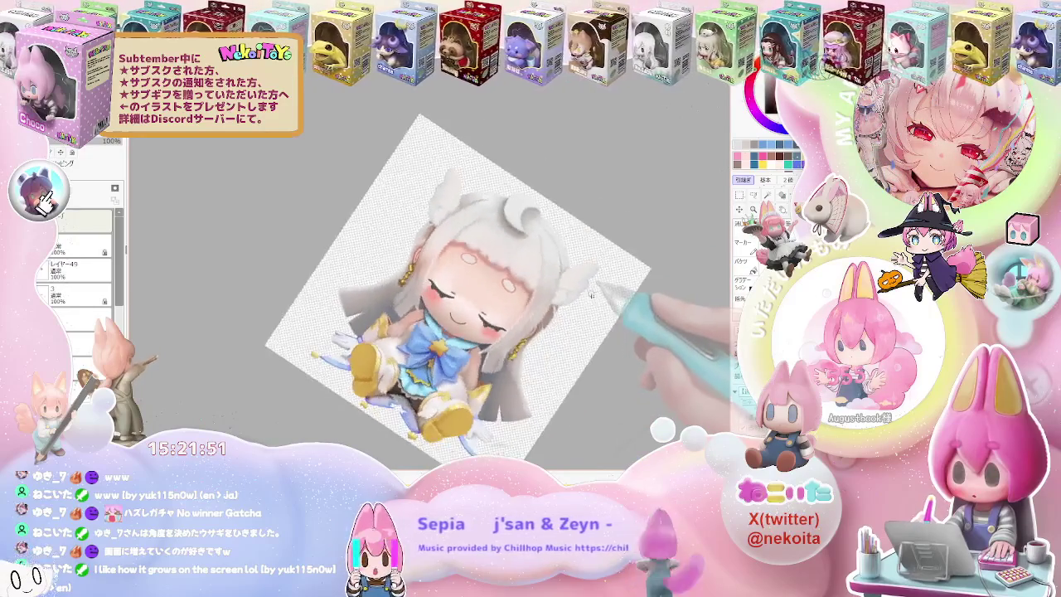
Tilt the canvas further and zoom in on the gold earring by the right ear.
key(End)
scroll(498, 349, up, 2)
scroll(456, 381, up, 2)
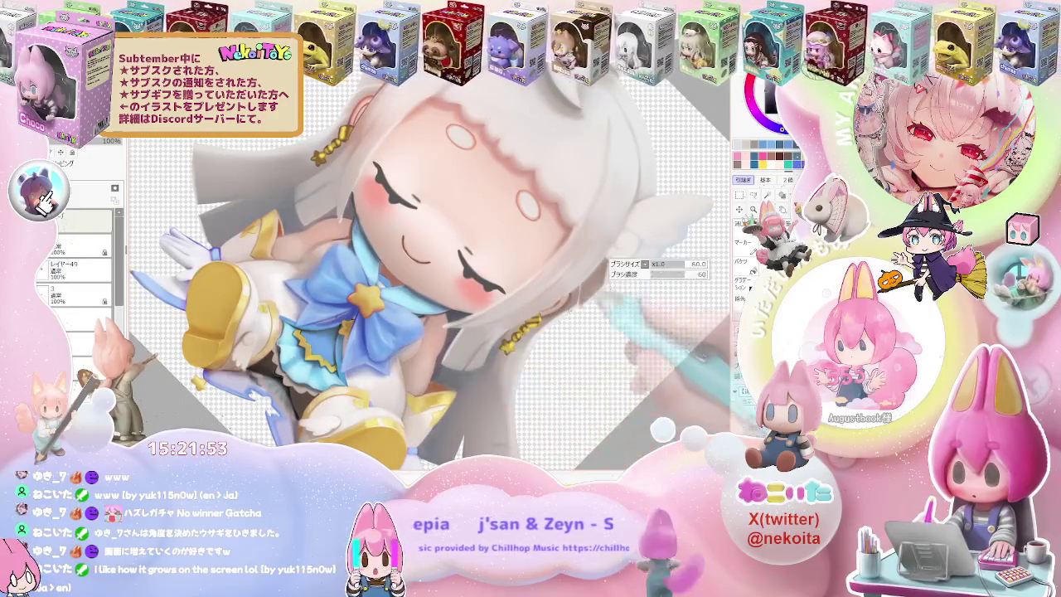
scroll(595, 282, up, 2)
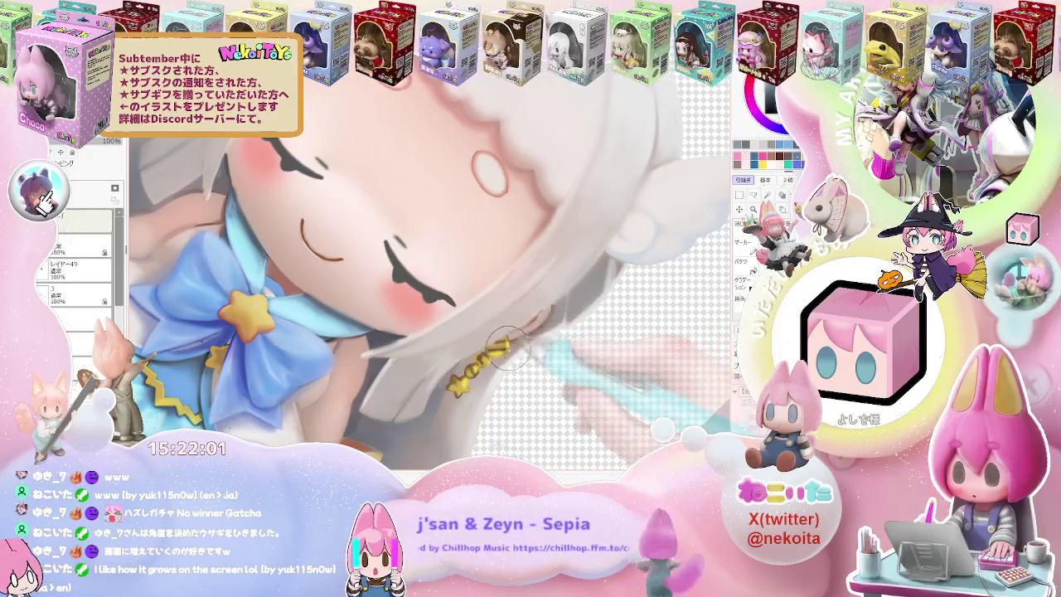
scroll(575, 288, down, 5)
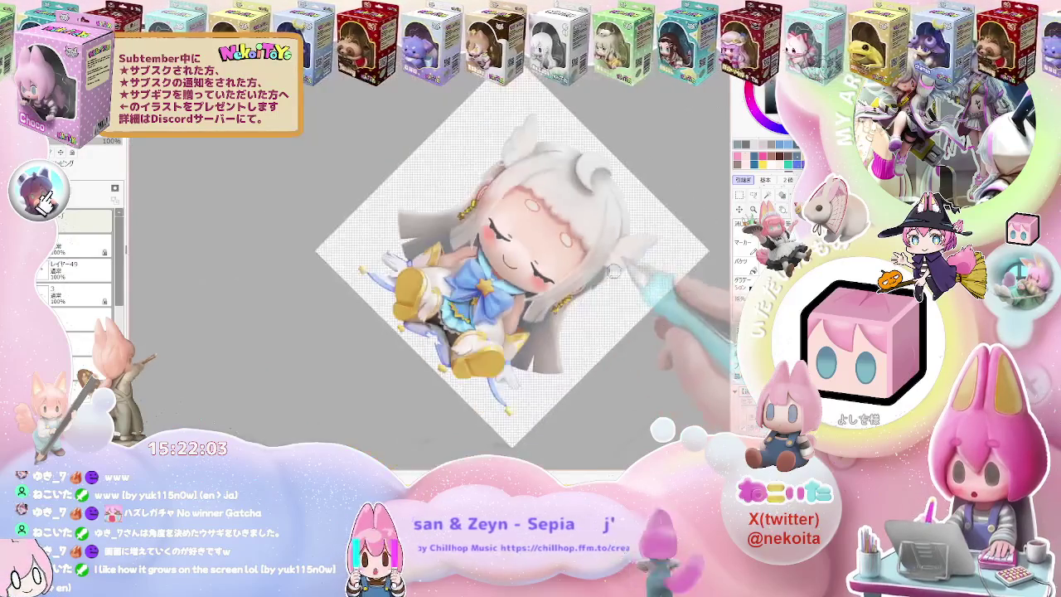
scroll(581, 291, down, 3)
scroll(608, 302, up, 3)
scroll(581, 332, up, 5)
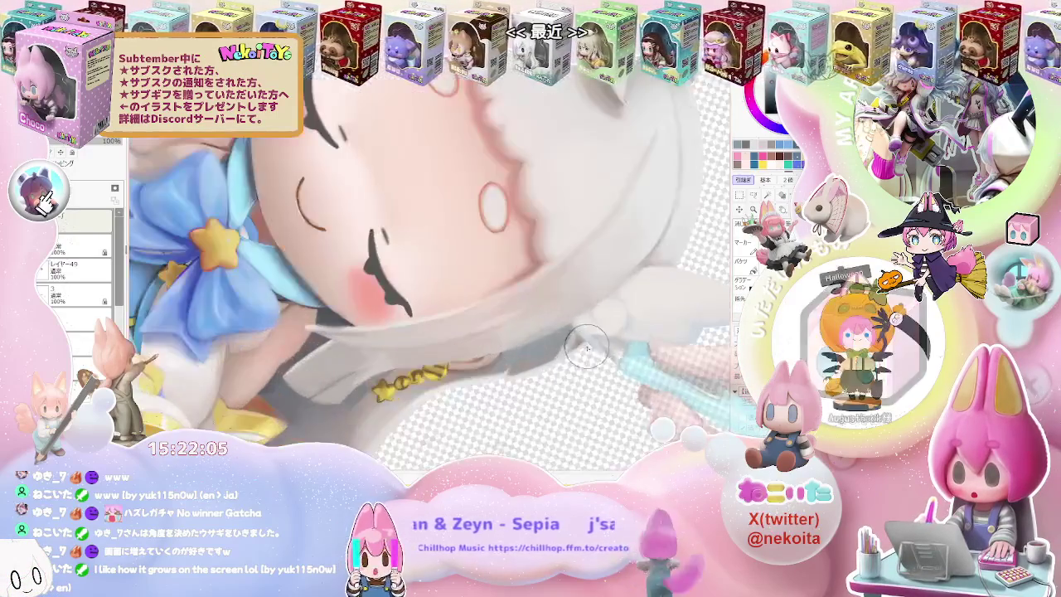
scroll(497, 376, up, 2)
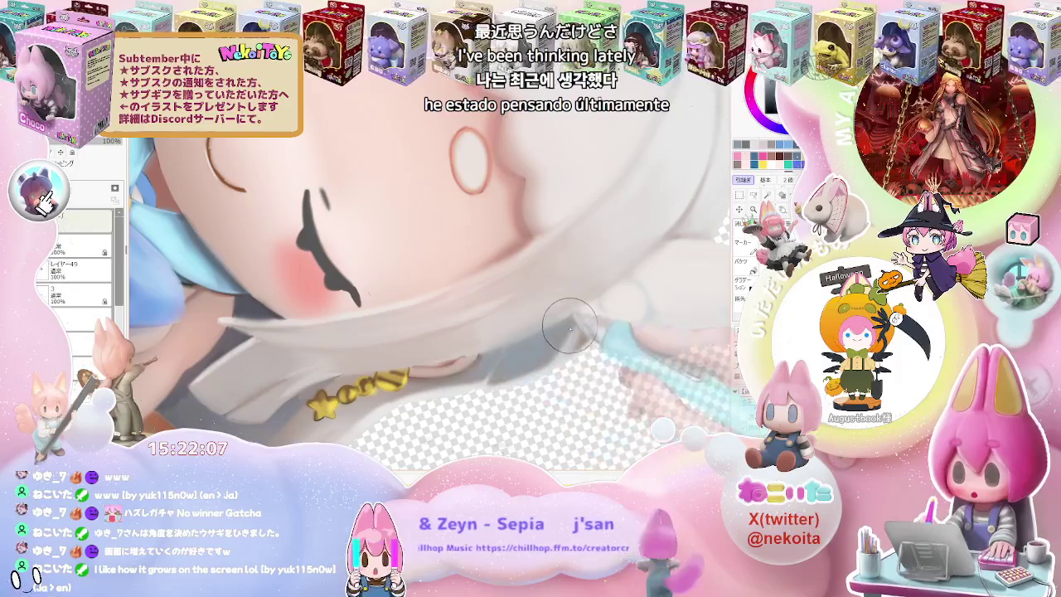
Touch up the dangling gold star earring chain at close zoom.
scroll(586, 342, down, 2)
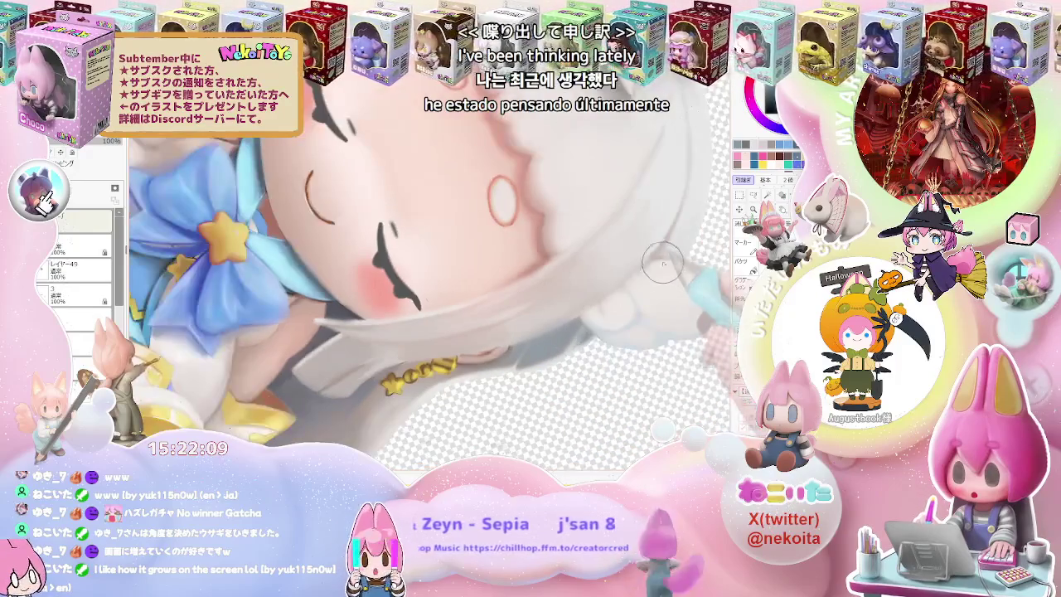
scroll(654, 263, down, 3)
scroll(613, 315, down, 3)
scroll(581, 357, down, 2)
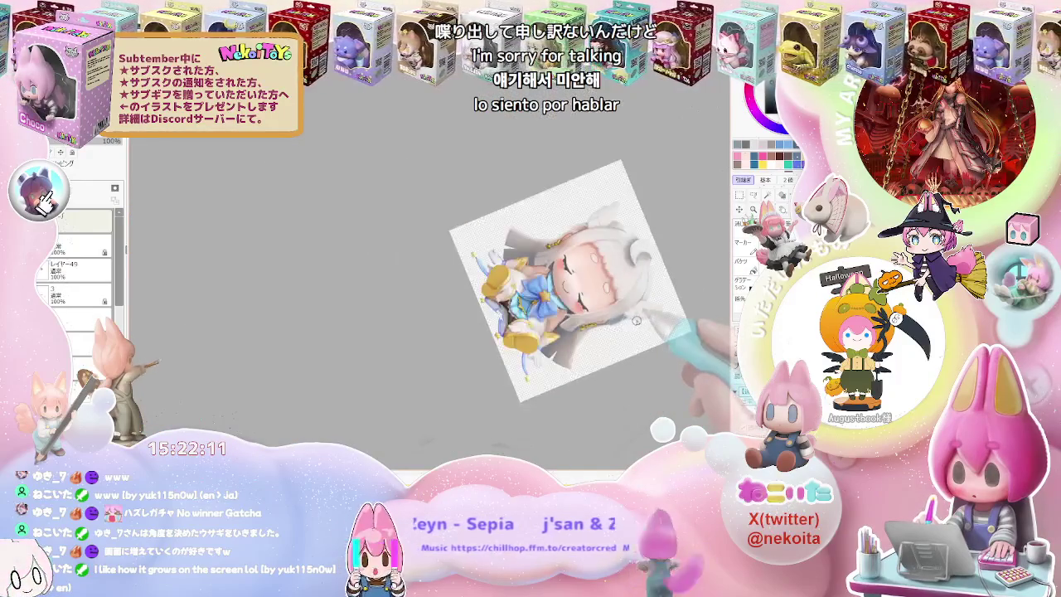
scroll(569, 367, up, 2)
scroll(531, 357, up, 3)
scroll(481, 348, up, 3)
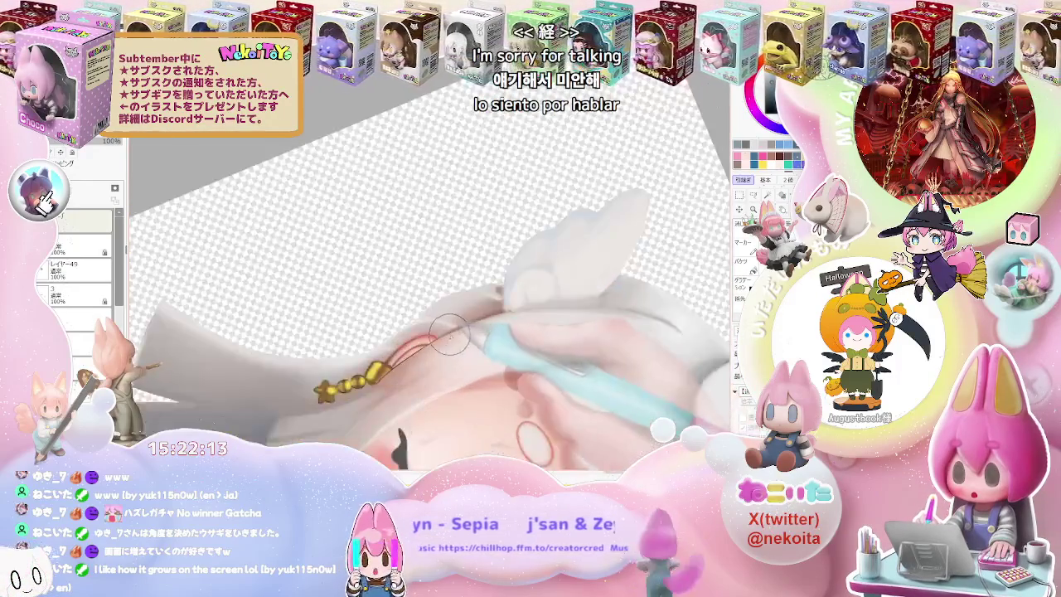
scroll(431, 334, up, 3)
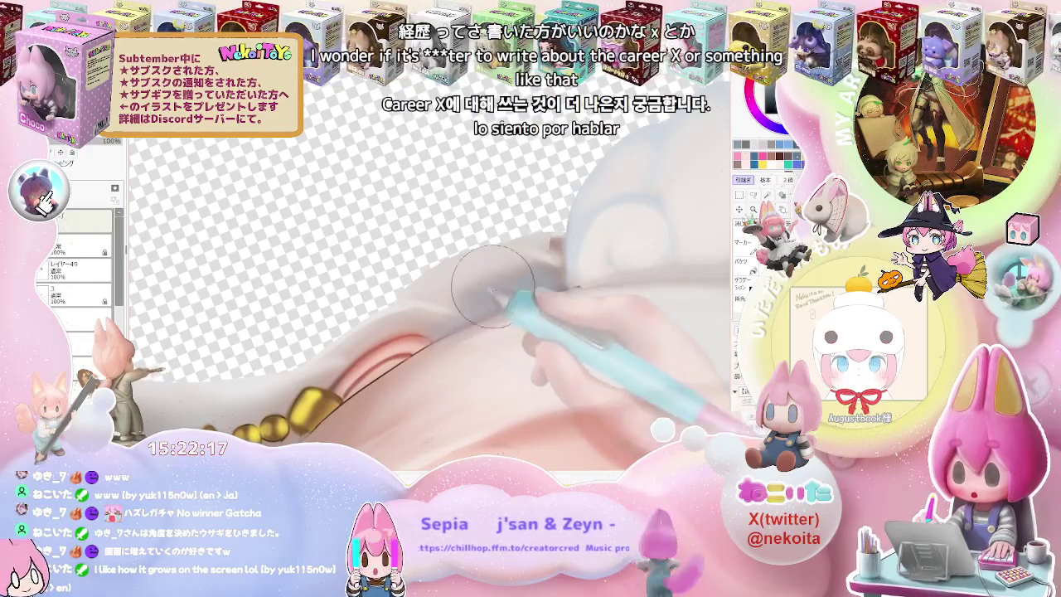
Soften the white hair shading across the top of the head.
scroll(531, 292, down, 2)
scroll(547, 294, down, 1)
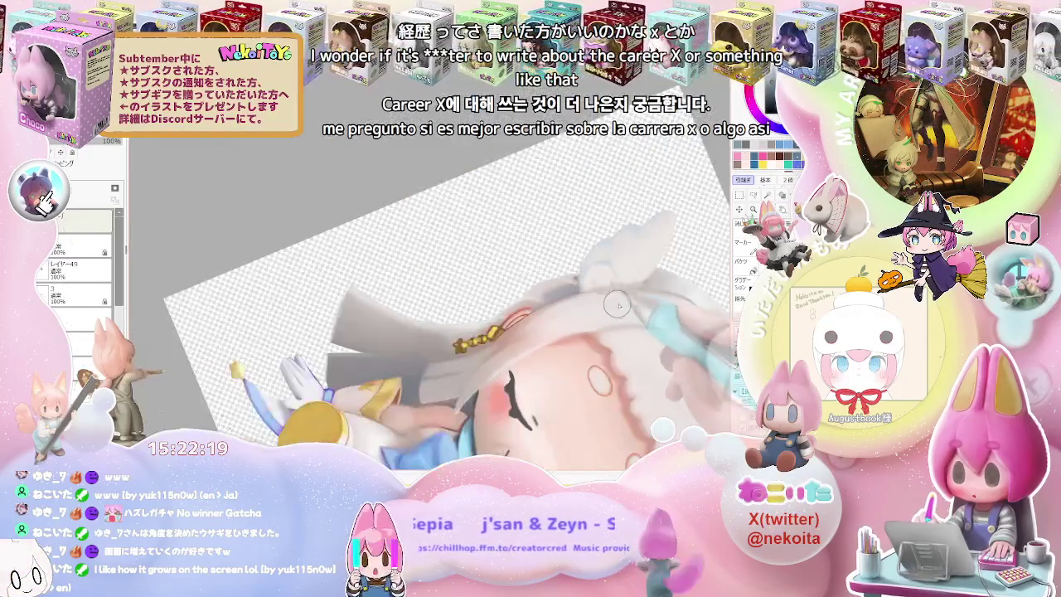
scroll(580, 298, down, 1)
scroll(596, 300, down, 1)
scroll(595, 300, up, 1)
scroll(572, 265, up, 1)
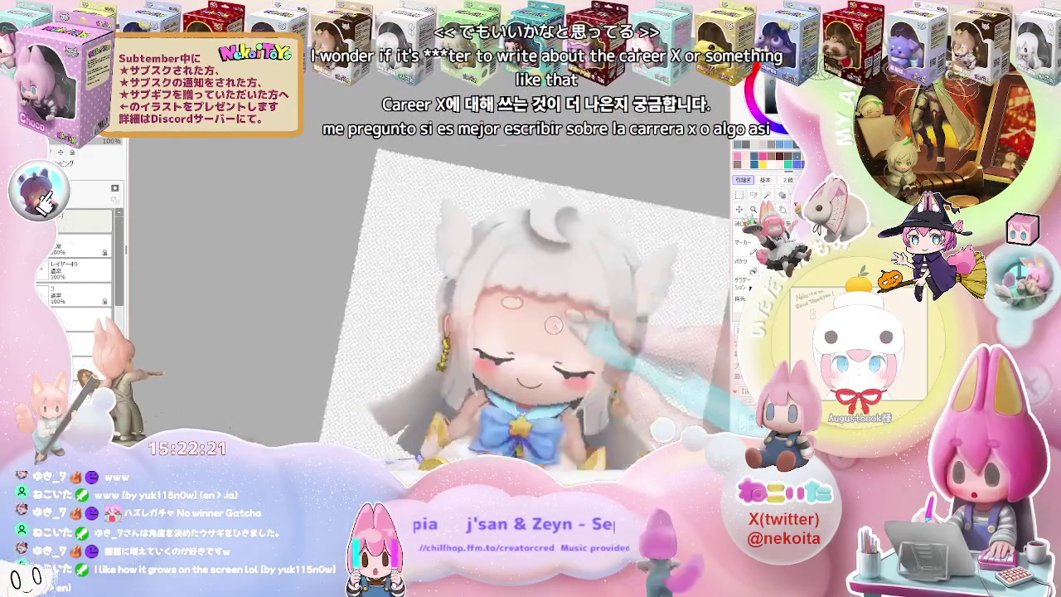
scroll(547, 224, up, 1)
scroll(517, 181, up, 1)
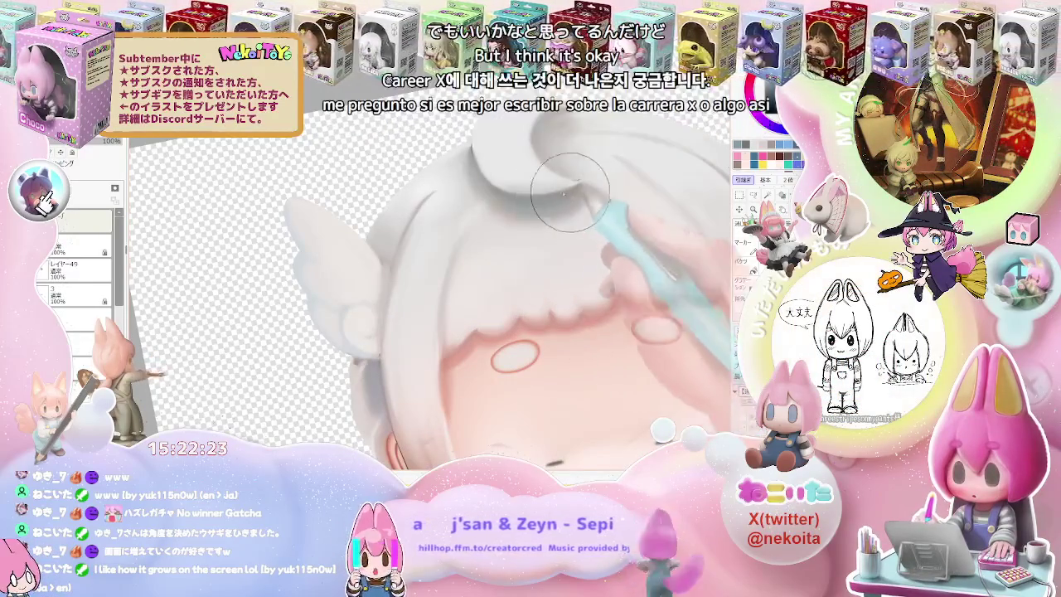
scroll(581, 233, down, 2)
scroll(713, 290, down, 1)
scroll(663, 298, up, 1)
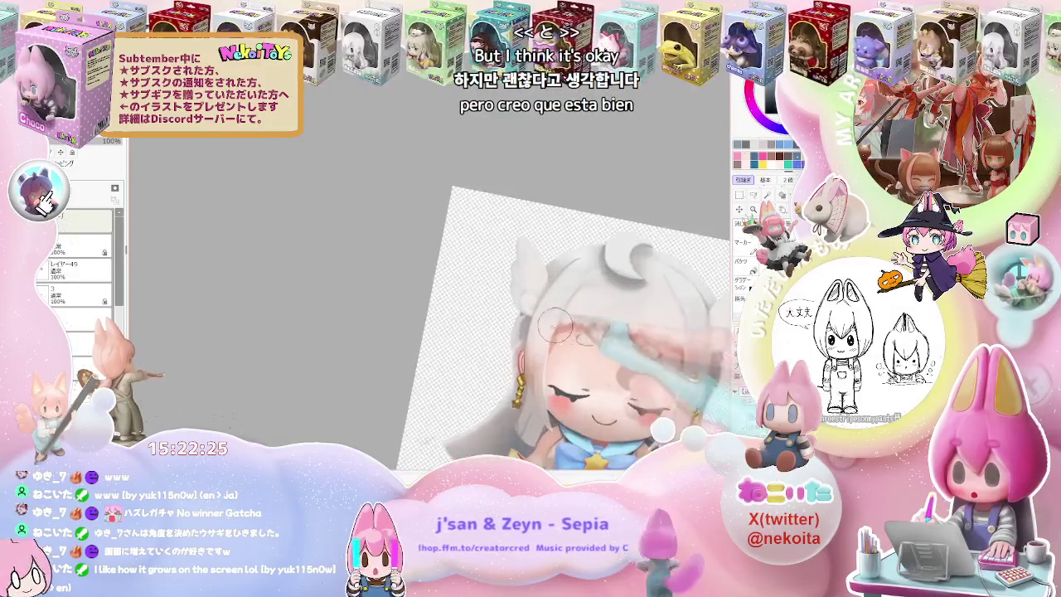
scroll(564, 311, up, 2)
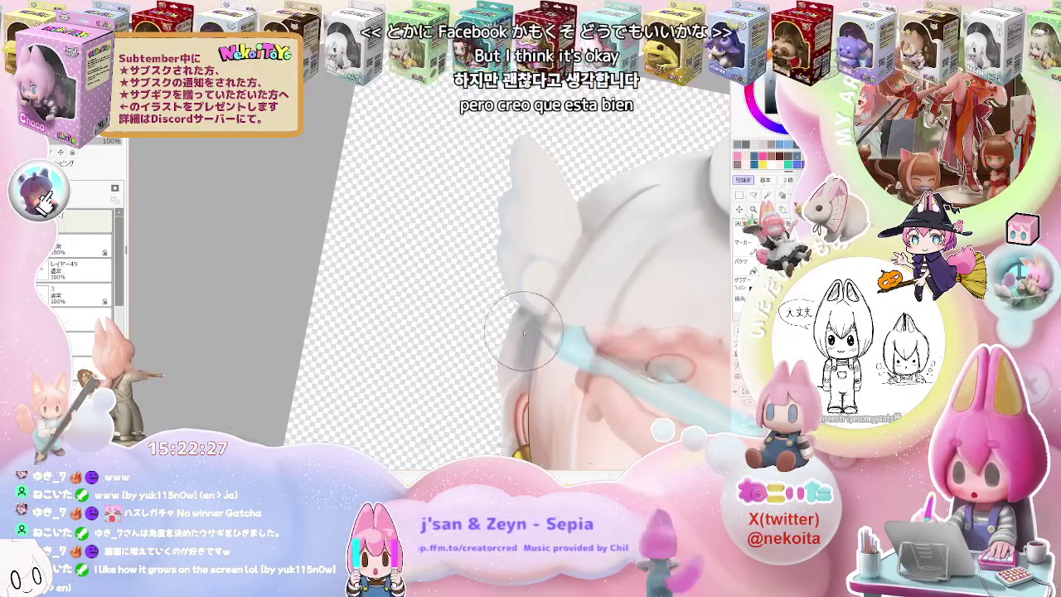
scroll(524, 333, down, 2)
scroll(611, 341, down, 1)
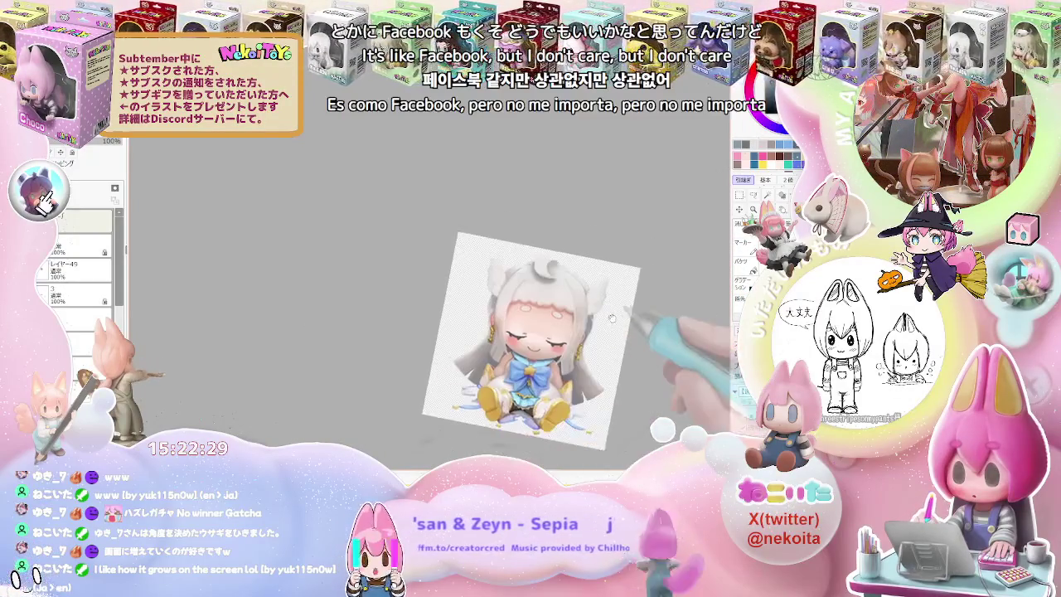
Smooth the white hair shading around the right ear.
scroll(581, 319, up, 1)
scroll(497, 319, up, 1)
scroll(402, 319, up, 2)
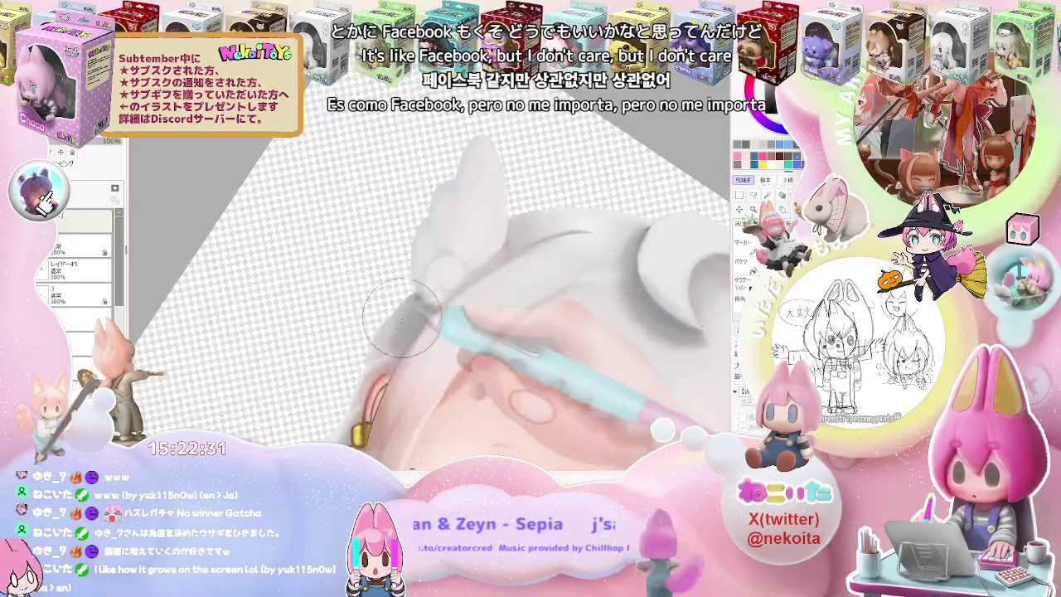
scroll(397, 319, up, 1)
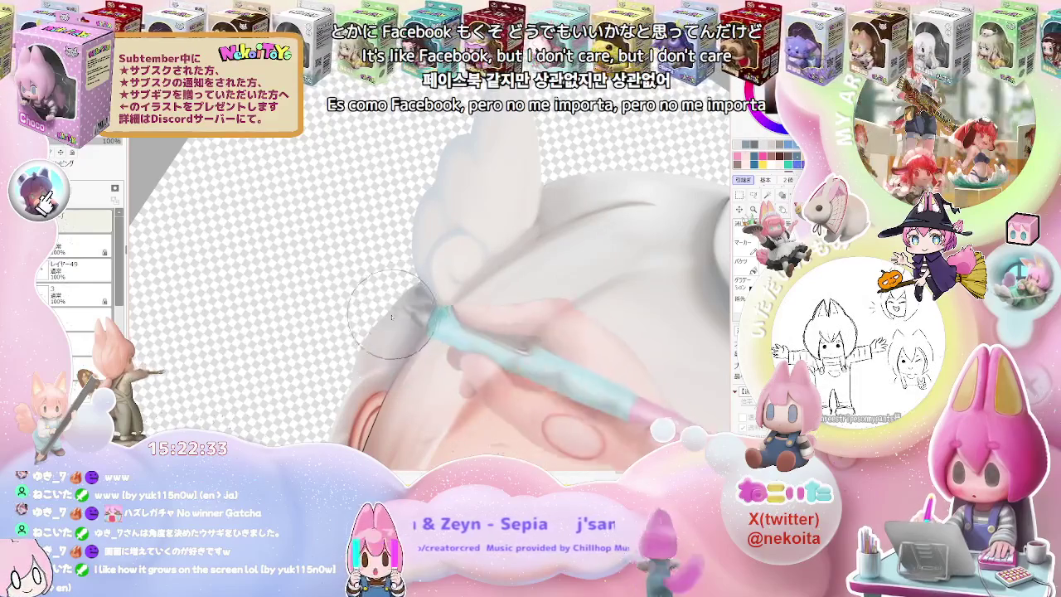
scroll(348, 387, down, 1)
scroll(414, 364, down, 1)
scroll(581, 324, down, 2)
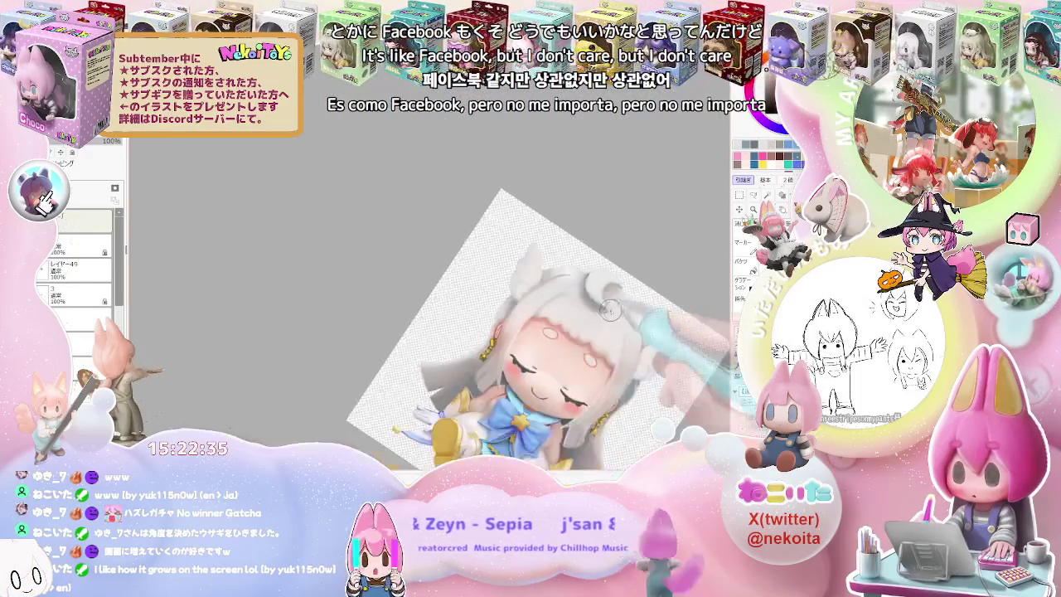
scroll(655, 336, up, 1)
scroll(581, 352, up, 1)
scroll(515, 376, up, 2)
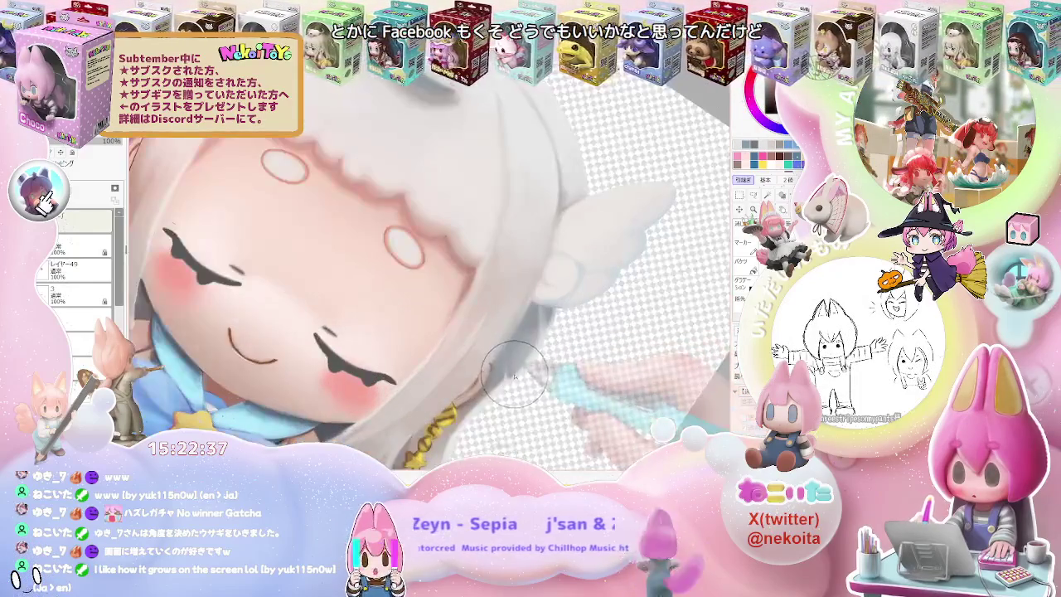
scroll(543, 335, down, 2)
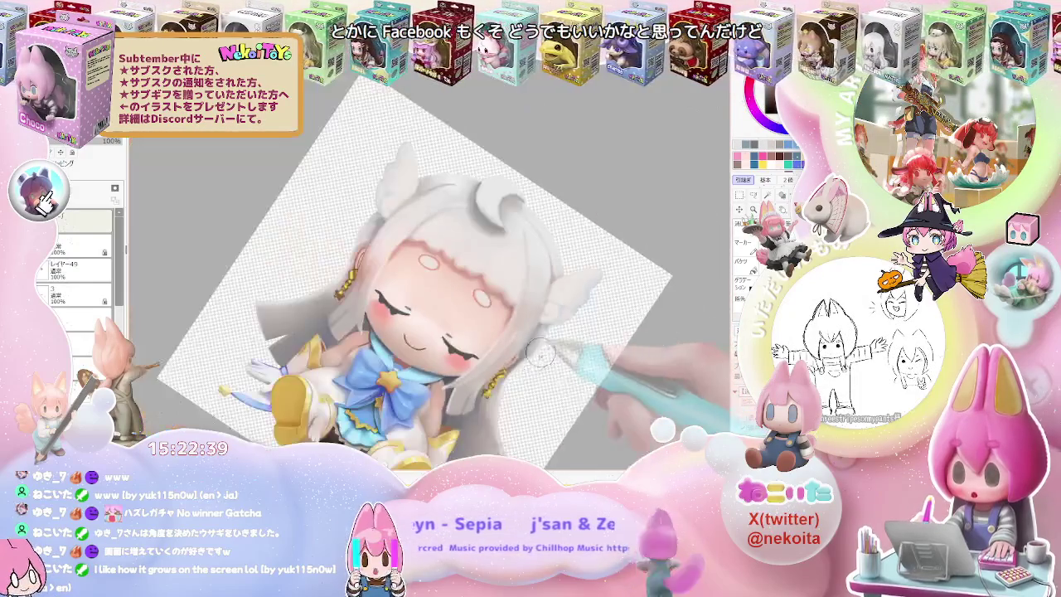
scroll(610, 345, down, 2)
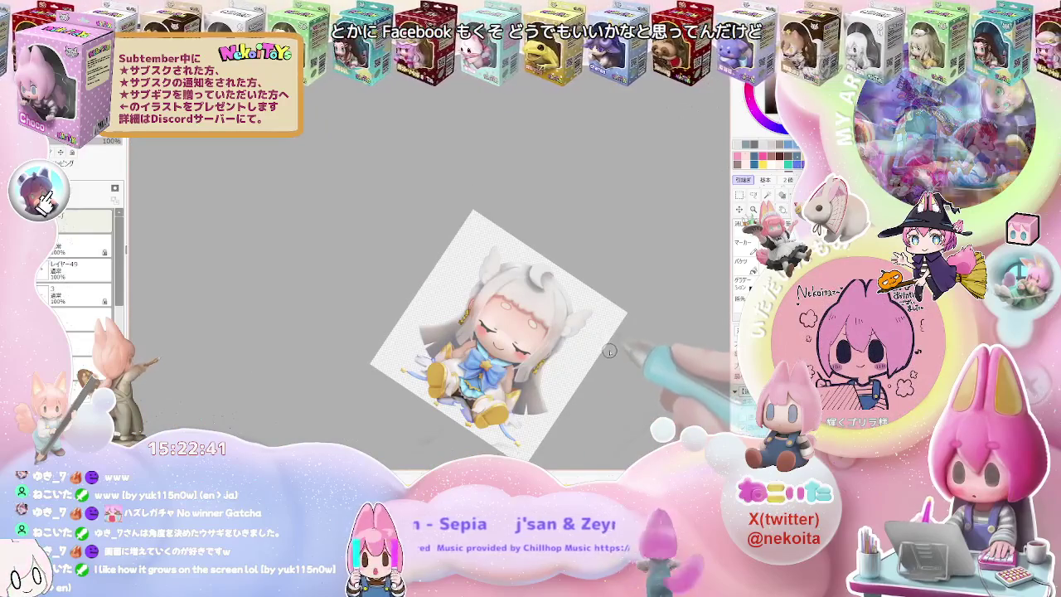
scroll(589, 361, up, 1)
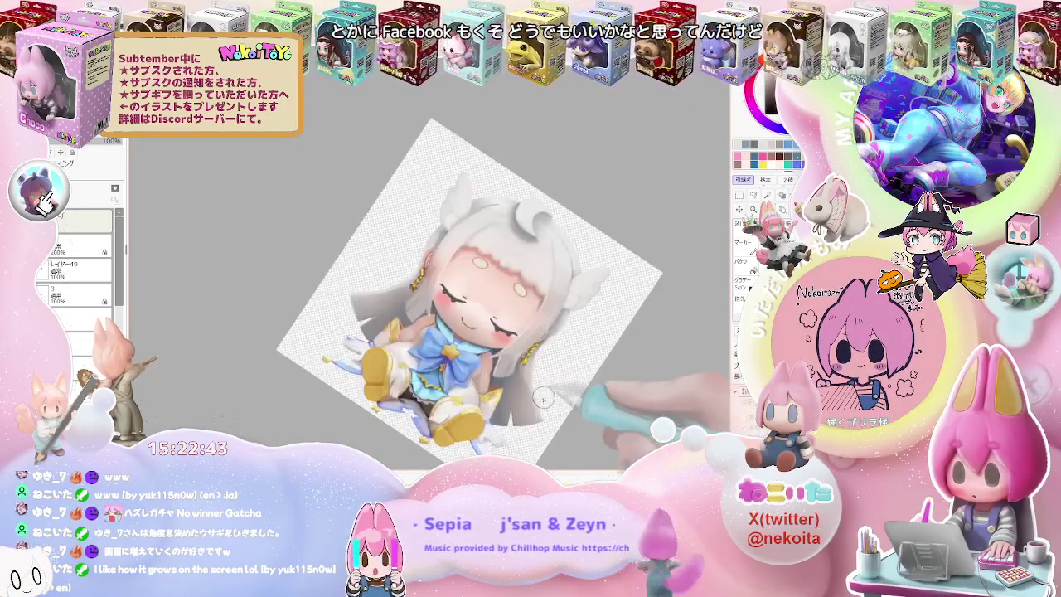
scroll(555, 361, up, 1)
scroll(514, 363, up, 1)
scroll(459, 363, up, 2)
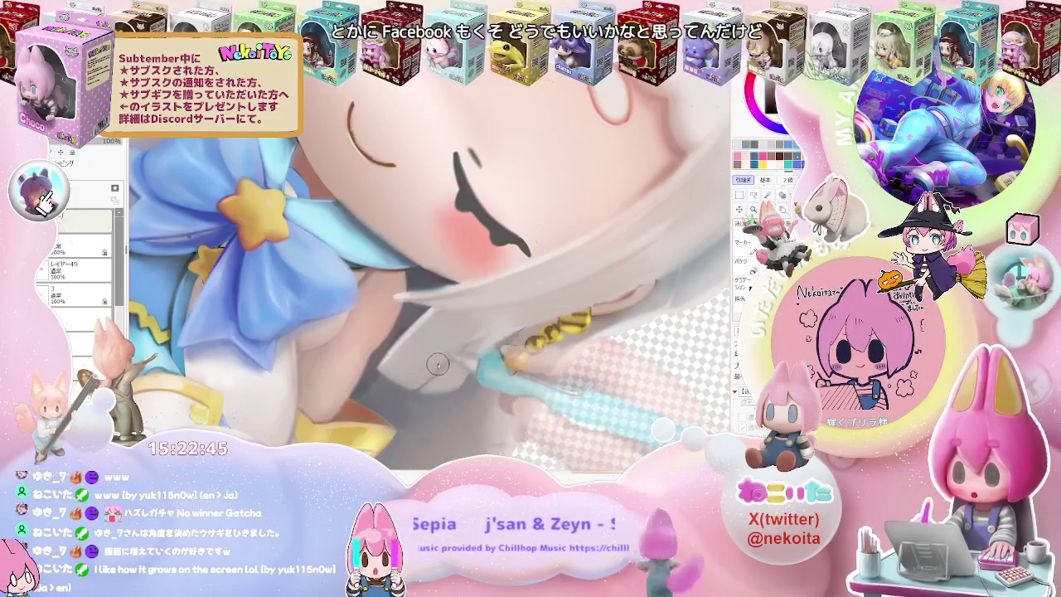
scroll(498, 323, down, 1)
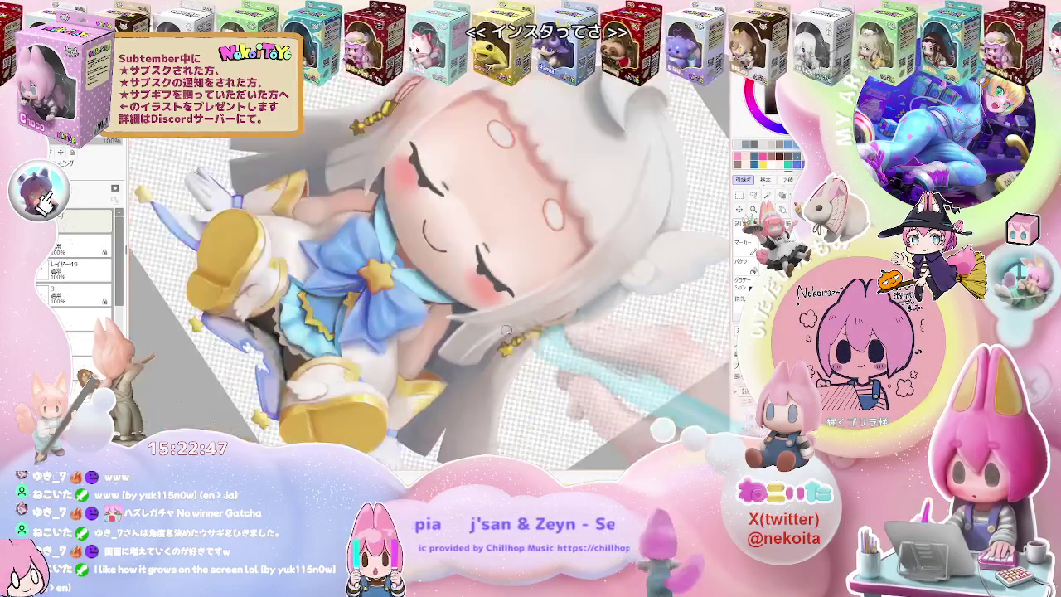
scroll(547, 325, down, 2)
scroll(592, 327, down, 1)
scroll(530, 323, up, 1)
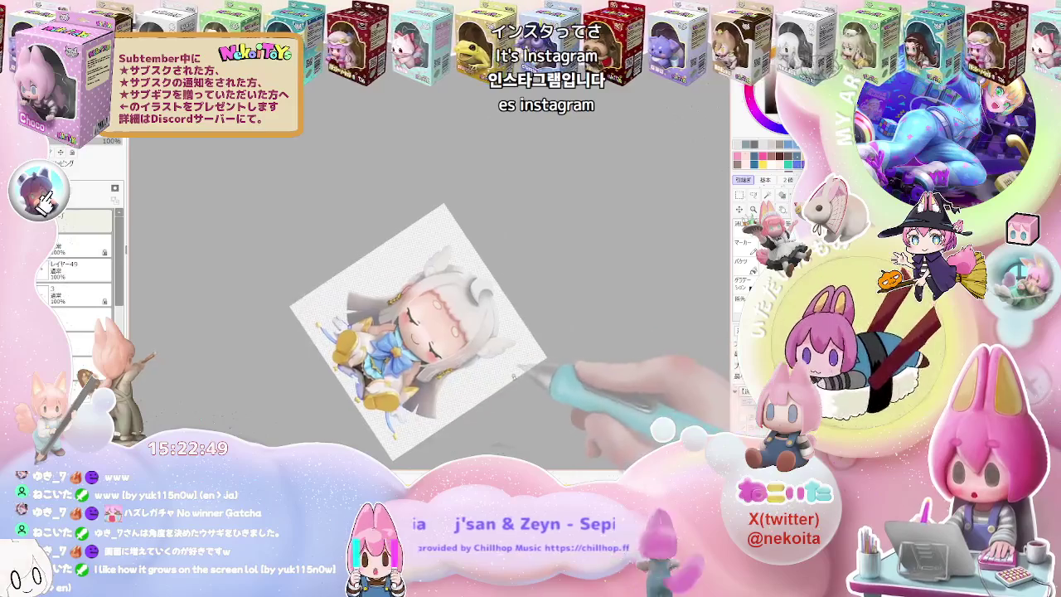
scroll(414, 318, up, 1)
scroll(412, 317, up, 2)
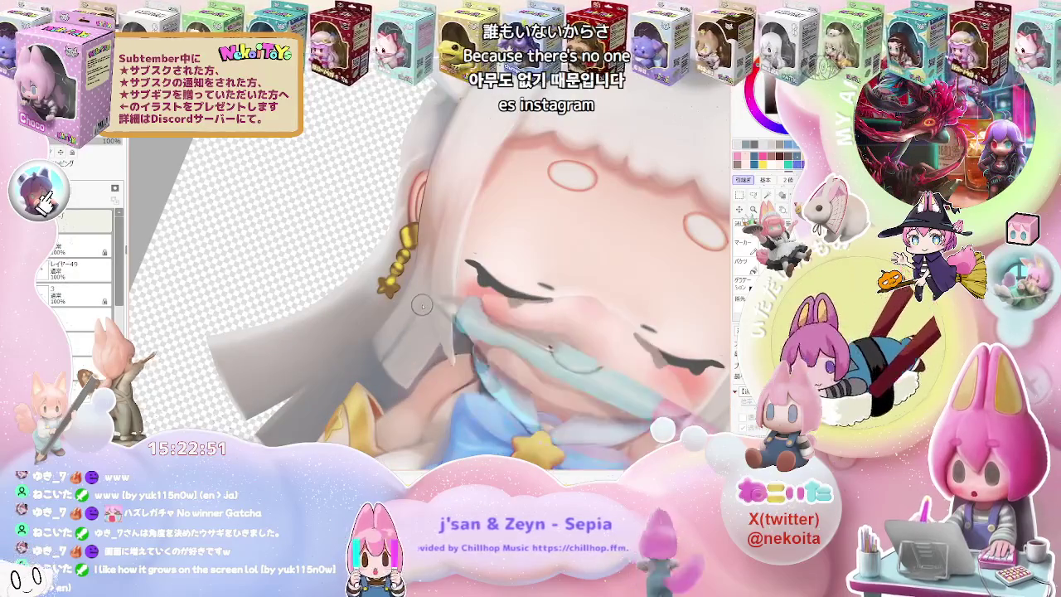
scroll(430, 281, down, 2)
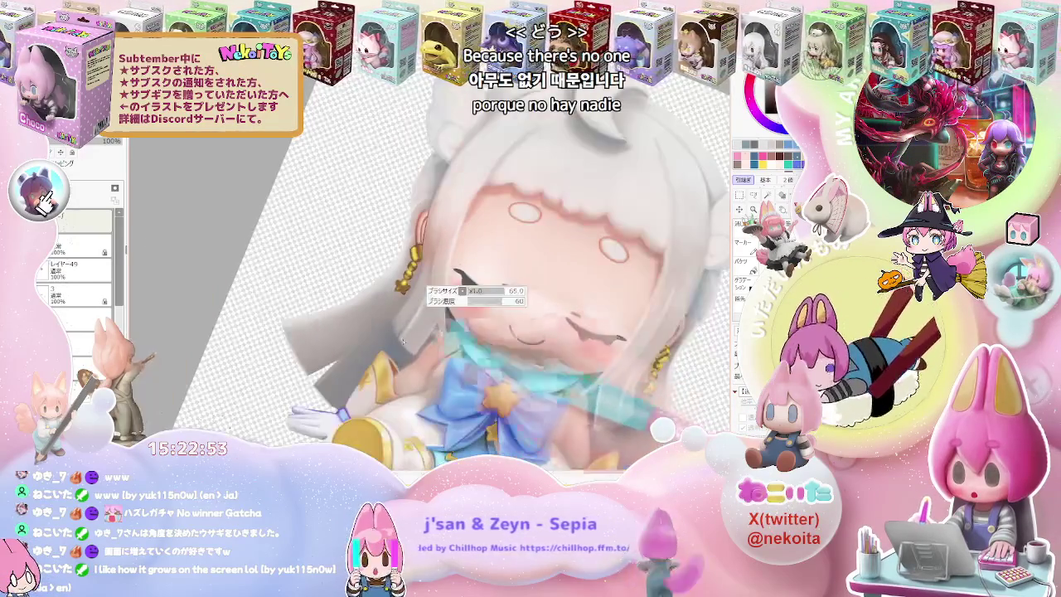
scroll(409, 347, down, 3)
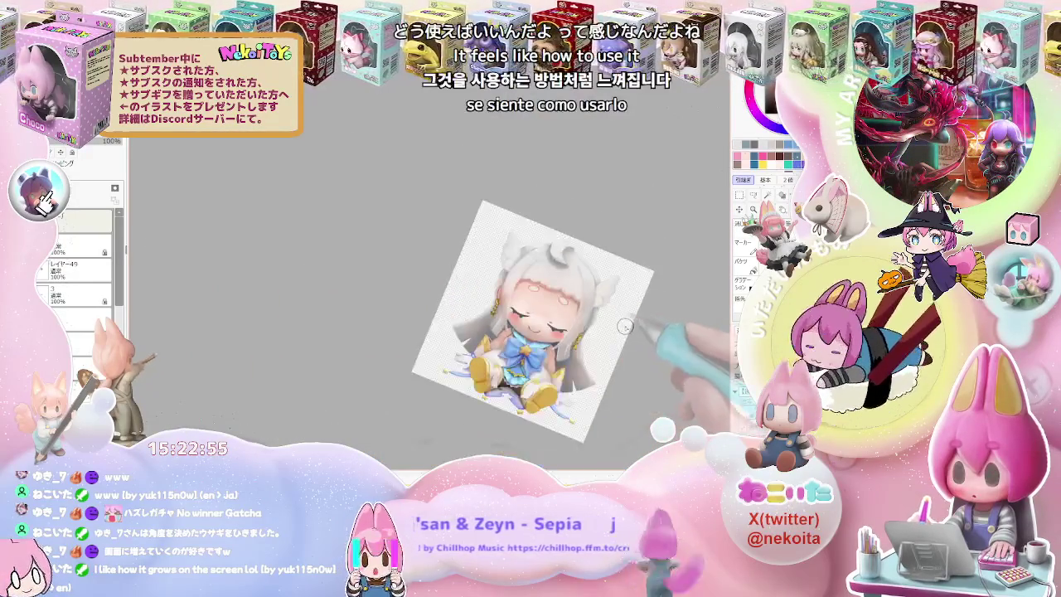
scroll(611, 330, up, 3)
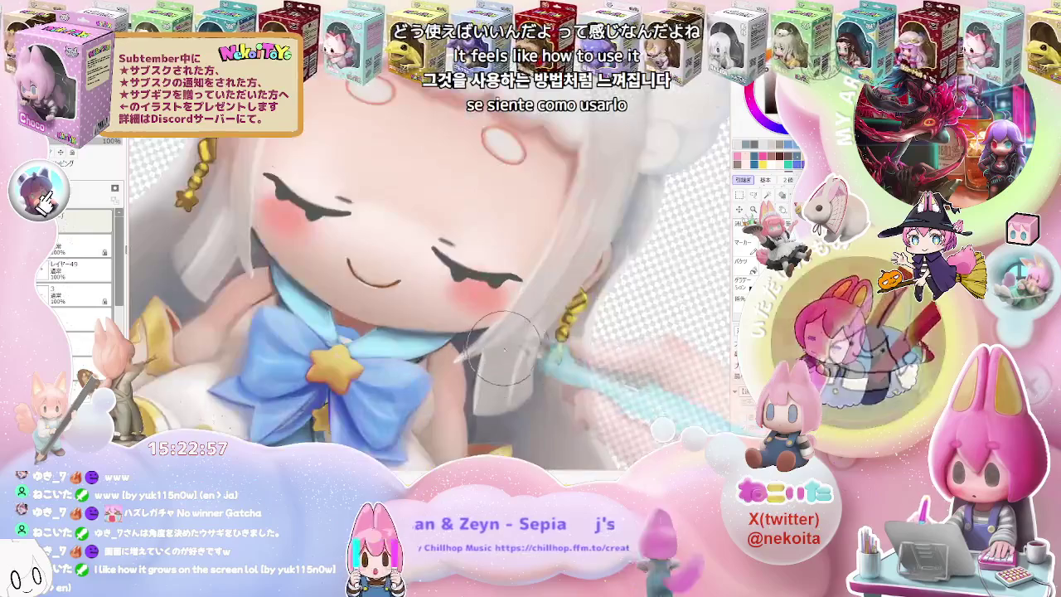
scroll(518, 358, down, 3)
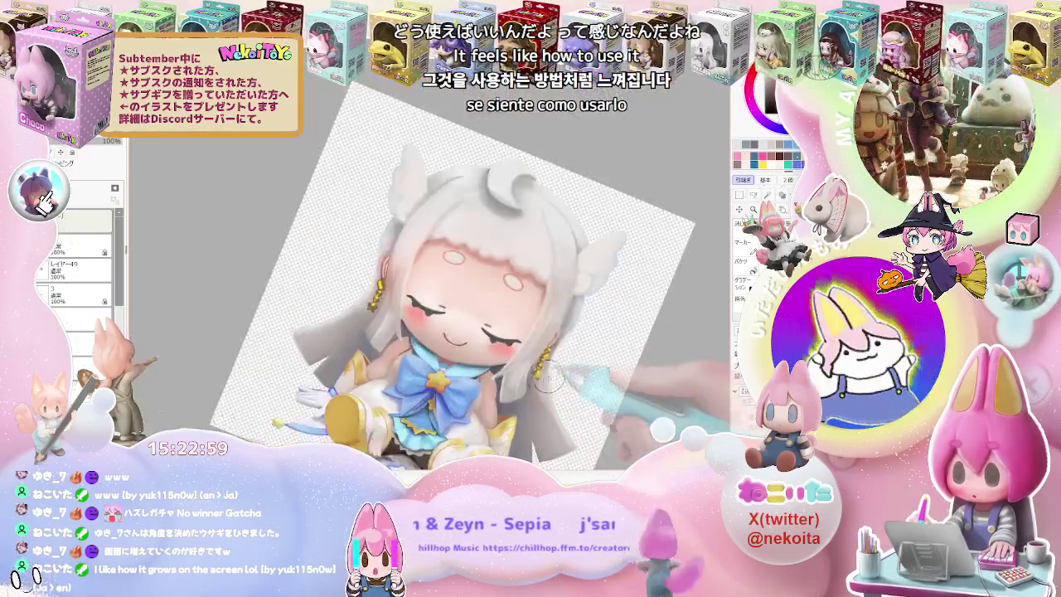
scroll(582, 378, up, 3)
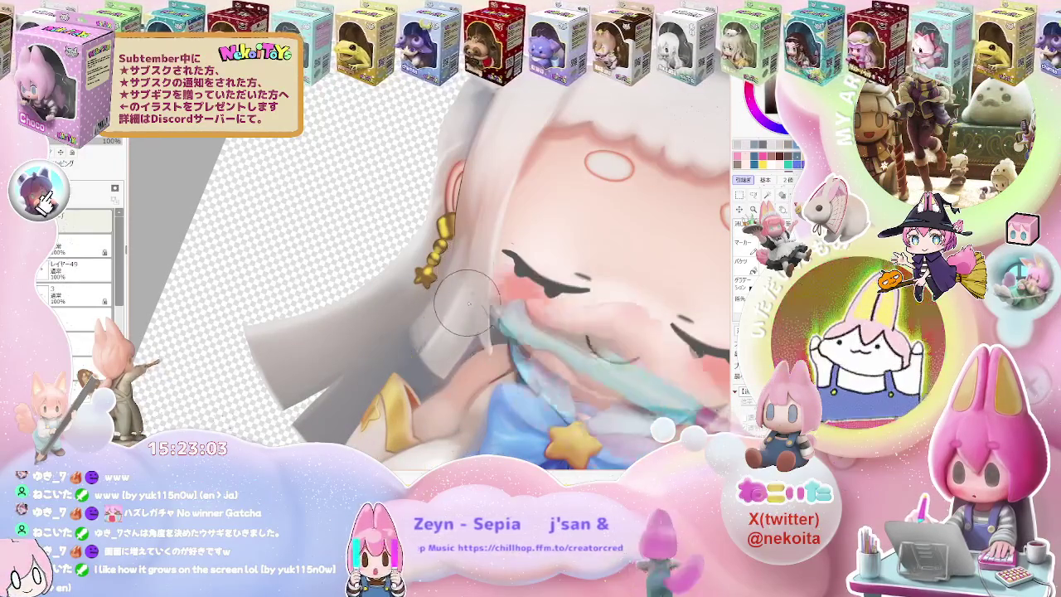
scroll(485, 216, down, 1)
scroll(522, 244, down, 1)
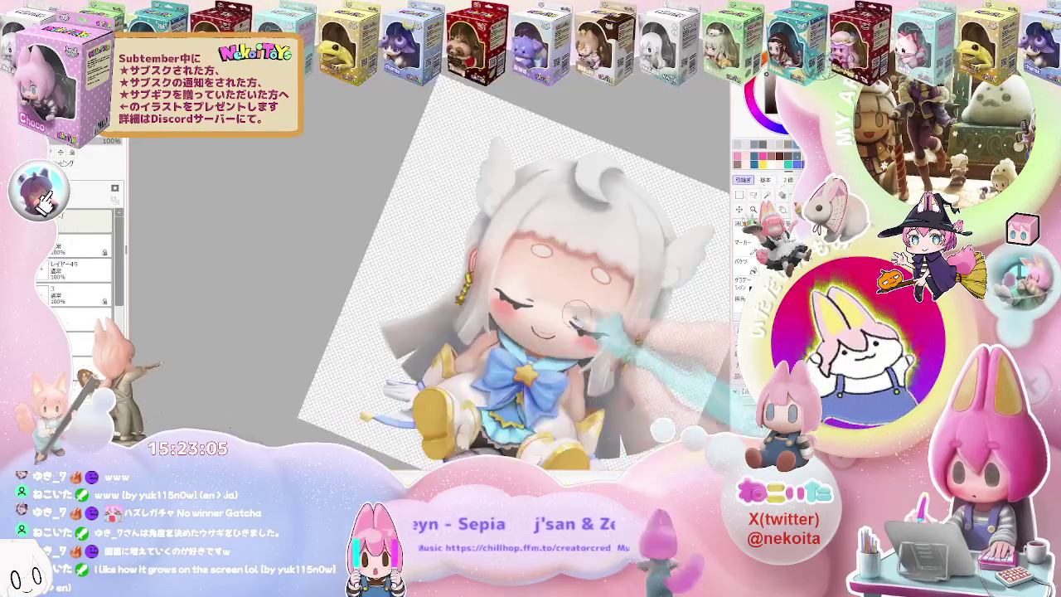
scroll(581, 290, down, 1)
scroll(640, 329, down, 1)
key(End)
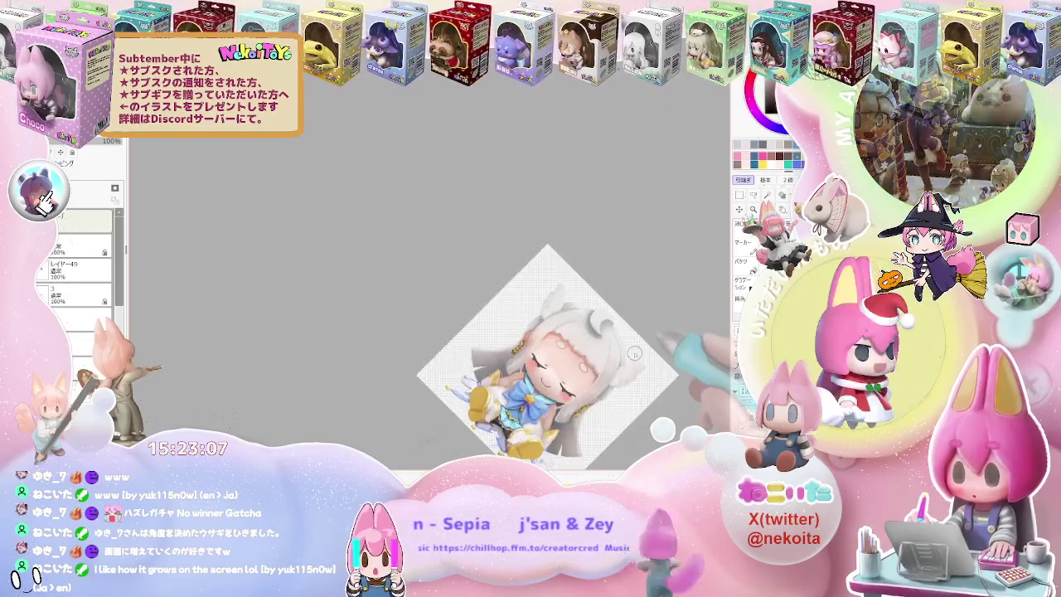
scroll(581, 299, up, 1)
scroll(521, 273, up, 1)
scroll(520, 274, up, 1)
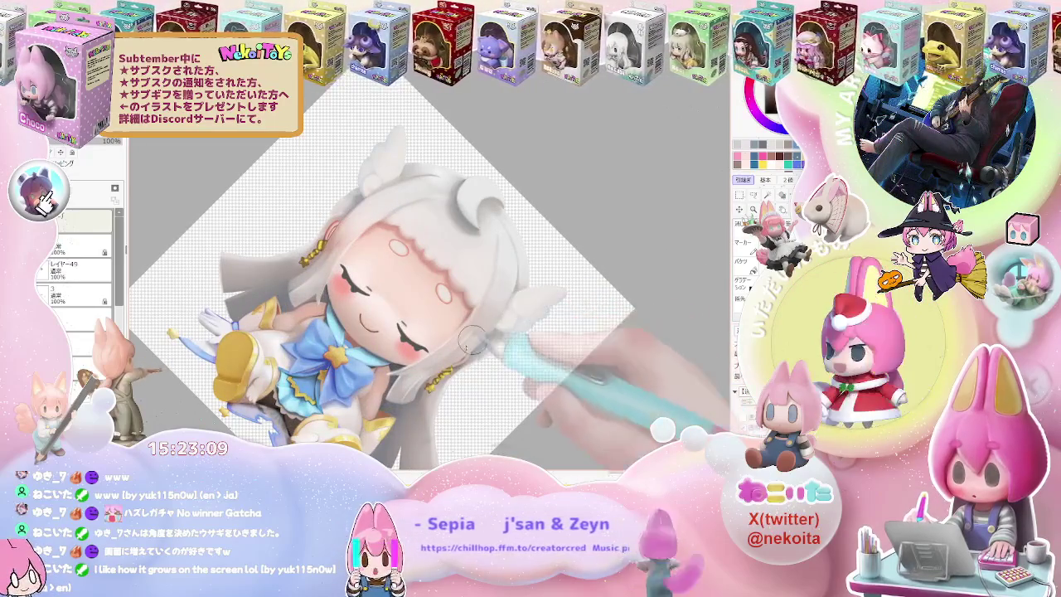
scroll(471, 340, up, 2)
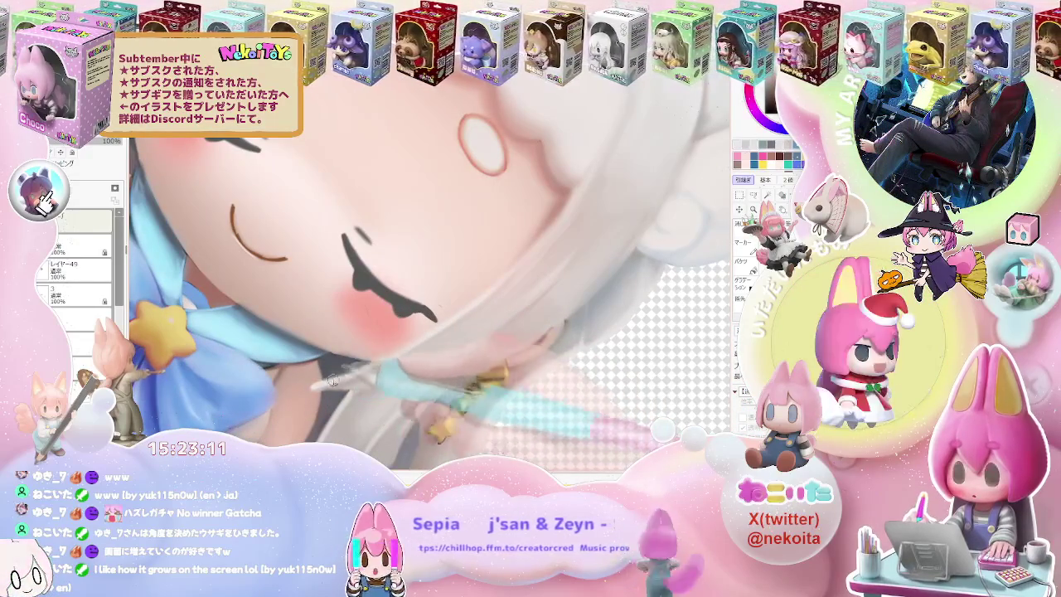
scroll(547, 339, down, 2)
scroll(547, 339, down, 2)
scroll(547, 339, down, 2)
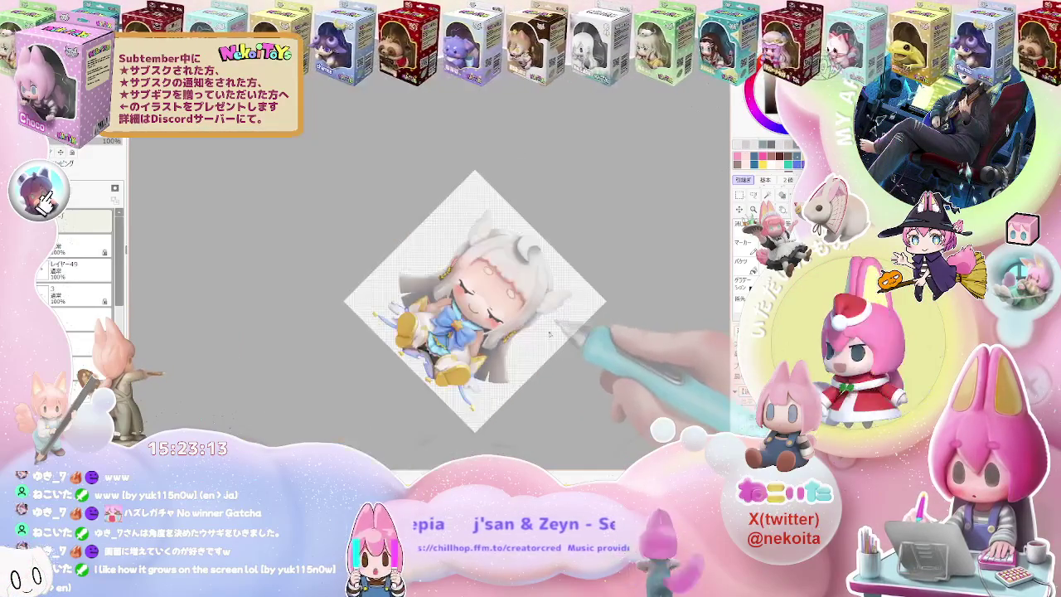
scroll(514, 348, up, 1)
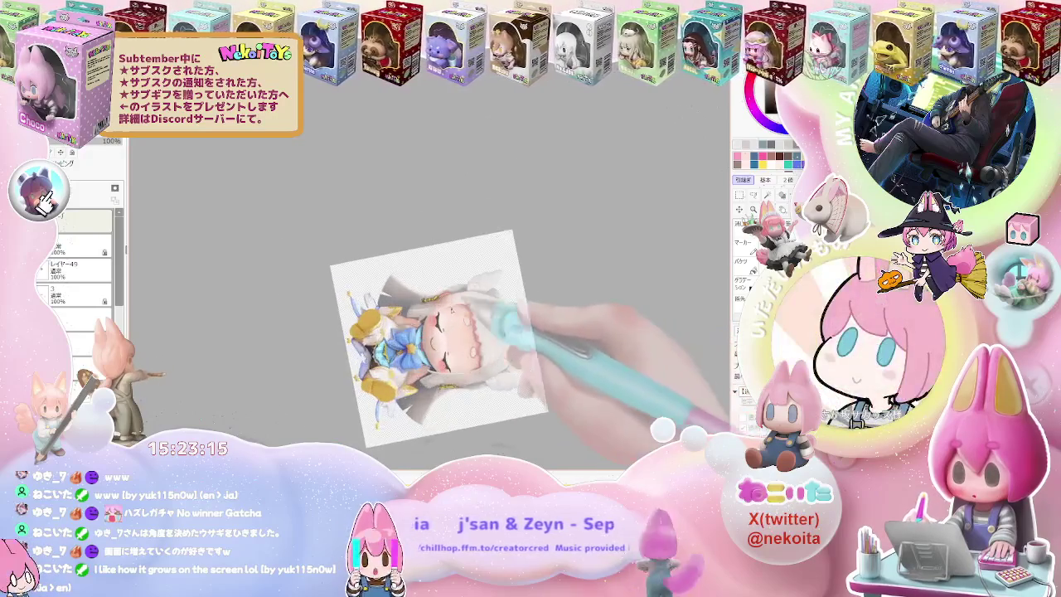
scroll(464, 336, up, 1)
scroll(406, 330, up, 2)
scroll(405, 330, up, 1)
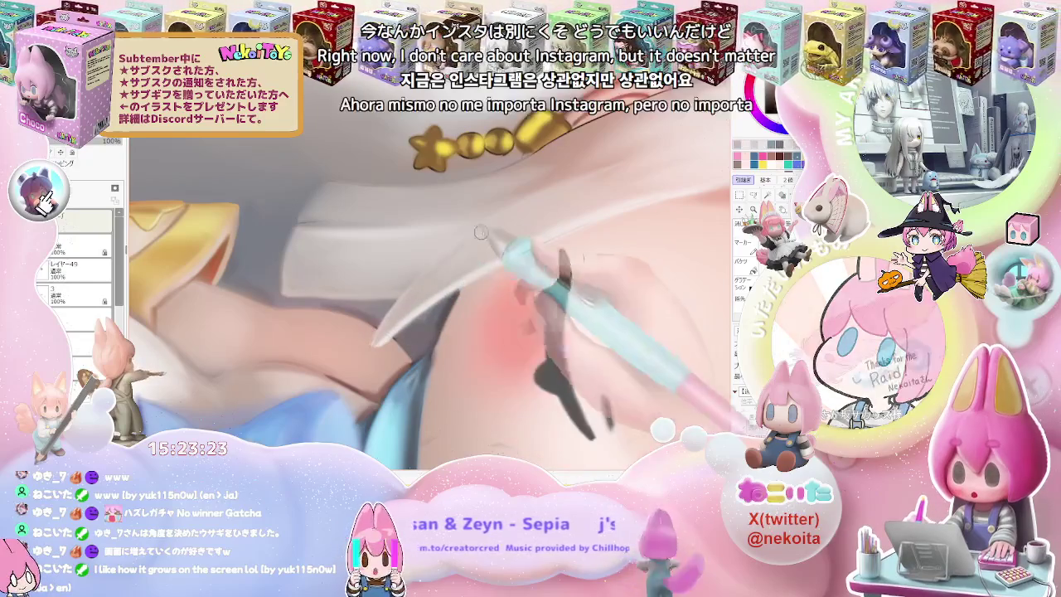
scroll(652, 275, down, 2)
scroll(652, 275, down, 1)
scroll(689, 313, down, 1)
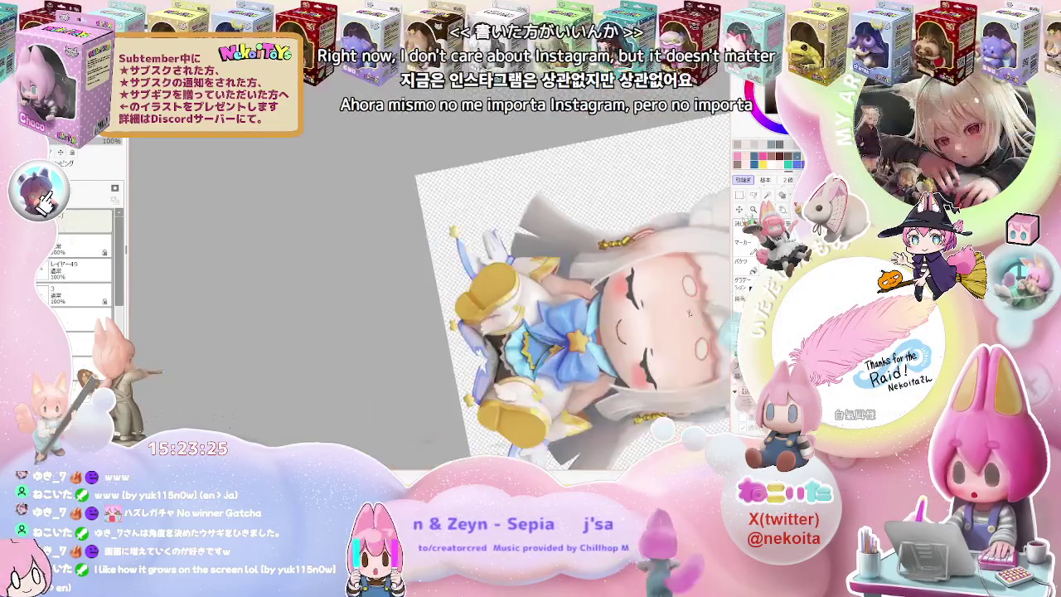
scroll(688, 332, up, 1)
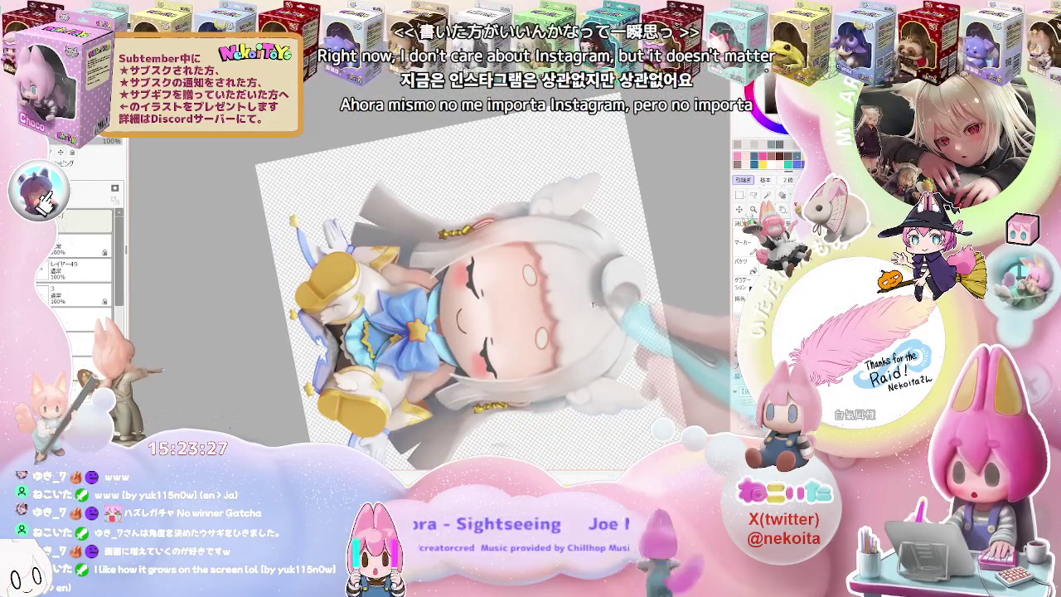
scroll(633, 311, down, 2)
key(Delete)
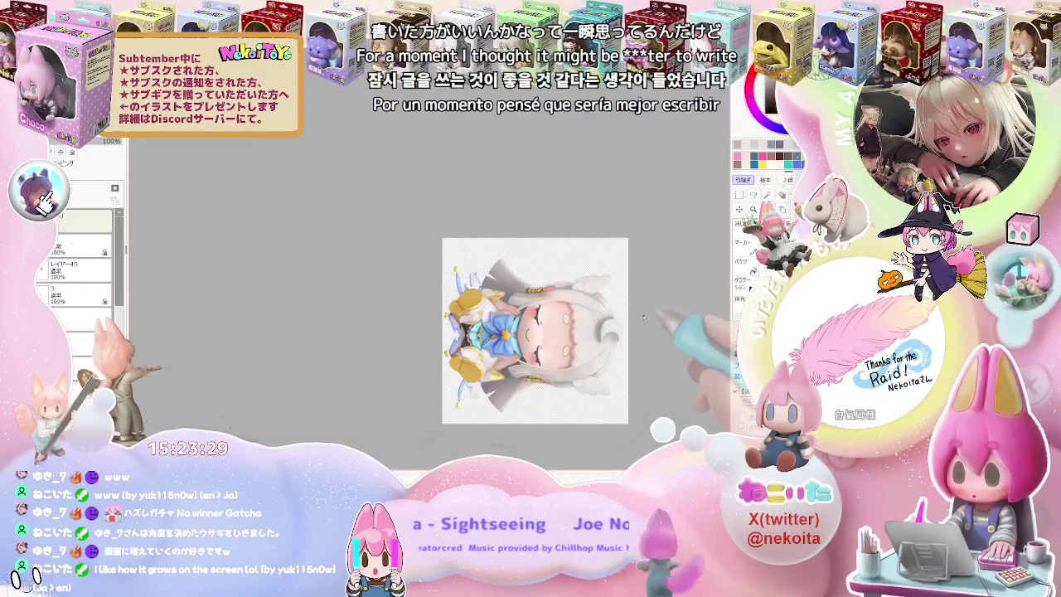
scroll(643, 317, up, 2)
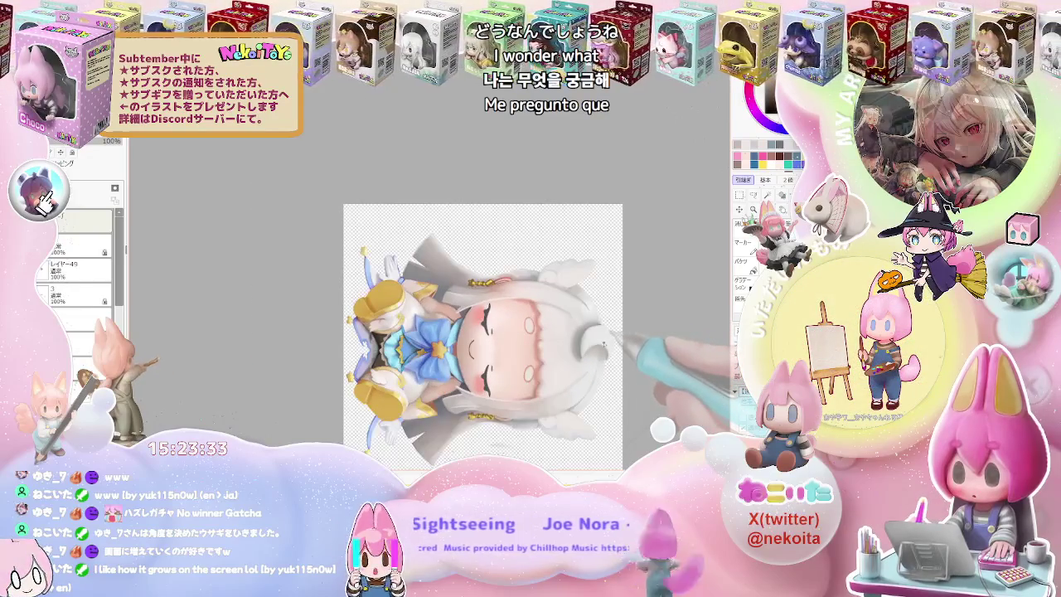
drag(606, 338, 445, 309)
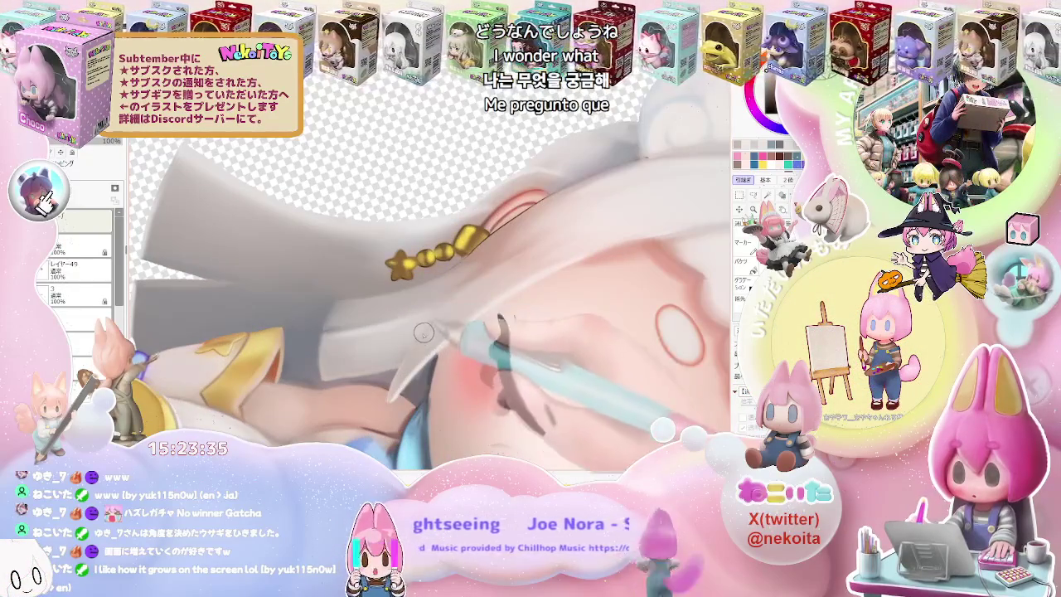
scroll(495, 272, down, 5)
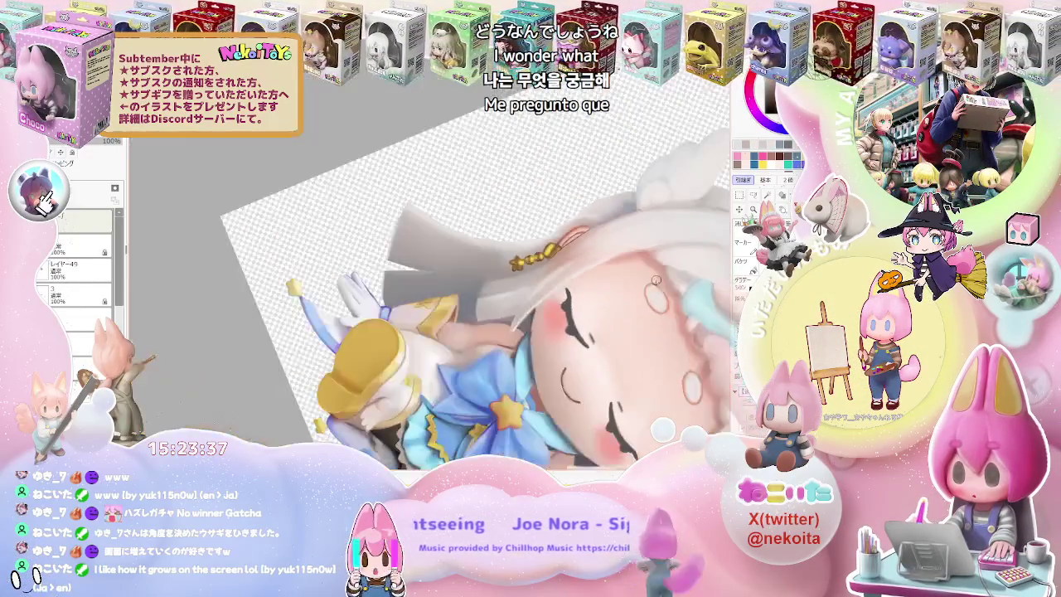
scroll(692, 335, down, 2)
drag(692, 336, 580, 332)
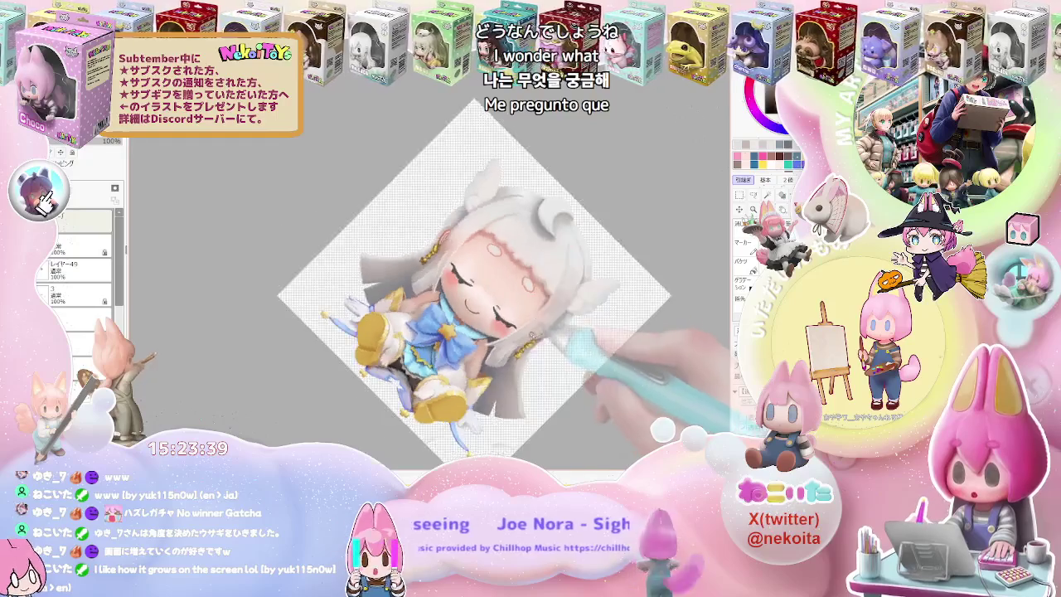
scroll(479, 337, up, 5)
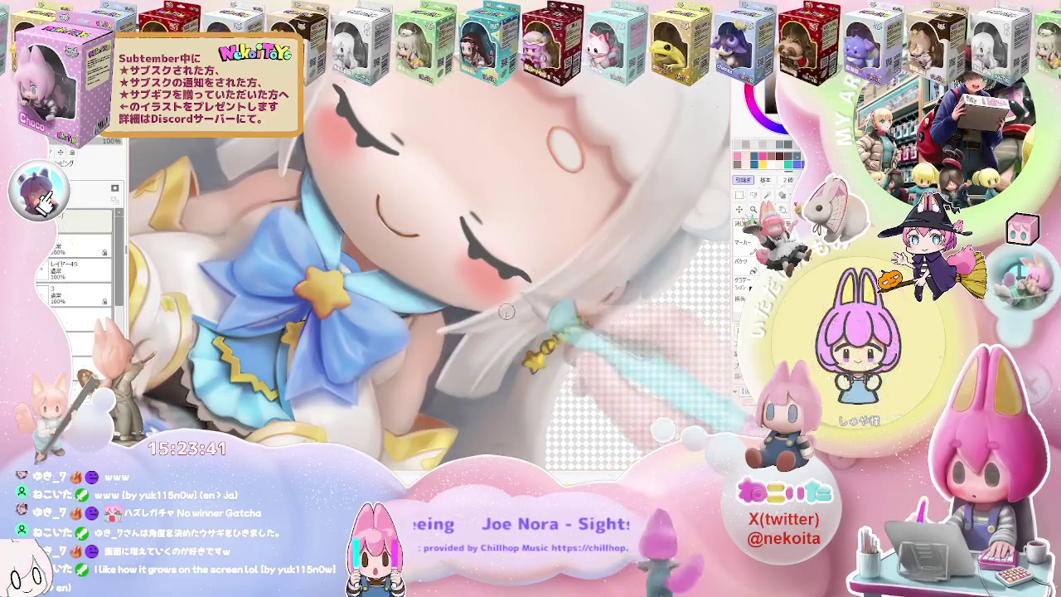
scroll(596, 260, down, 3)
drag(596, 261, 454, 319)
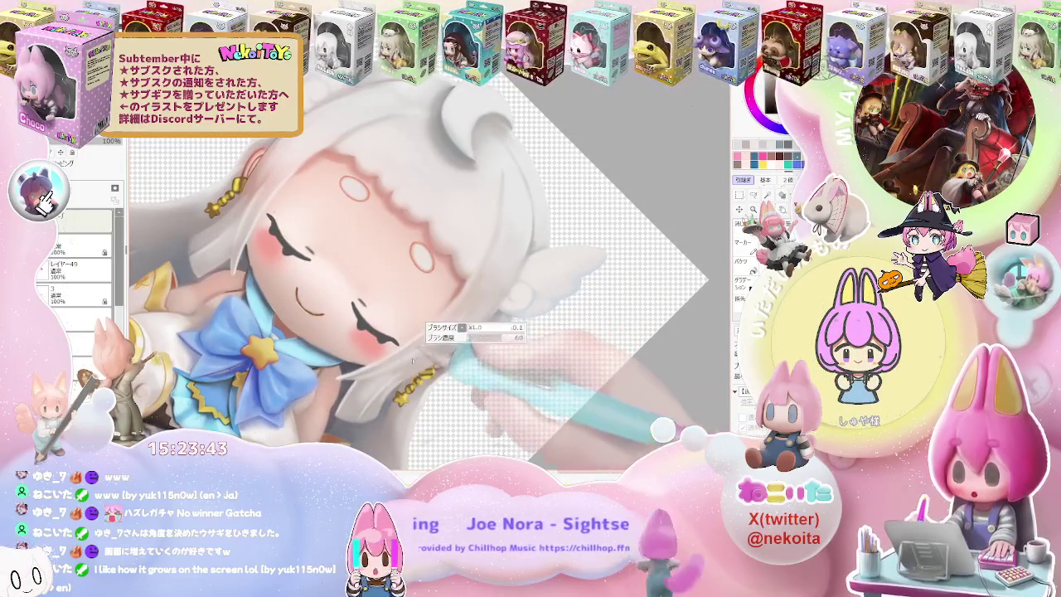
scroll(481, 284, down, 3)
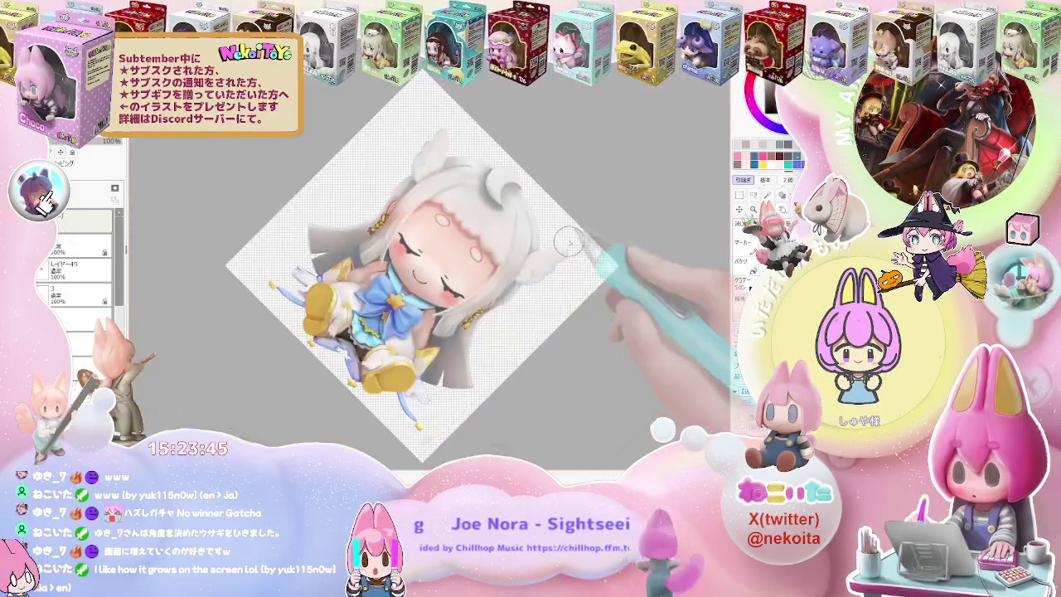
scroll(577, 319, down, 2)
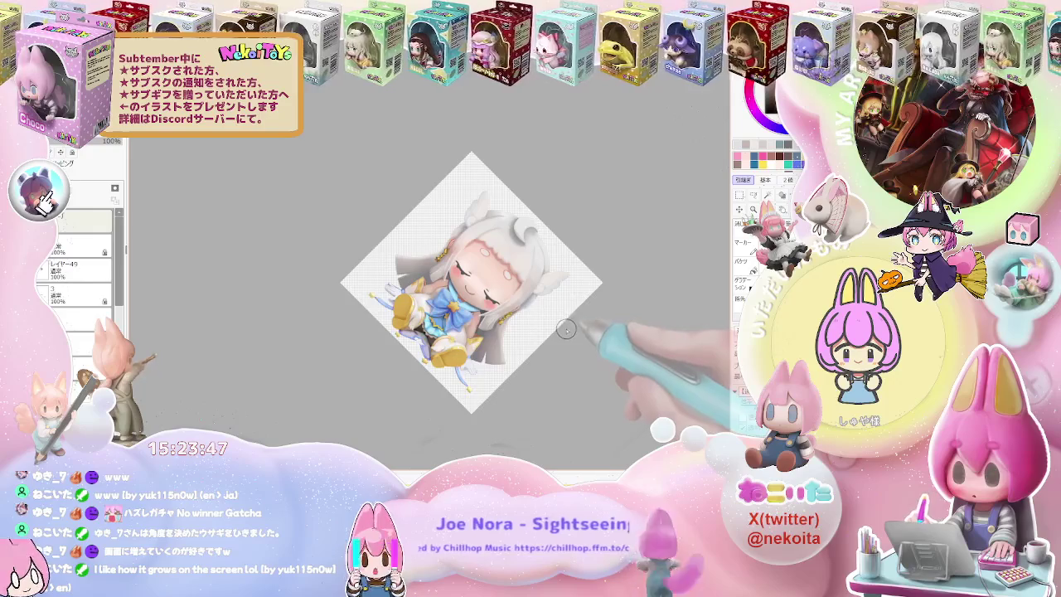
key(End)
key(End)
key(End)
scroll(530, 307, up, 5)
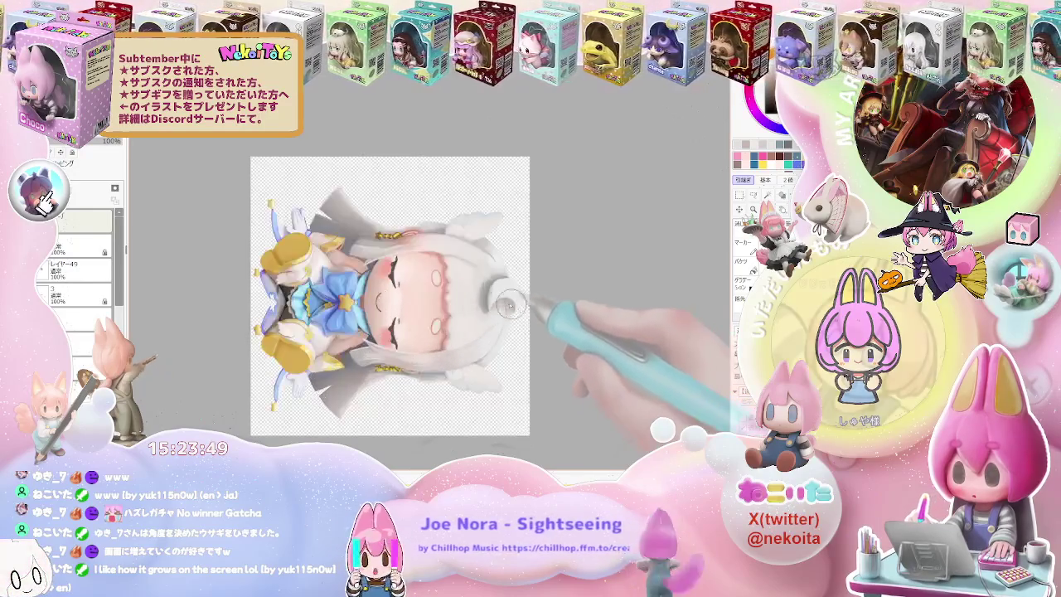
scroll(485, 283, up, 2)
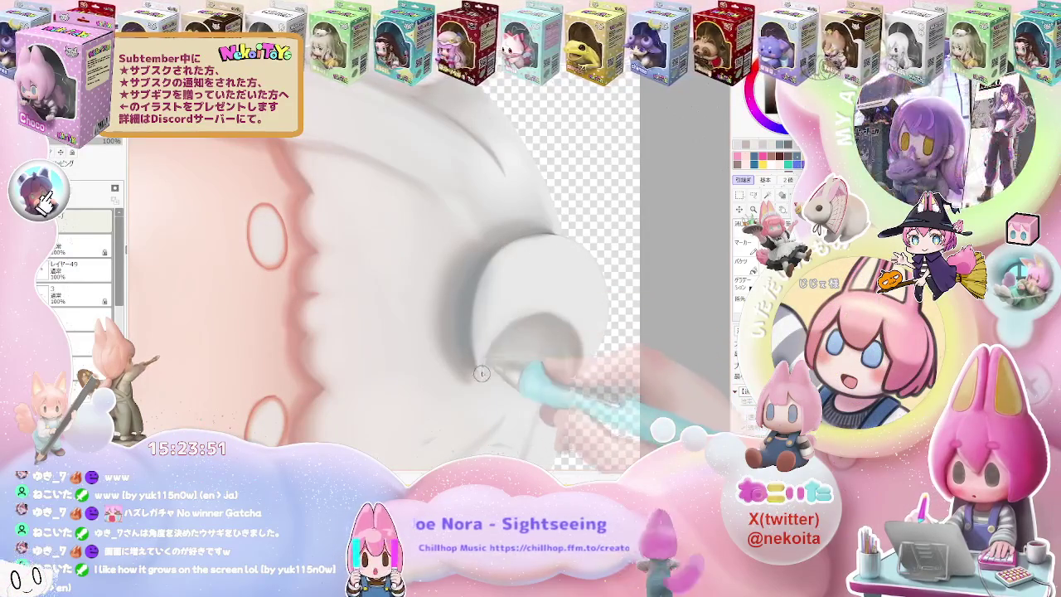
Zoom in on the white hair edge framing the girl's cheek.
scroll(481, 374, down, 3)
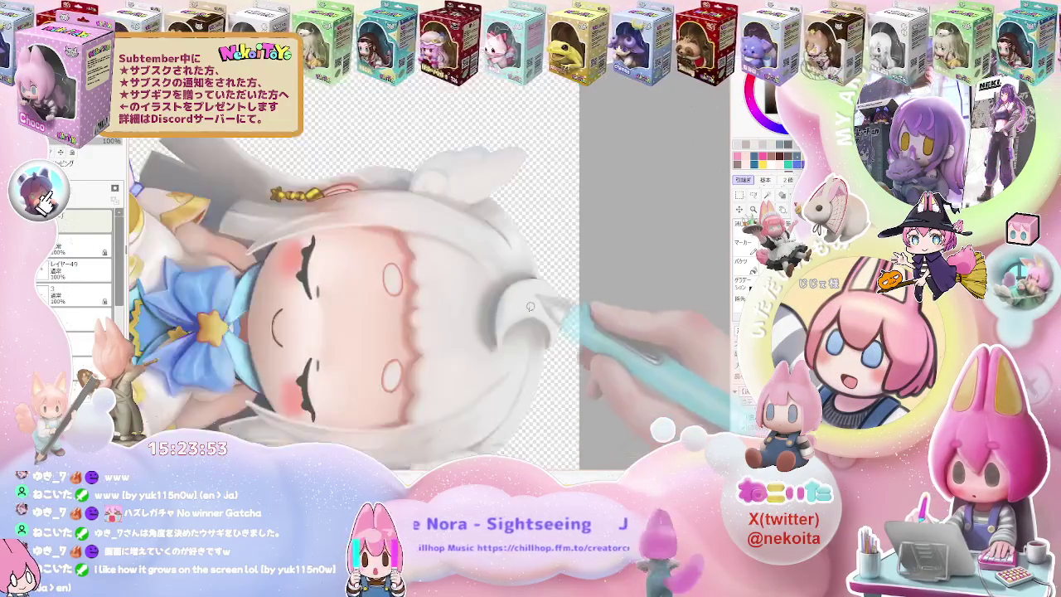
scroll(490, 365, up, 3)
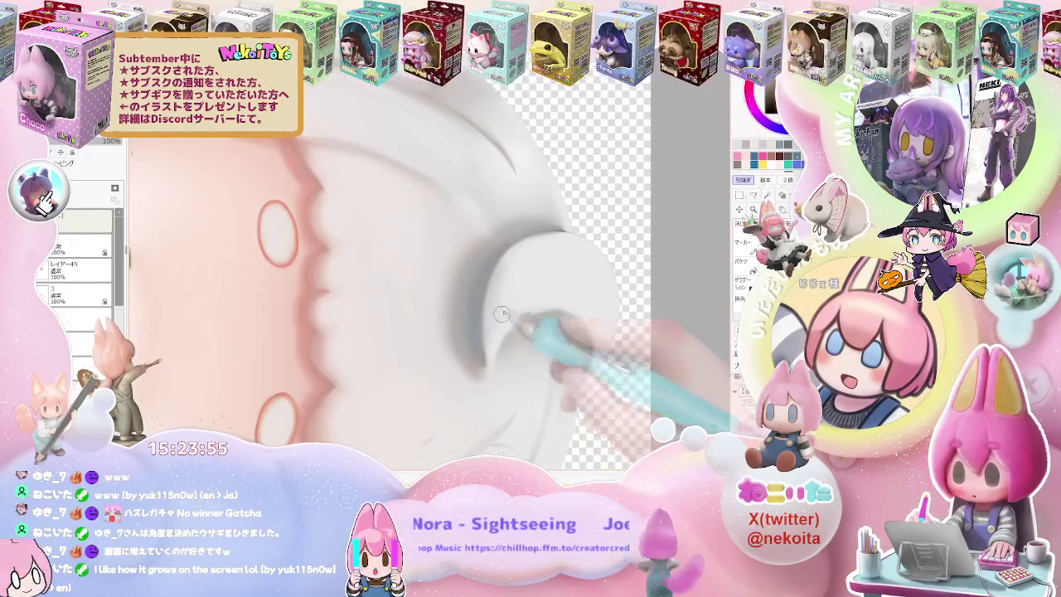
scroll(492, 358, down, 2)
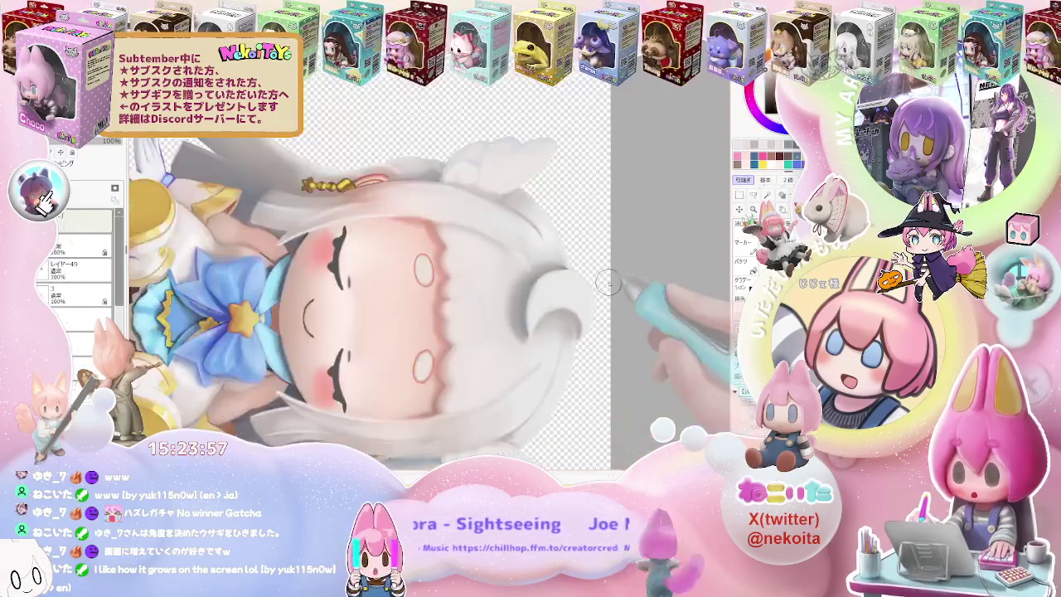
scroll(531, 349, down, 2)
scroll(558, 338, down, 2)
scroll(558, 339, up, 2)
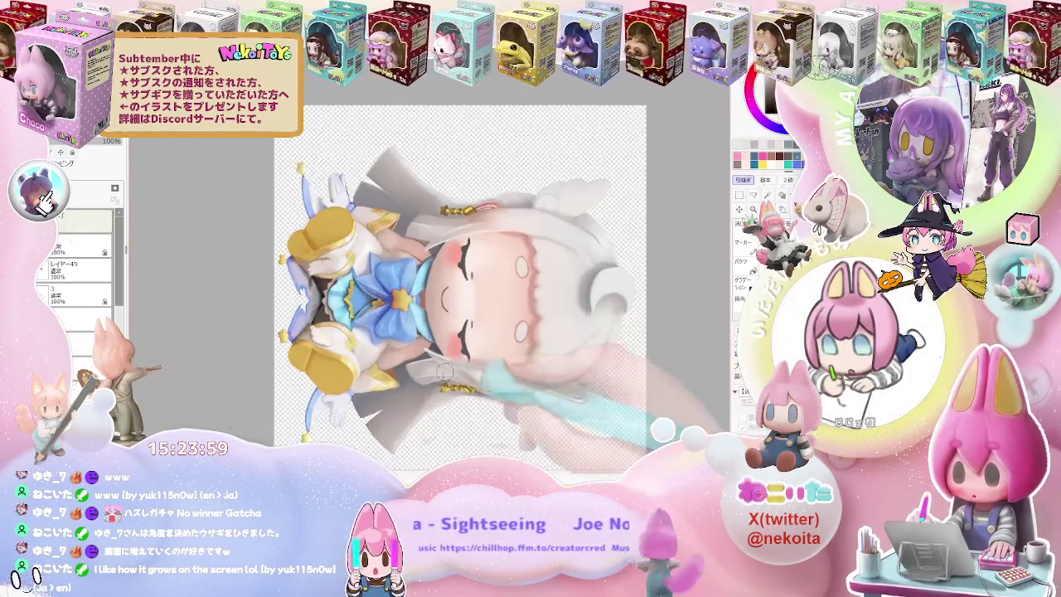
scroll(539, 352, down, 1)
scroll(524, 360, down, 1)
Deepen the grey shading along the curled inner edge of the white ear puff.
scroll(524, 360, up, 1)
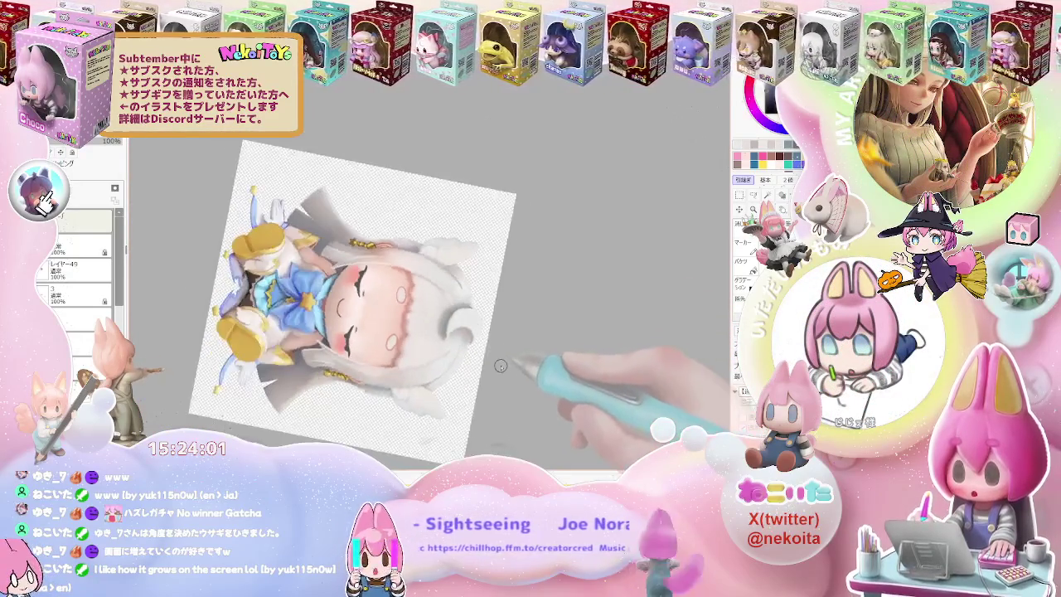
scroll(514, 364, up, 1)
scroll(464, 331, up, 2)
scroll(437, 303, up, 1)
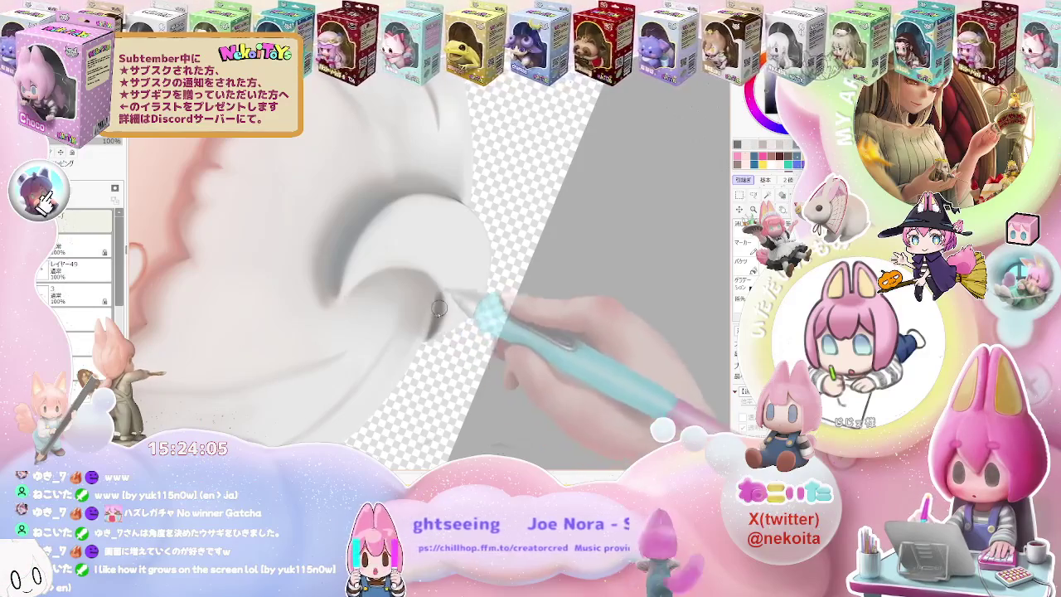
scroll(439, 309, down, 2)
scroll(464, 315, down, 2)
scroll(497, 323, down, 1)
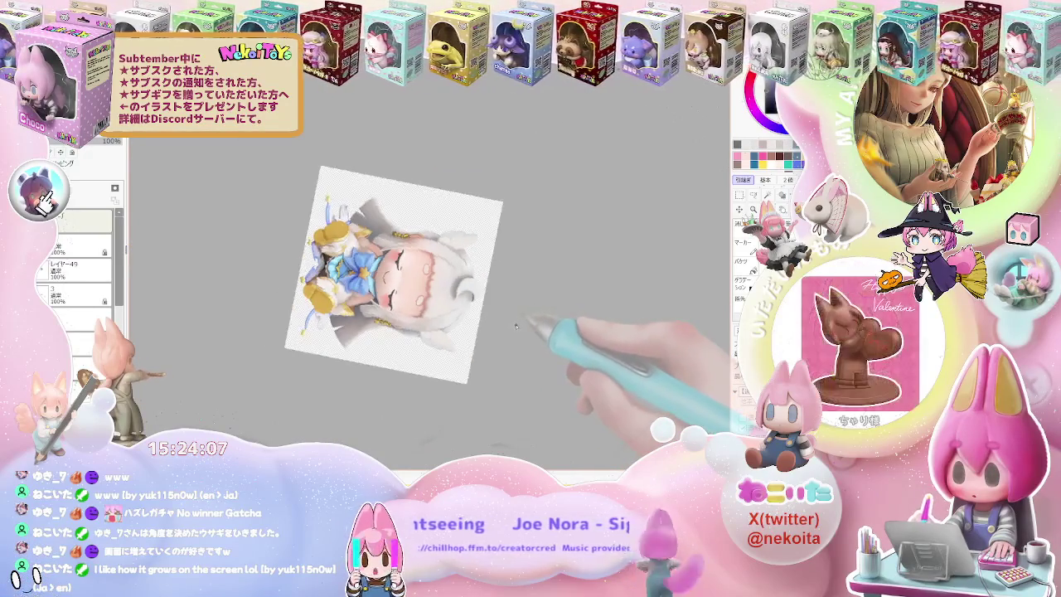
scroll(498, 336, up, 1)
scroll(485, 365, up, 1)
scroll(506, 324, up, 1)
scroll(414, 265, up, 2)
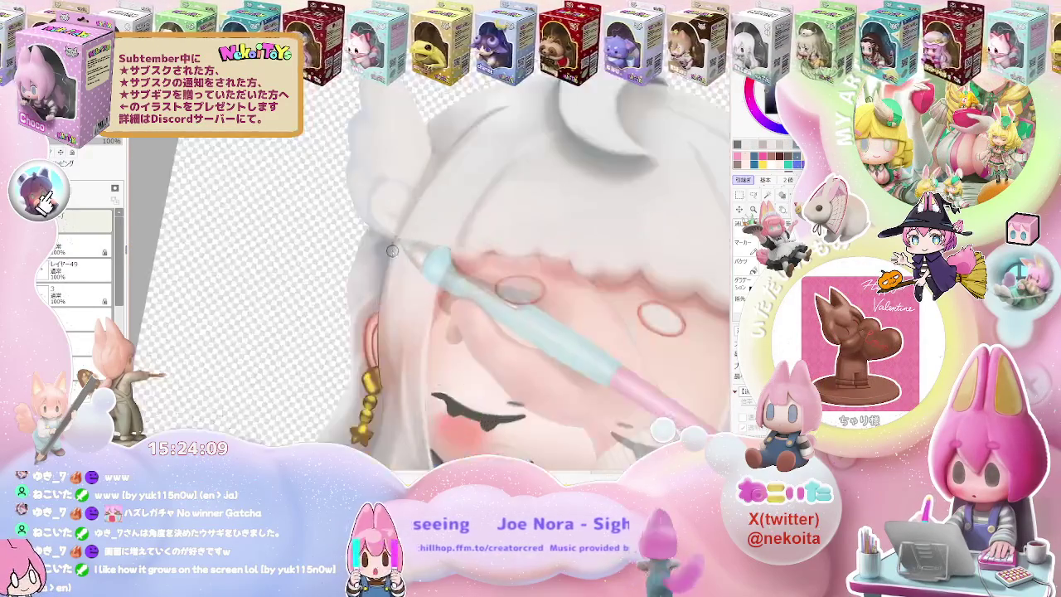
Zoom in on the ear and rotate the view to frame the tilted character.
scroll(390, 249, up, 1)
scroll(398, 231, down, 1)
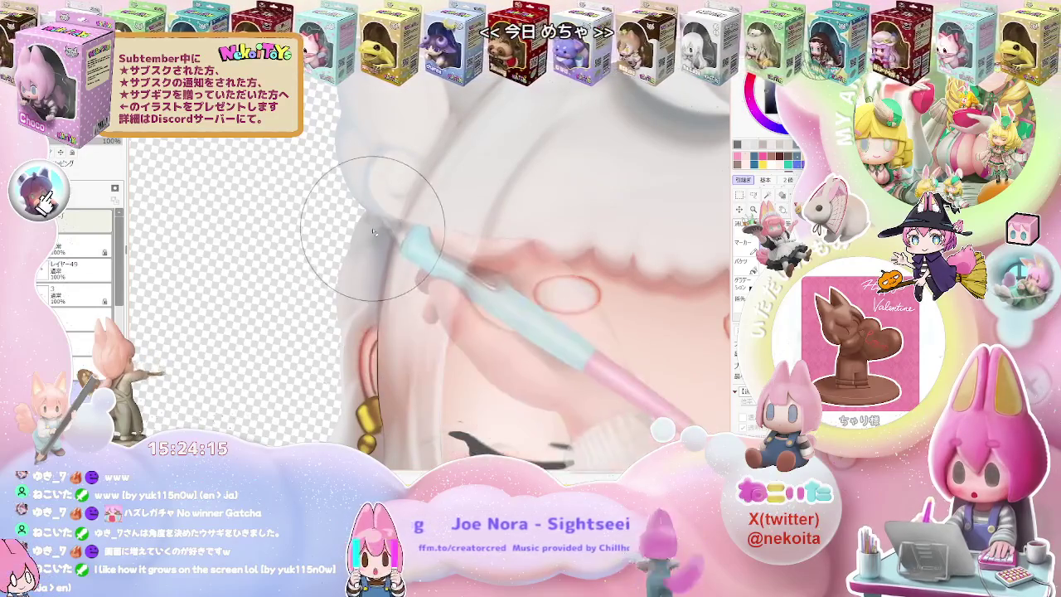
scroll(373, 232, down, 1)
scroll(365, 315, down, 2)
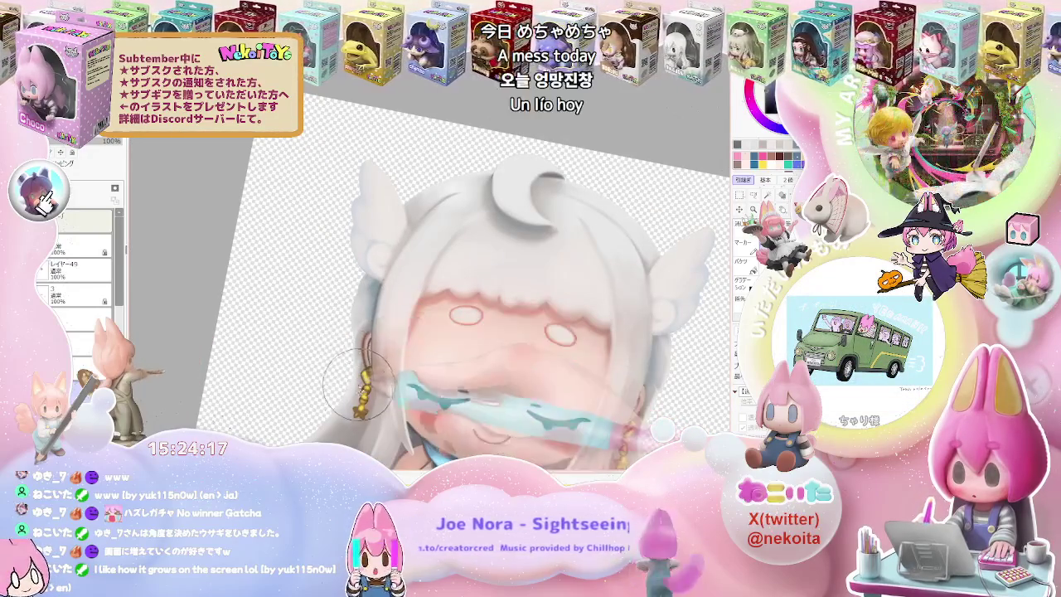
scroll(375, 344, up, 2)
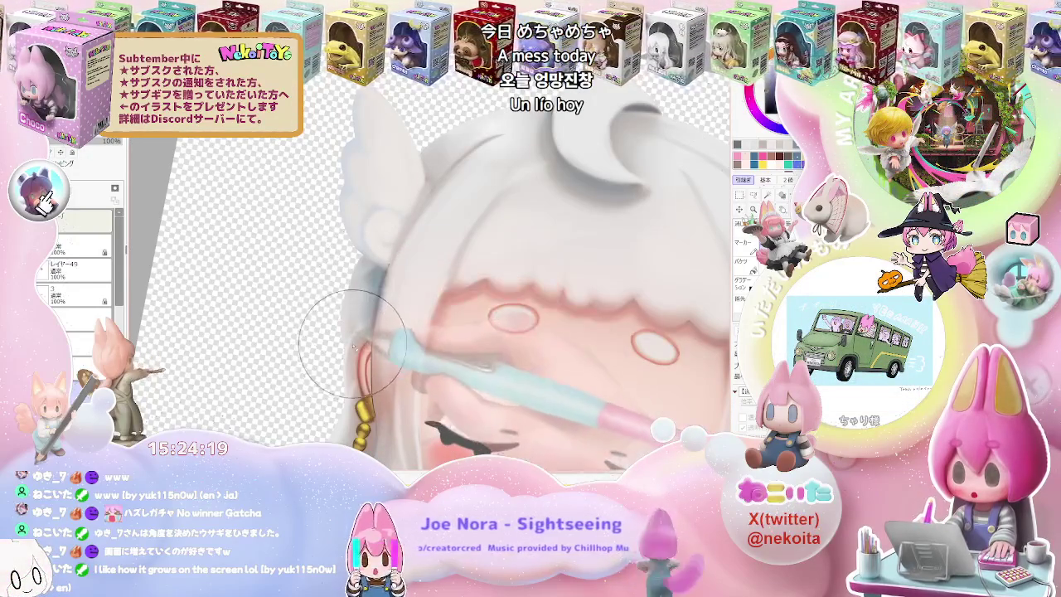
scroll(361, 331, down, 3)
mouse_move(361, 332)
mouse_down()
mouse_move(467, 386)
mouse_move(407, 415)
mouse_up()
Paint the gold bead chain and star earring hanging from the girl's ear.
scroll(467, 386, up, 3)
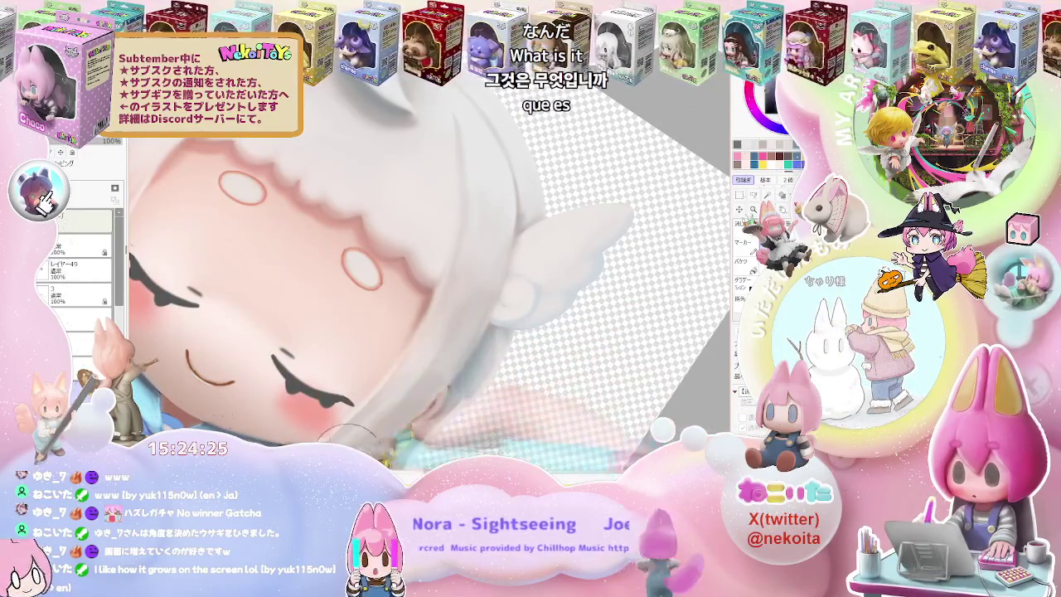
scroll(349, 435, down, 3)
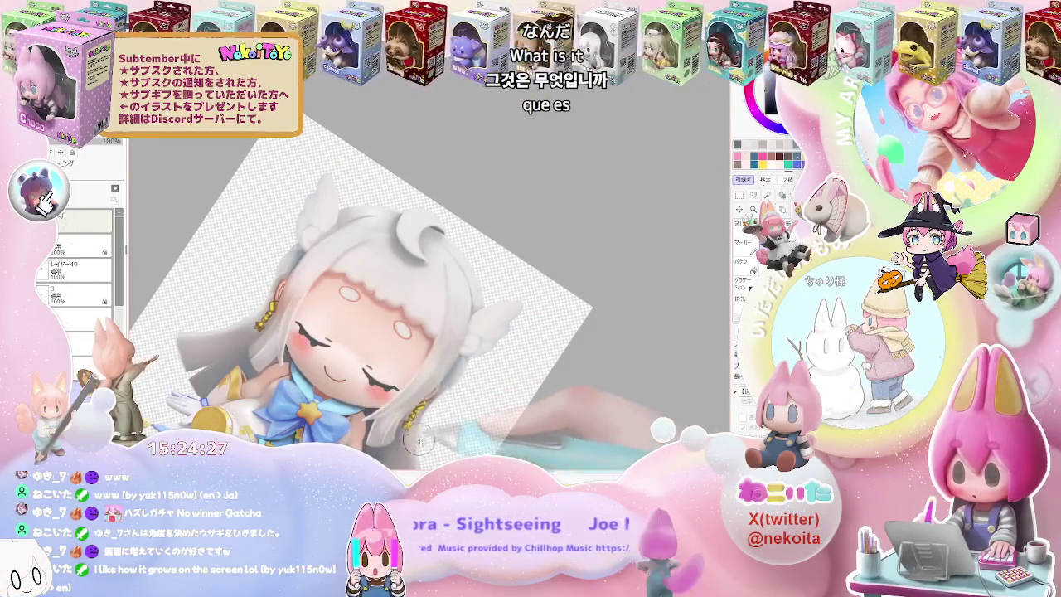
scroll(419, 442, down, 2)
scroll(398, 415, down, 1)
scroll(373, 373, up, 1)
scroll(351, 332, up, 3)
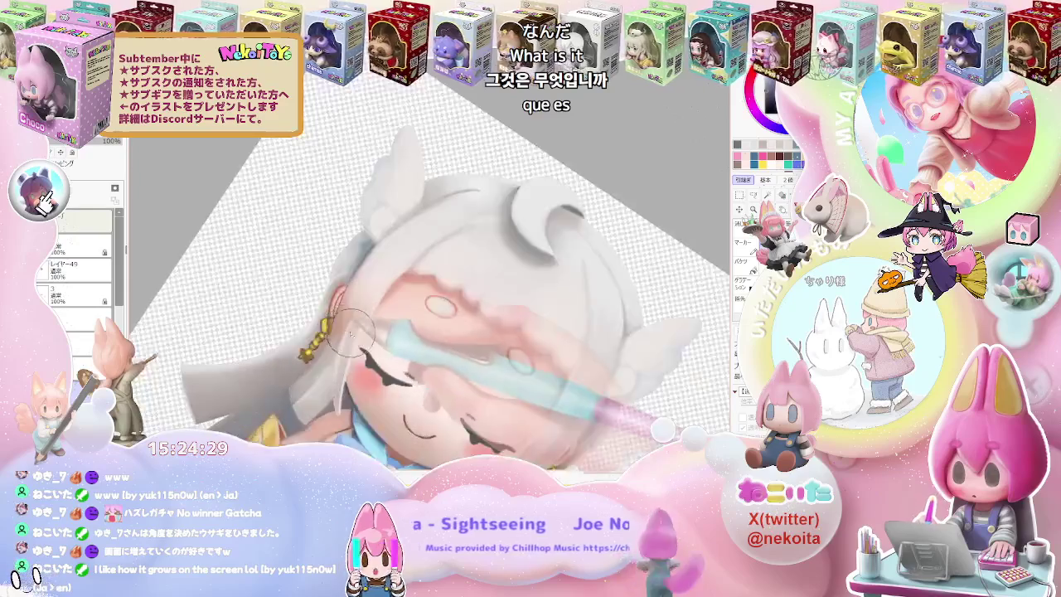
scroll(344, 330, up, 2)
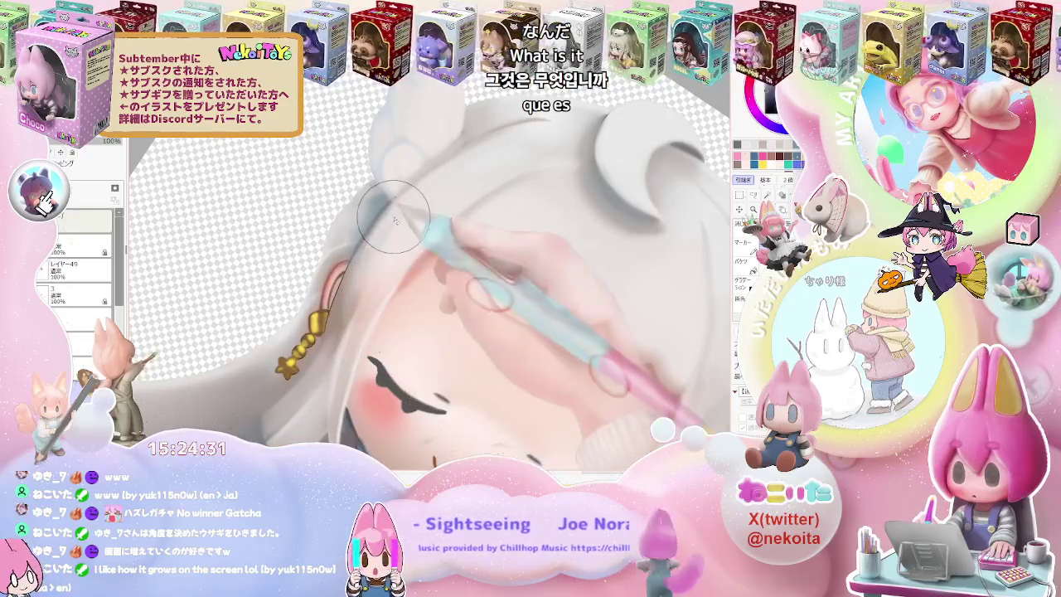
scroll(356, 306, down, 3)
scroll(539, 290, down, 2)
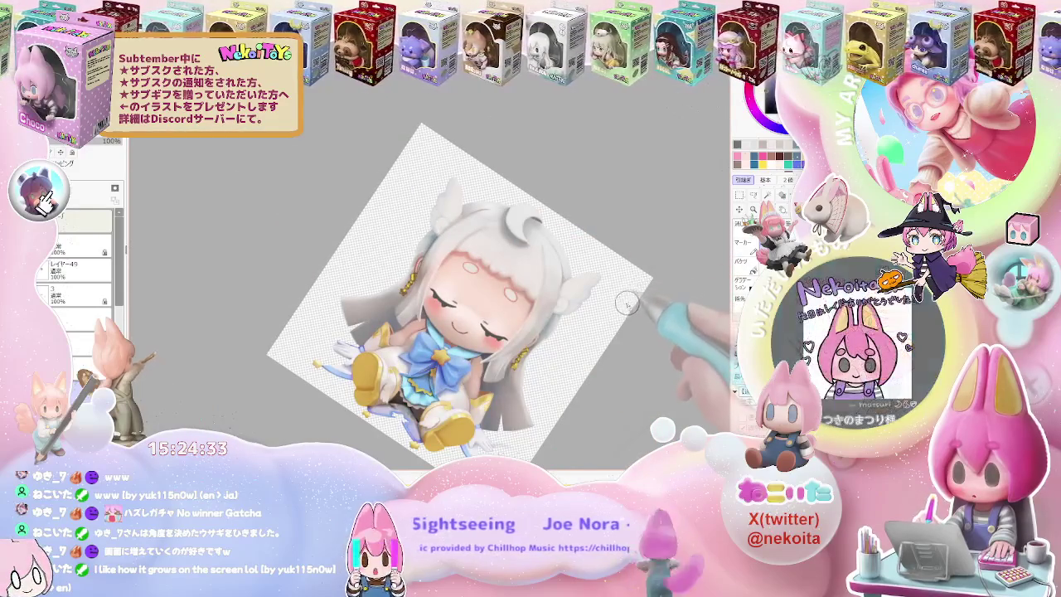
scroll(663, 298, up, 2)
scroll(448, 235, up, 3)
scroll(447, 234, up, 2)
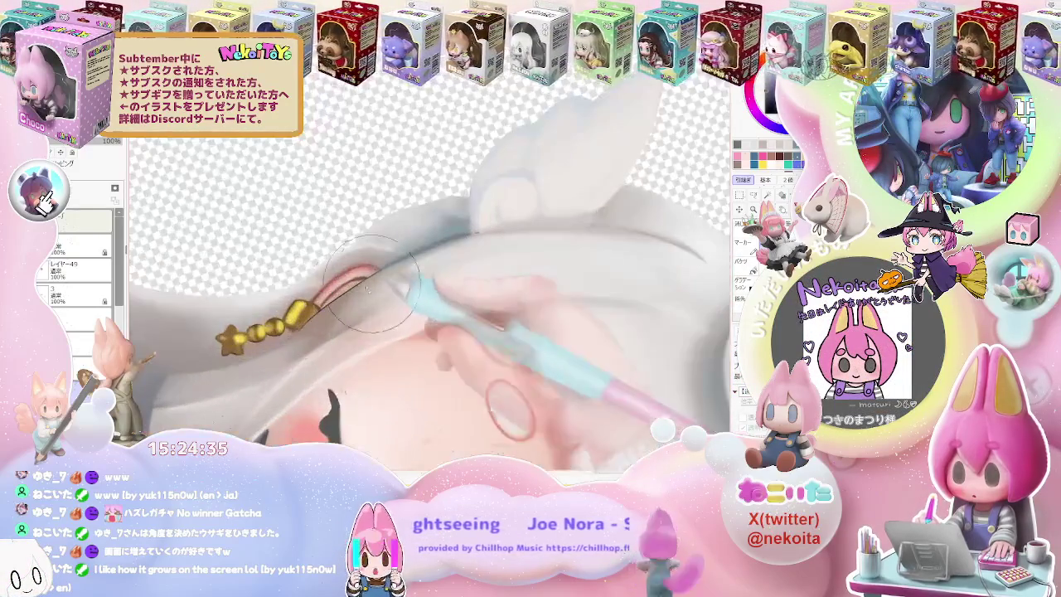
scroll(319, 319, up, 2)
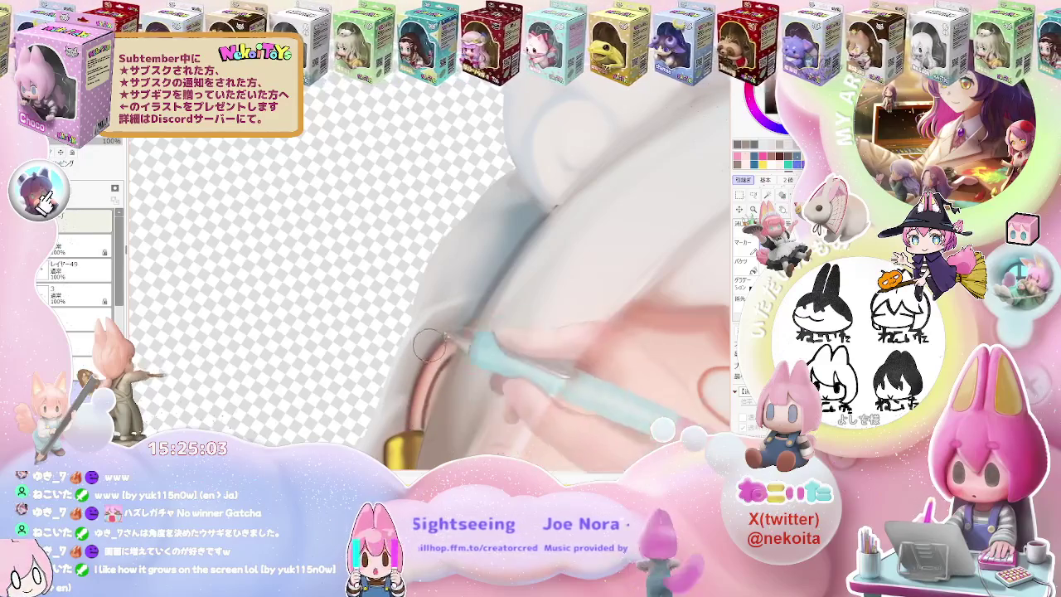
Add glossy highlight strokes to the gold earring beads.
scroll(430, 346, down, 3)
scroll(430, 346, down, 3)
scroll(430, 345, down, 2)
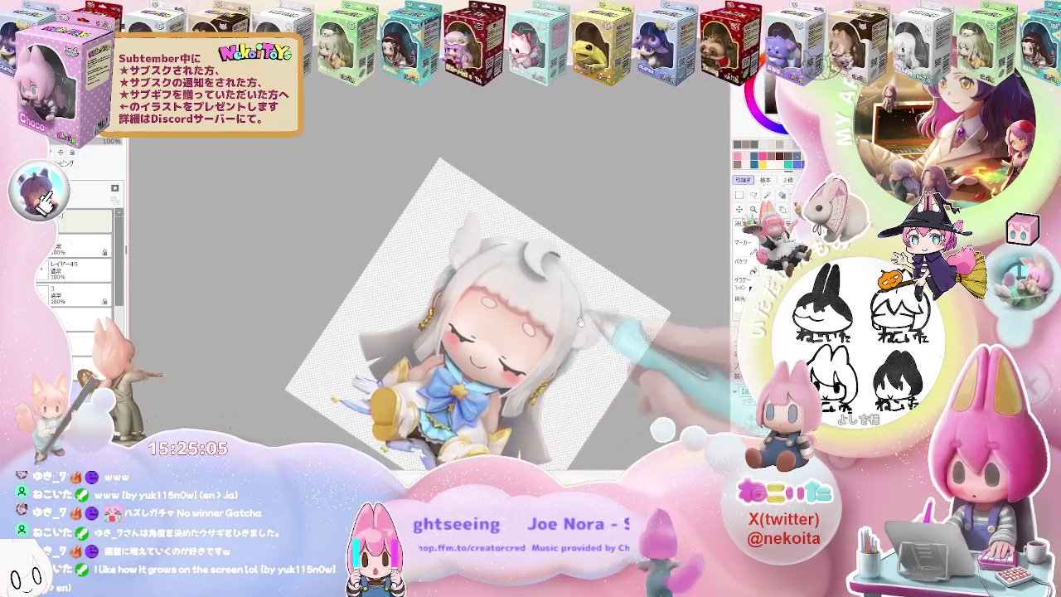
scroll(531, 307, up, 2)
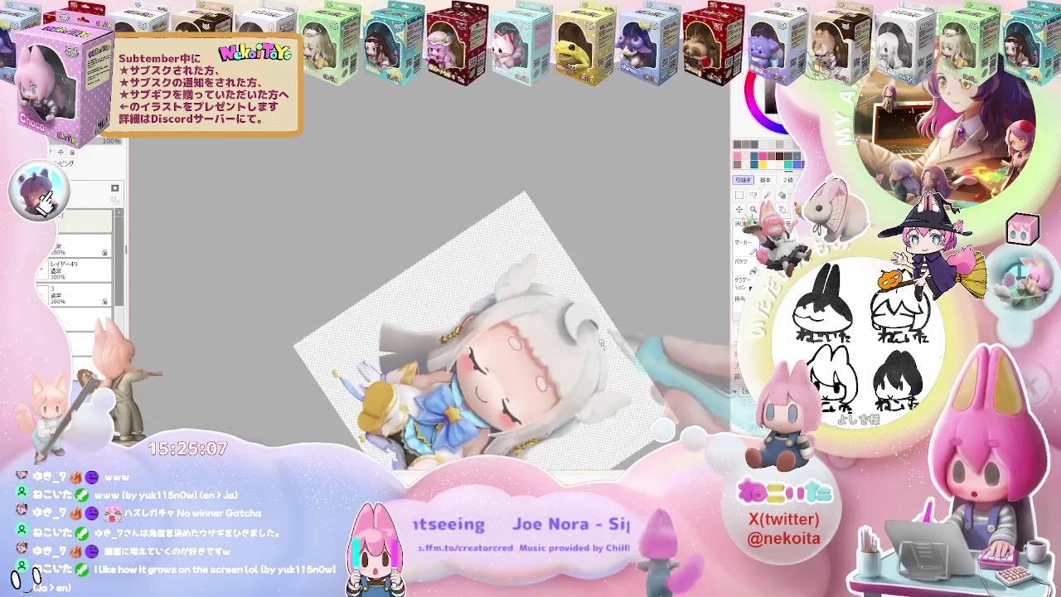
scroll(452, 269, up, 4)
scroll(452, 269, up, 2)
scroll(452, 270, up, 2)
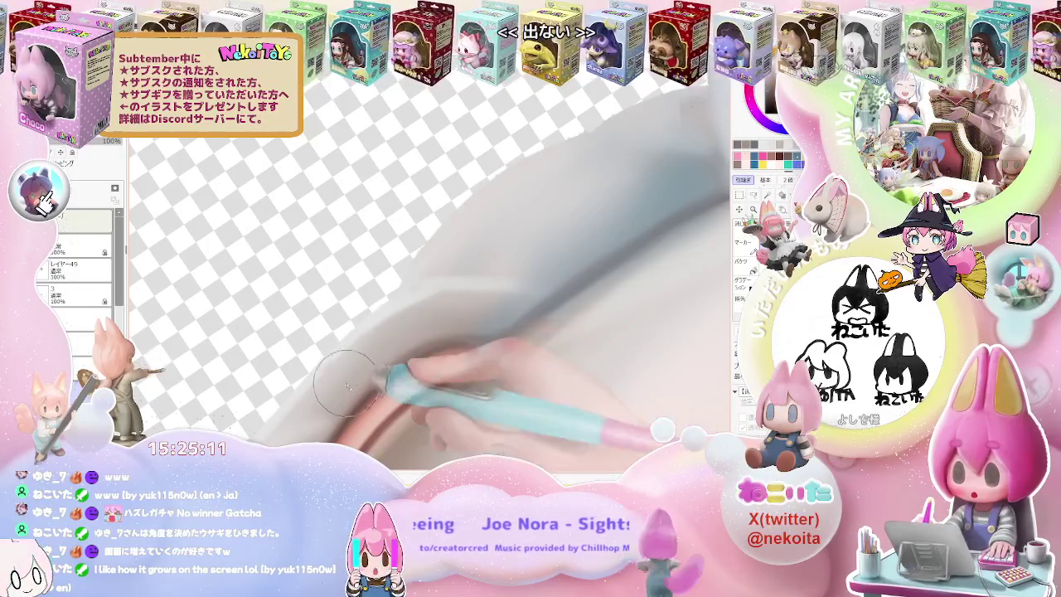
scroll(347, 386, down, 1)
scroll(383, 363, down, 1)
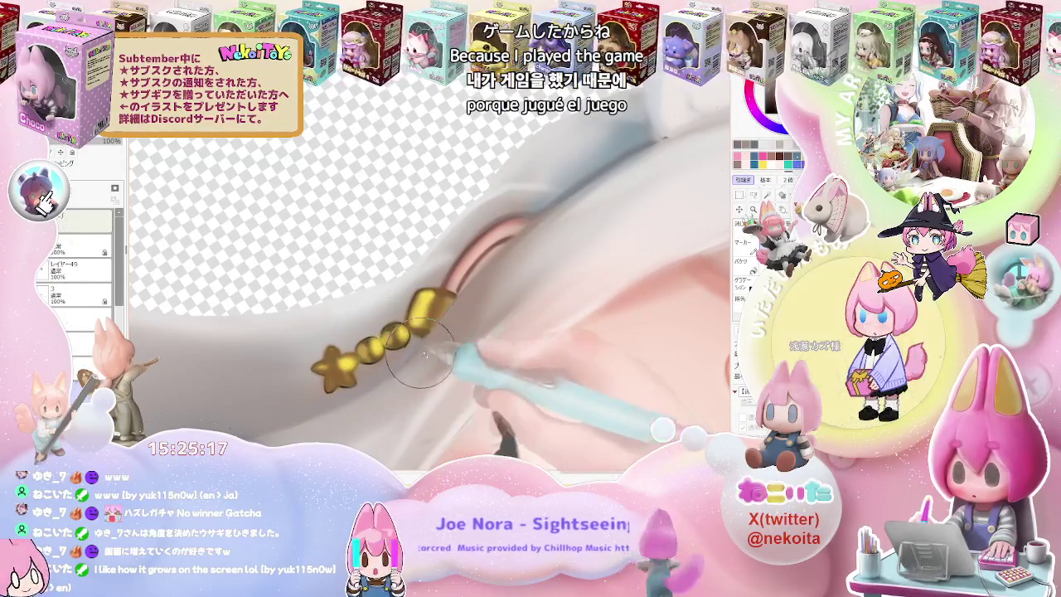
Highlight the gold star and tidy the white hair around the ear.
scroll(425, 354, down, 5)
scroll(580, 331, down, 1)
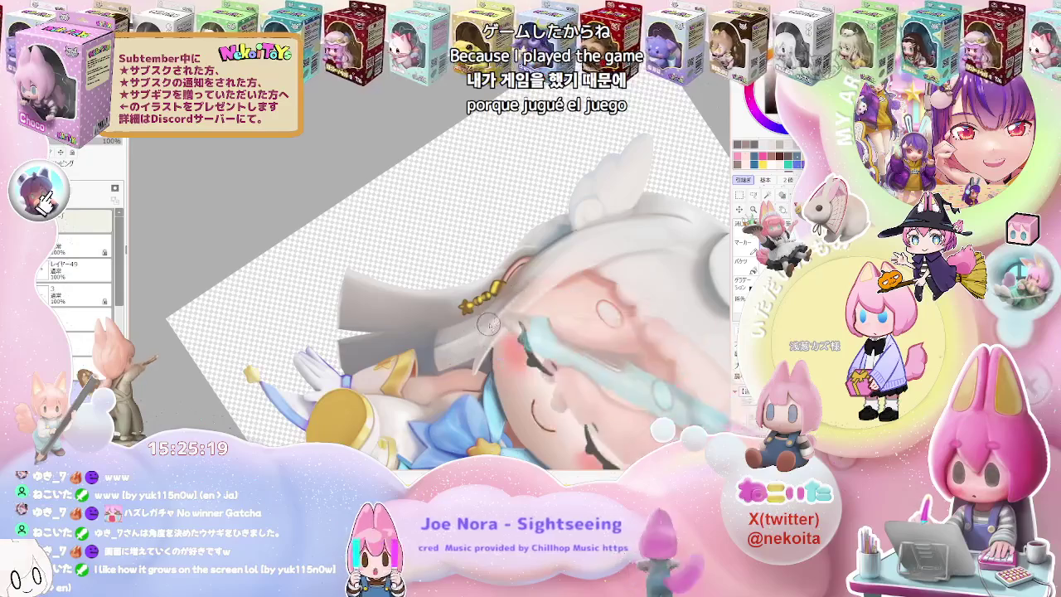
scroll(622, 332, down, 2)
scroll(663, 331, down, 2)
scroll(709, 329, down, 2)
scroll(630, 340, up, 1)
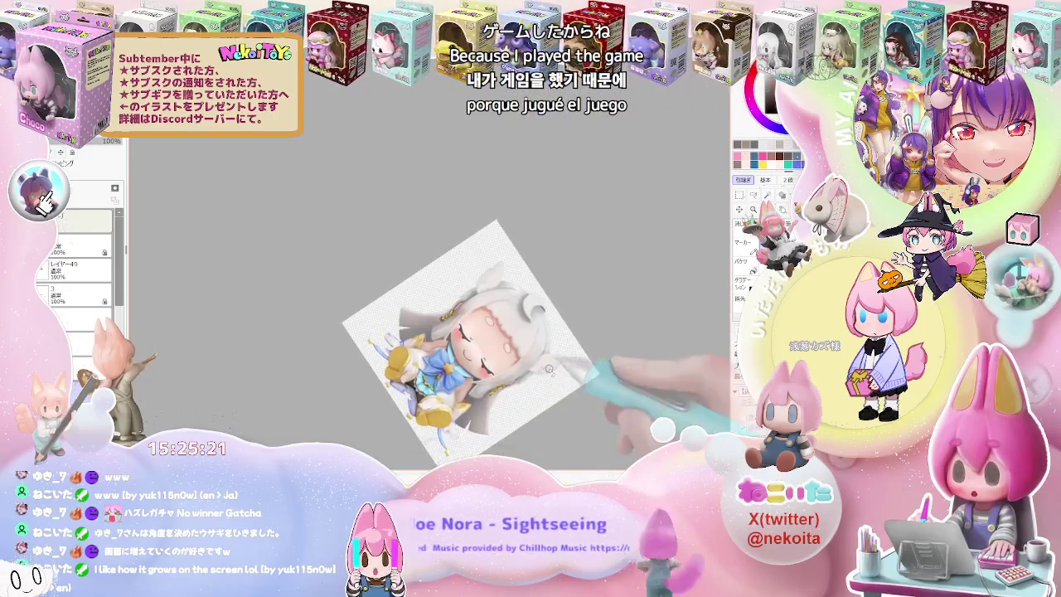
scroll(514, 365, up, 2)
scroll(414, 382, up, 3)
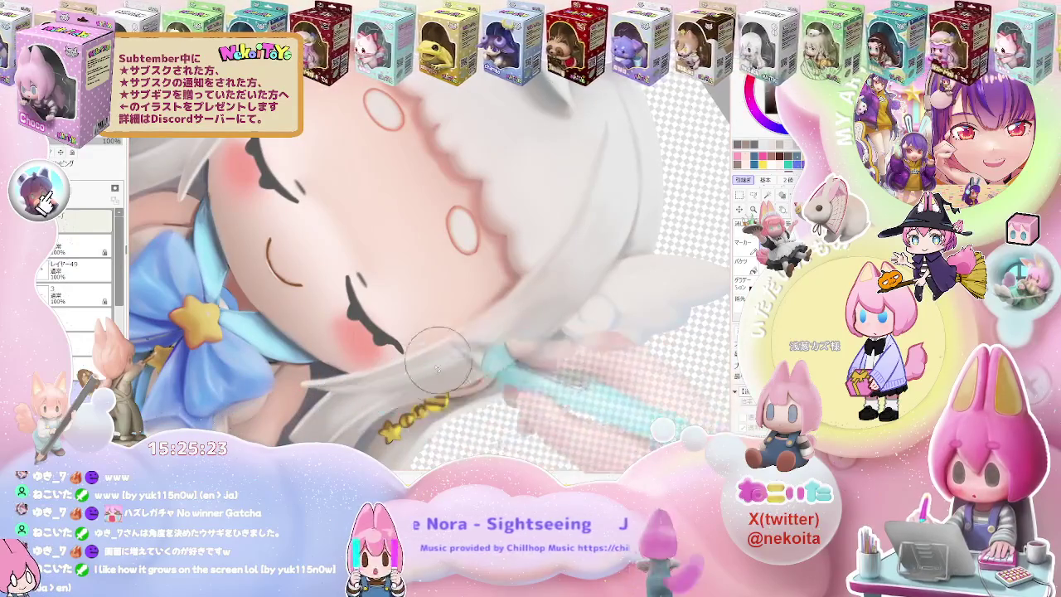
scroll(497, 356, down, 1)
scroll(539, 331, down, 2)
scroll(569, 292, down, 2)
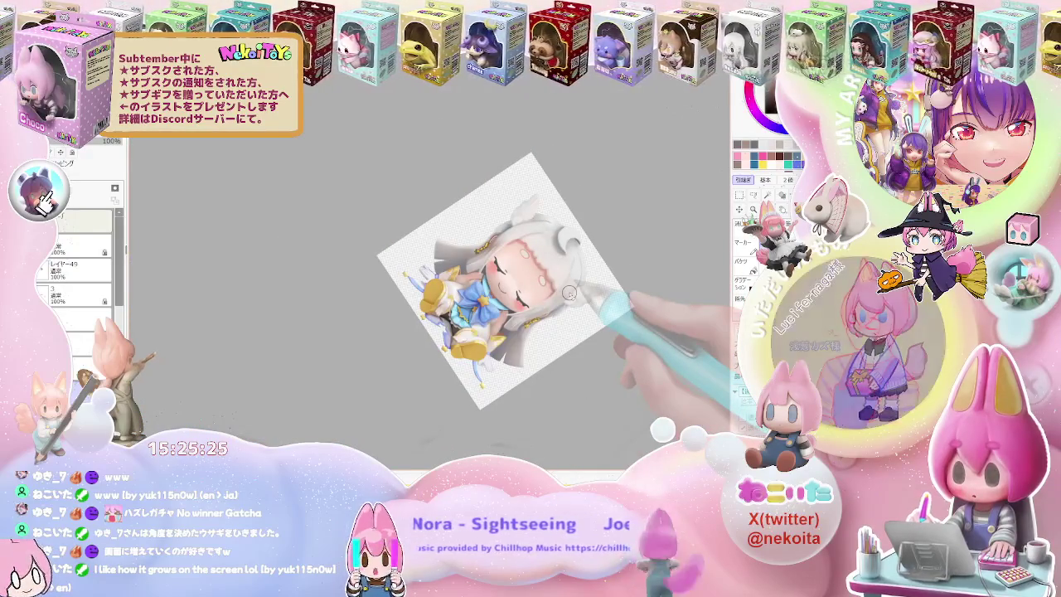
Rotate the canvas back toward upright and review the polished earring.
key(End)
key(End)
key(End)
scroll(569, 293, up, 1)
scroll(570, 293, up, 1)
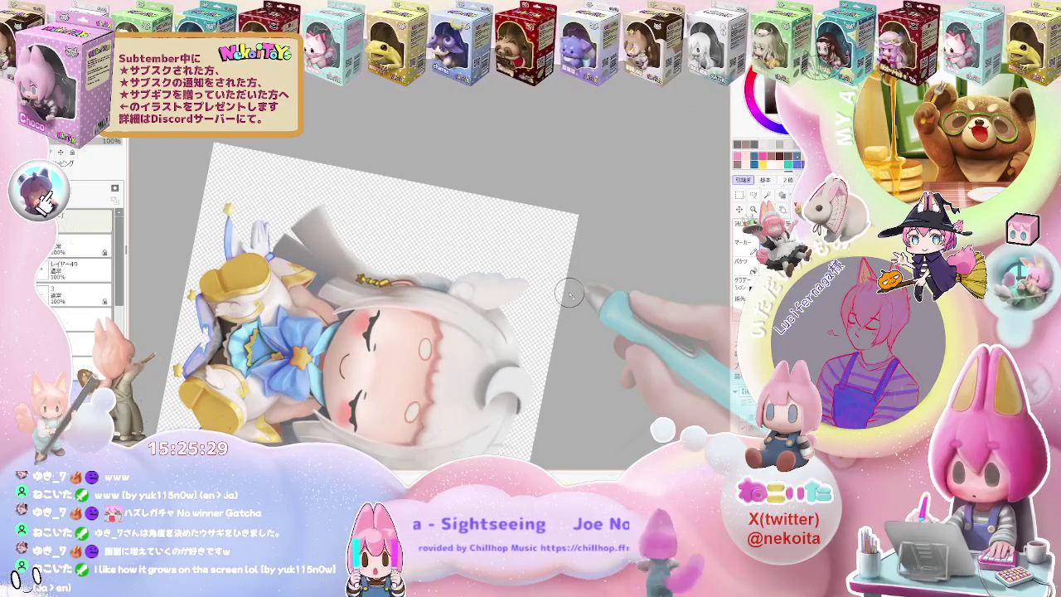
scroll(570, 293, down, 1)
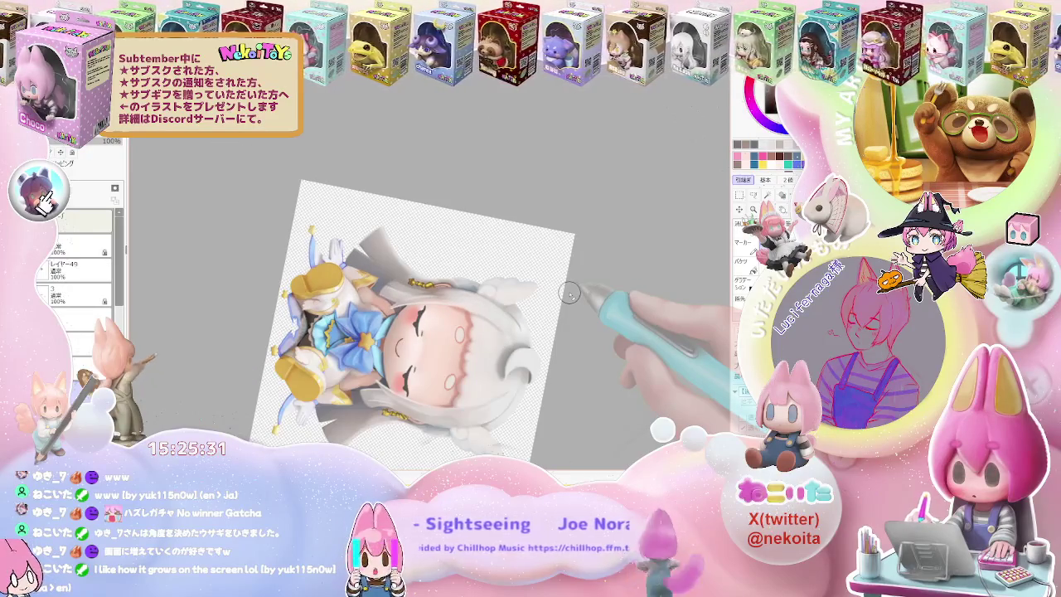
scroll(570, 293, up, 3)
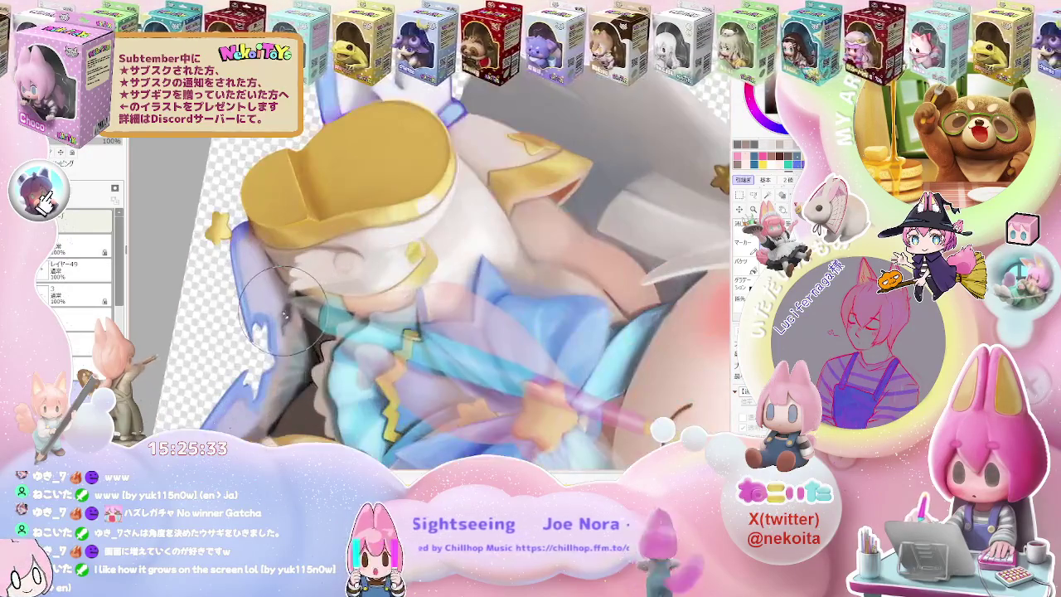
scroll(249, 336, up, 2)
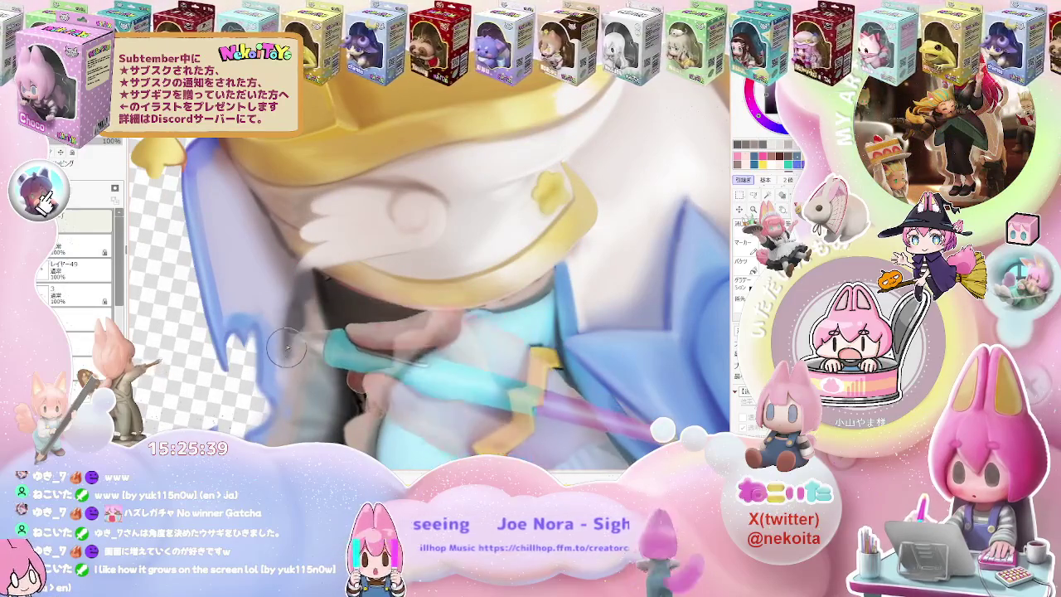
scroll(282, 381, down, 1)
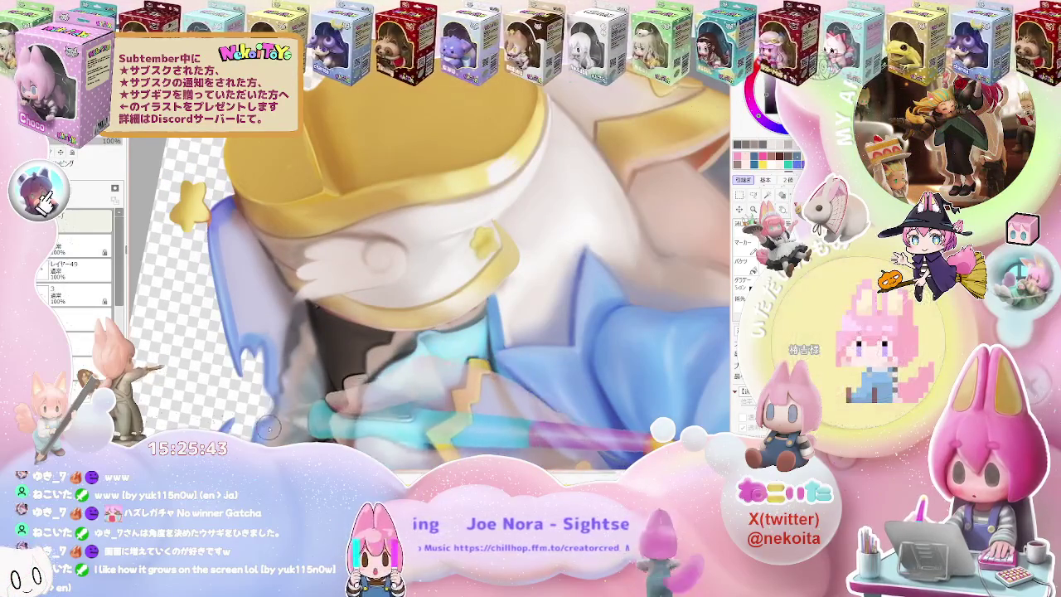
scroll(360, 393, down, 2)
scroll(361, 393, up, 1)
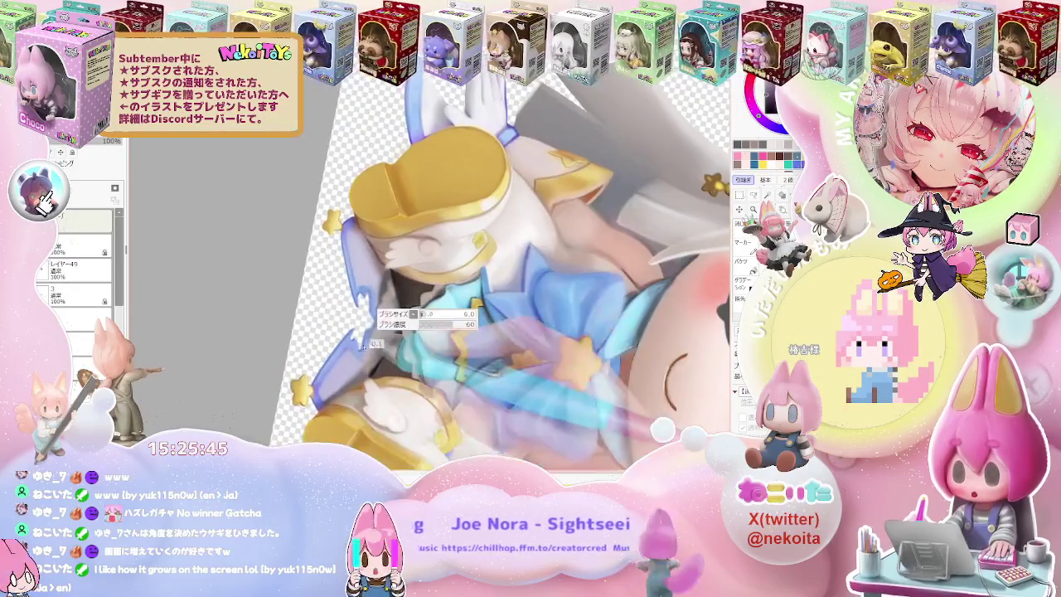
scroll(371, 334, up, 1)
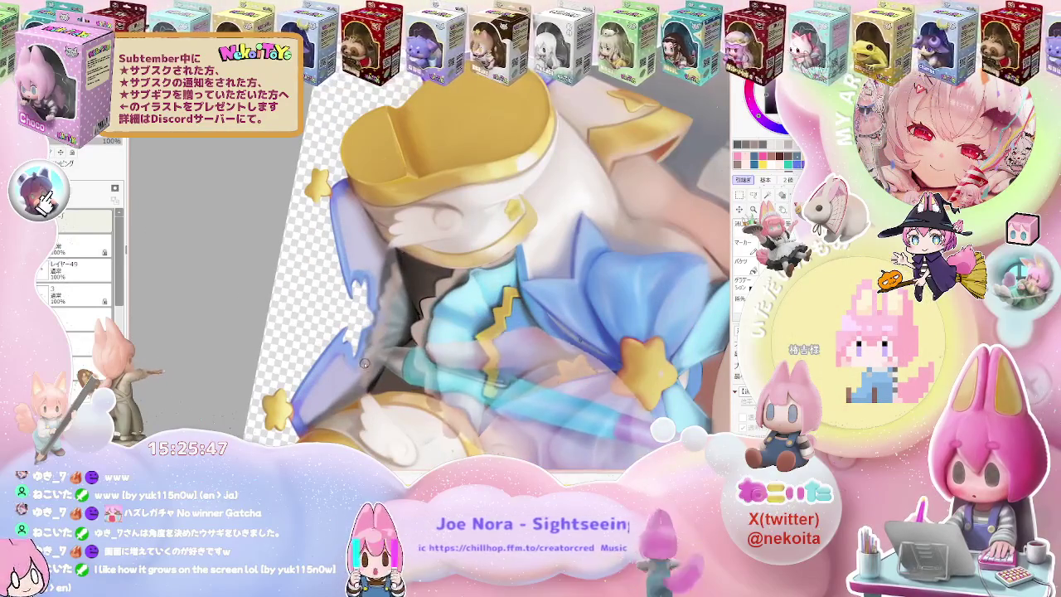
scroll(367, 388, down, 1)
scroll(369, 386, down, 2)
scroll(377, 380, down, 1)
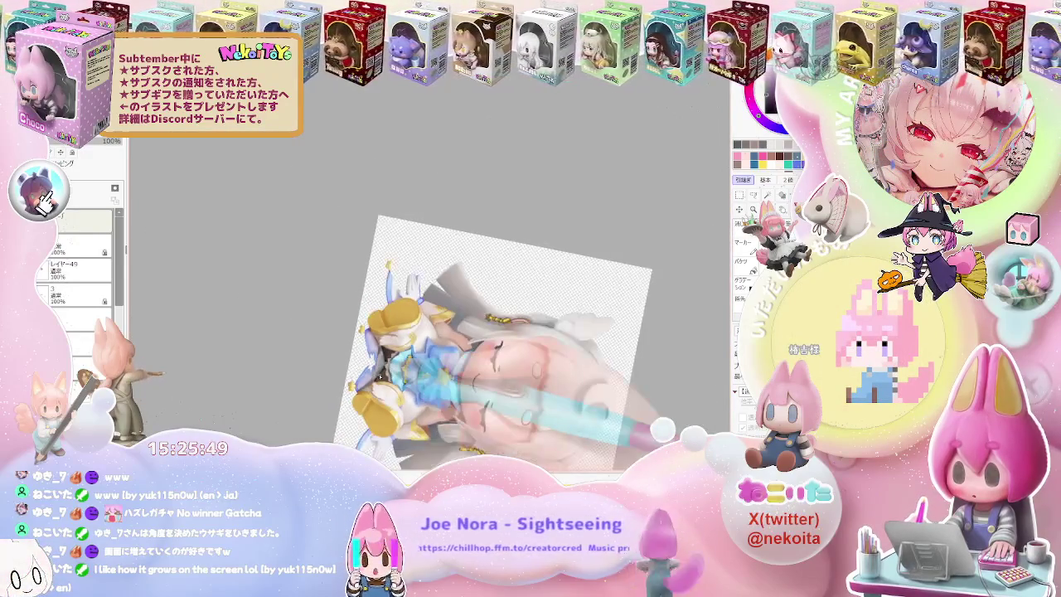
scroll(380, 375, up, 1)
scroll(380, 369, up, 1)
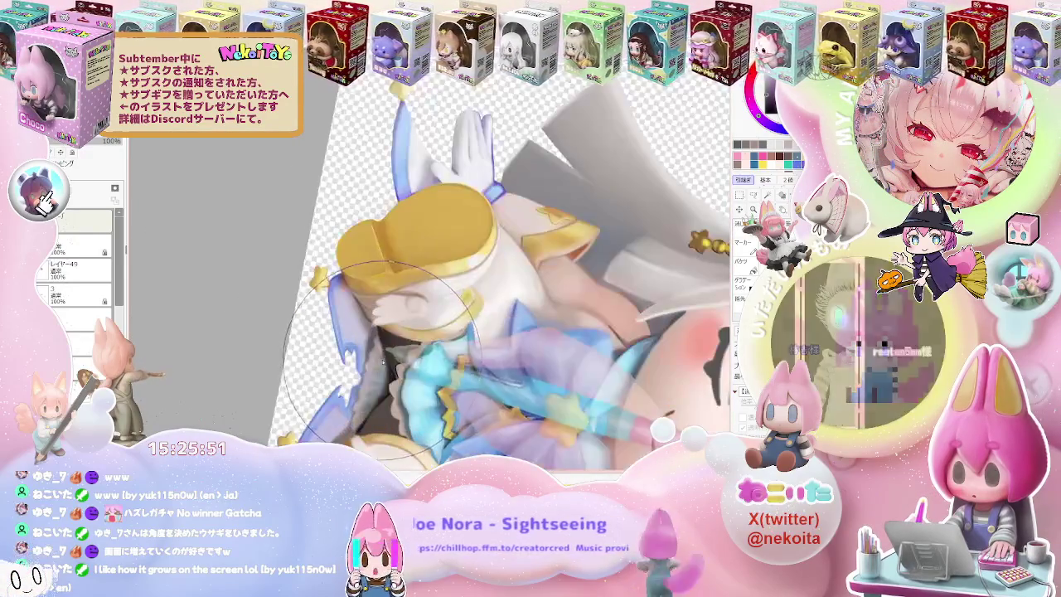
scroll(383, 356, down, 1)
scroll(387, 365, down, 2)
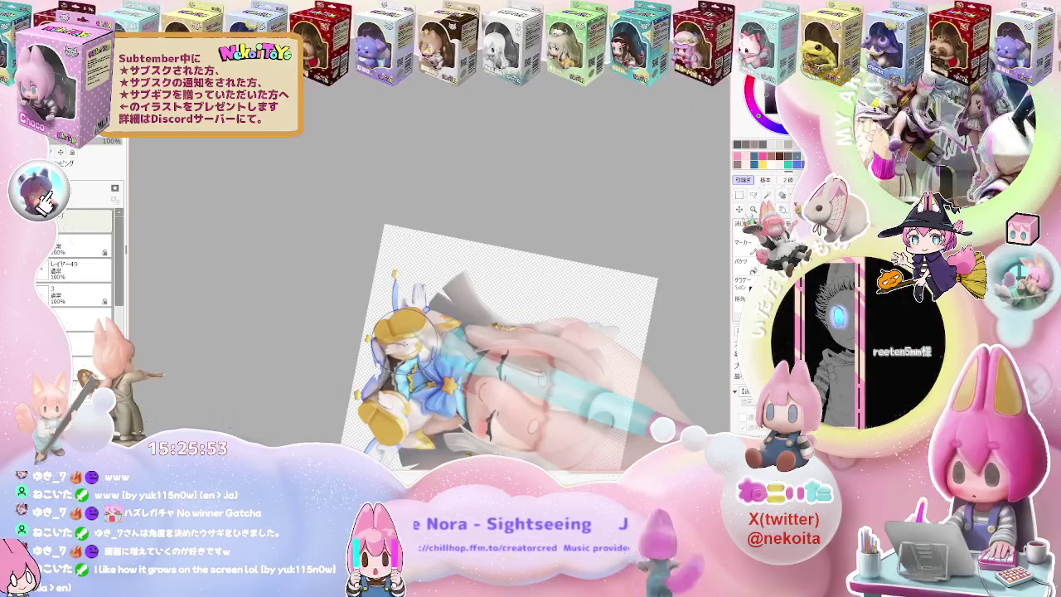
scroll(404, 340, down, 1)
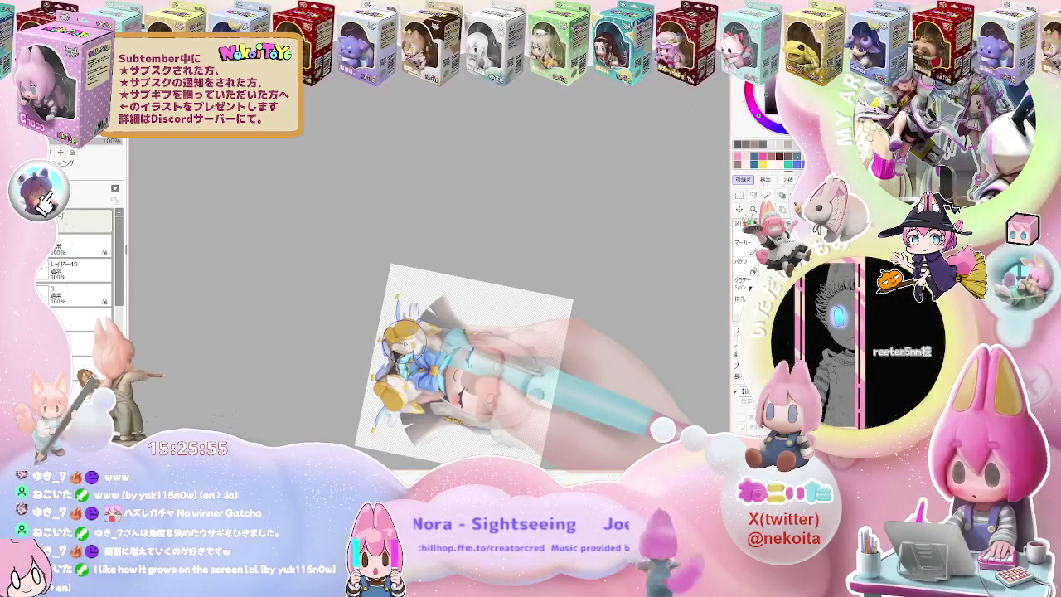
scroll(396, 324, up, 1)
scroll(393, 322, up, 1)
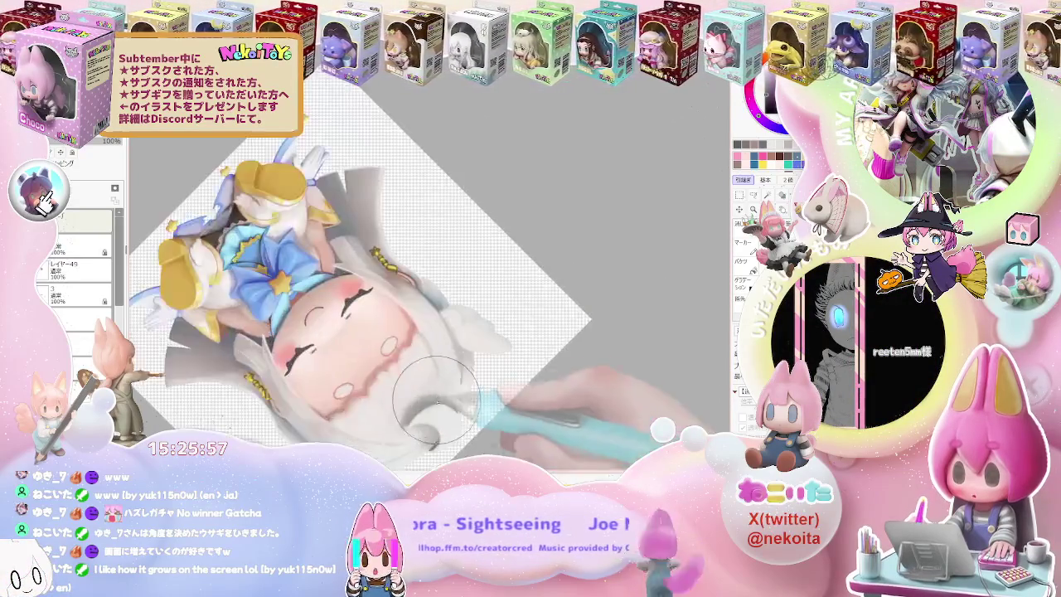
scroll(388, 318, up, 1)
scroll(383, 315, up, 1)
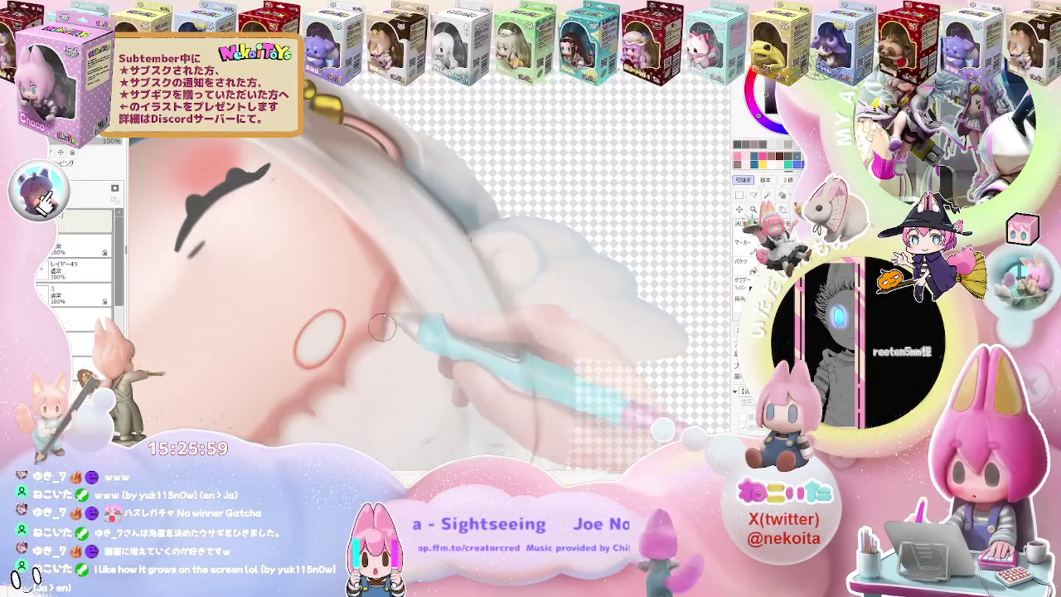
scroll(402, 329, down, 1)
scroll(404, 330, down, 3)
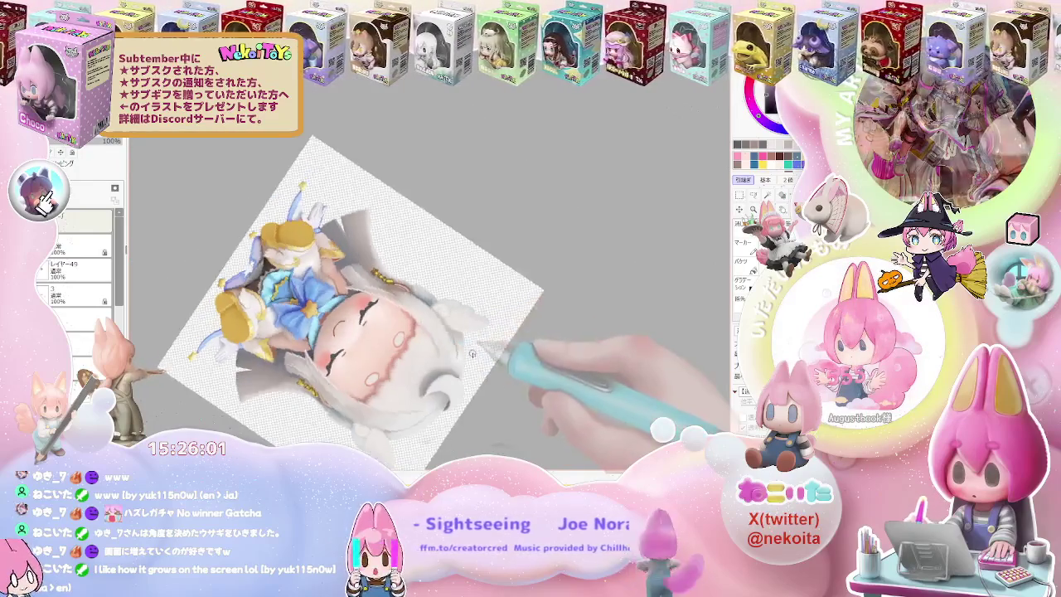
scroll(408, 335, up, 2)
scroll(412, 342, up, 1)
scroll(416, 335, up, 1)
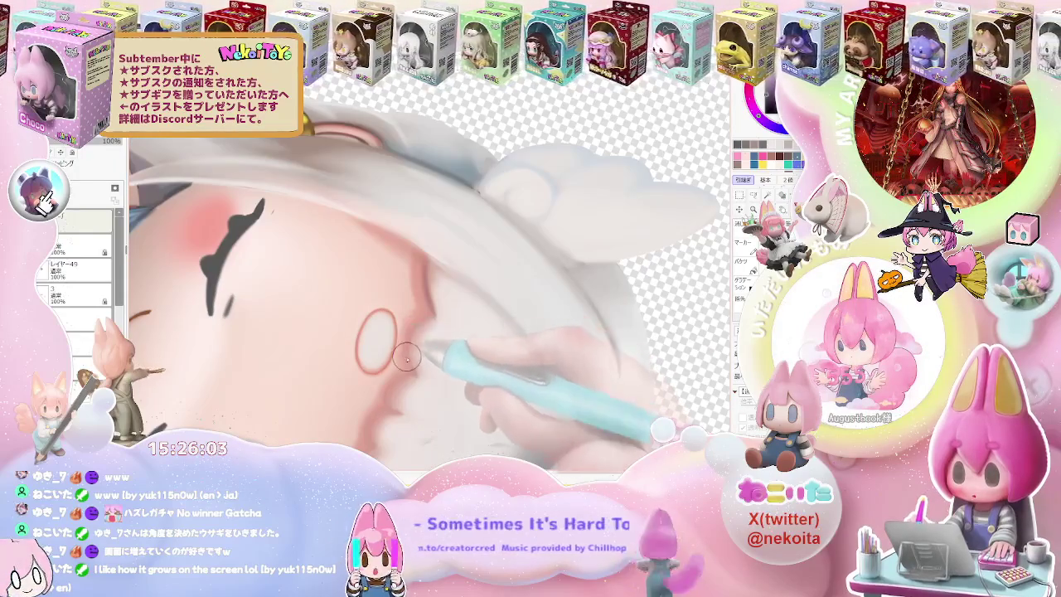
scroll(433, 315, down, 1)
scroll(439, 317, down, 2)
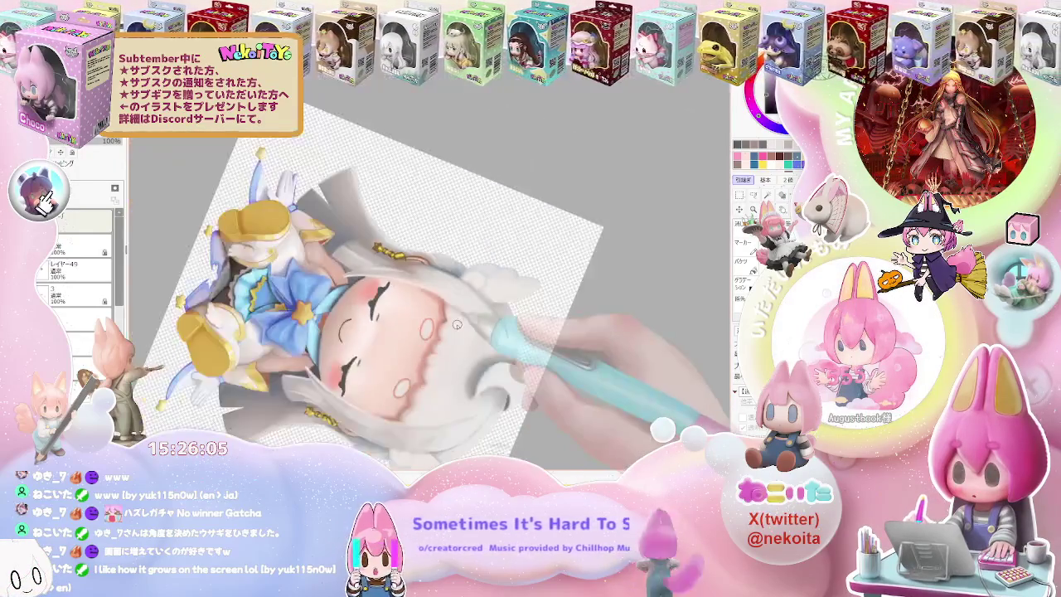
scroll(447, 321, down, 1)
scroll(455, 325, down, 1)
key(Home)
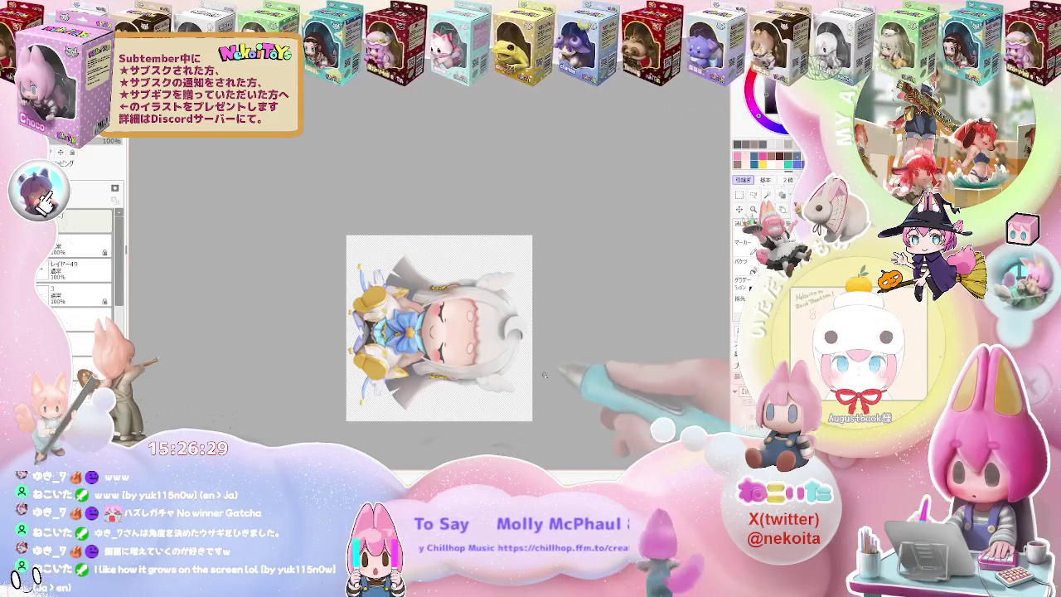
scroll(539, 369, up, 3)
scroll(473, 375, up, 3)
scroll(403, 381, up, 3)
scroll(398, 375, up, 3)
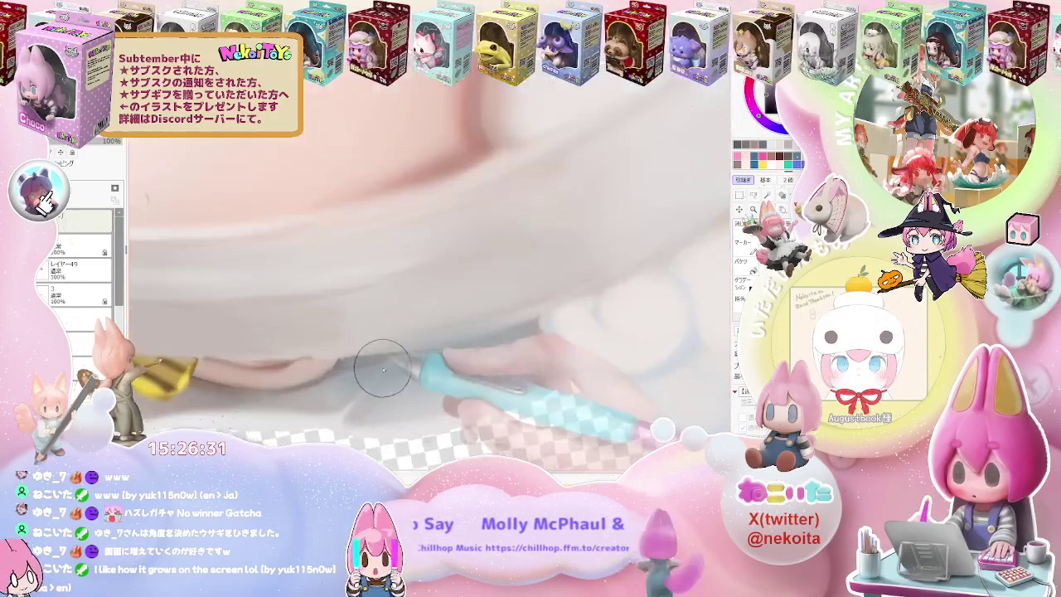
scroll(382, 373, up, 1)
scroll(379, 374, up, 2)
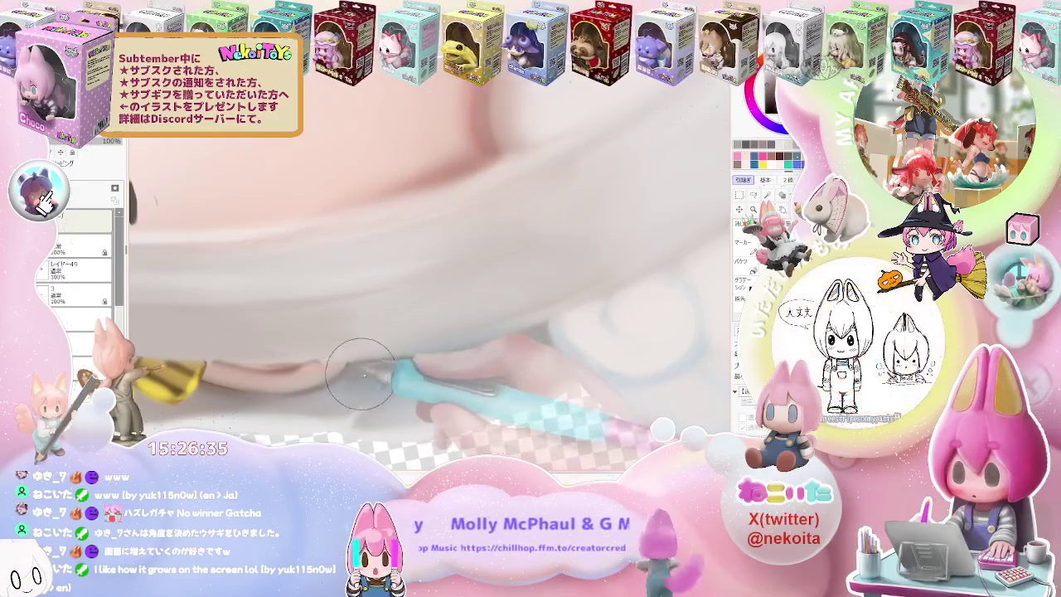
scroll(386, 365, down, 2)
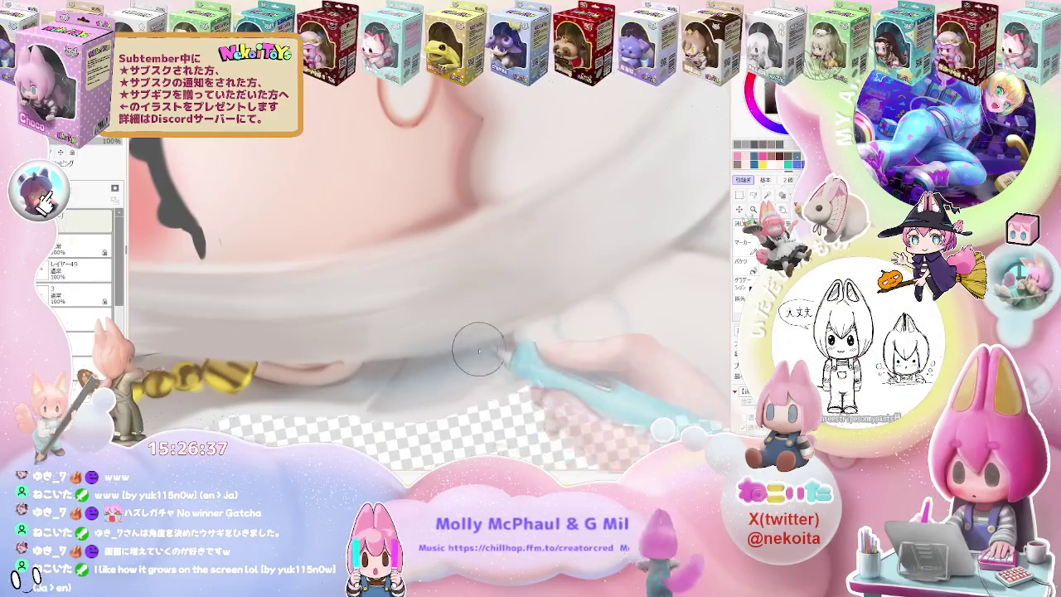
scroll(532, 332, down, 1)
scroll(528, 346, down, 2)
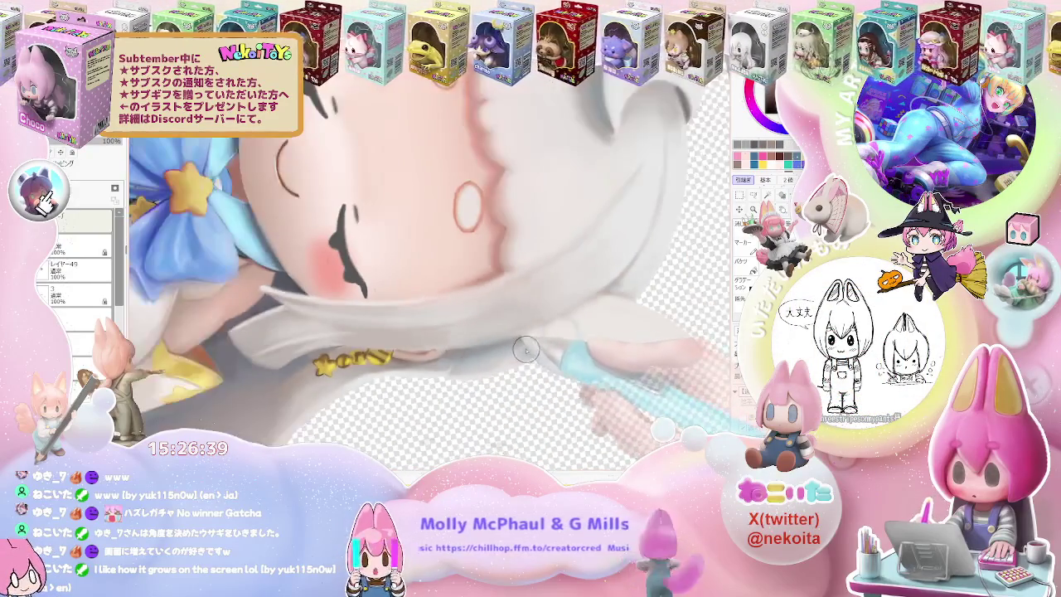
scroll(519, 336, up, 3)
scroll(521, 335, down, 2)
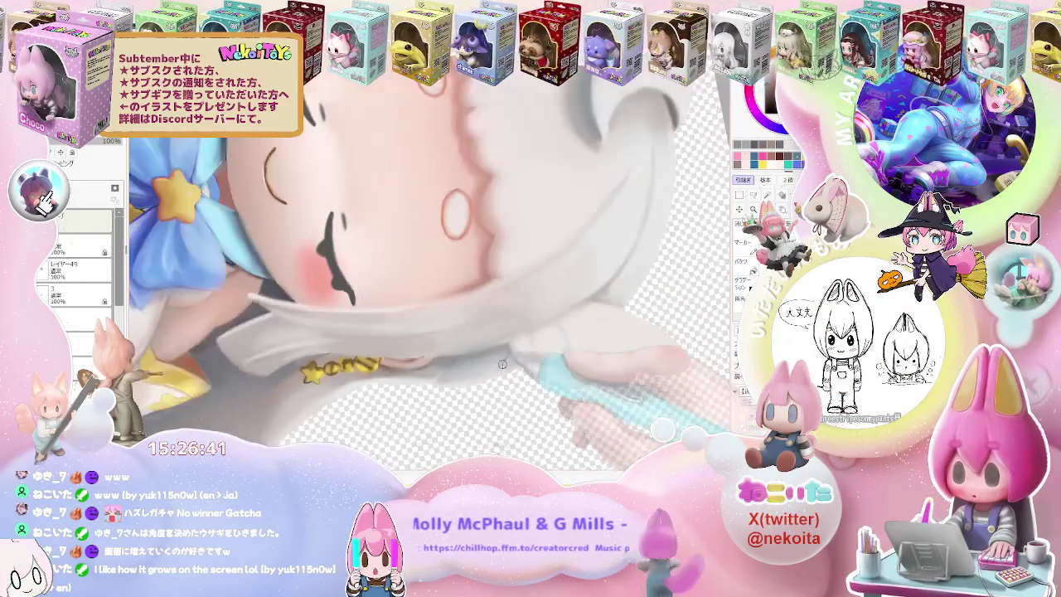
scroll(510, 349, down, 2)
scroll(502, 365, down, 1)
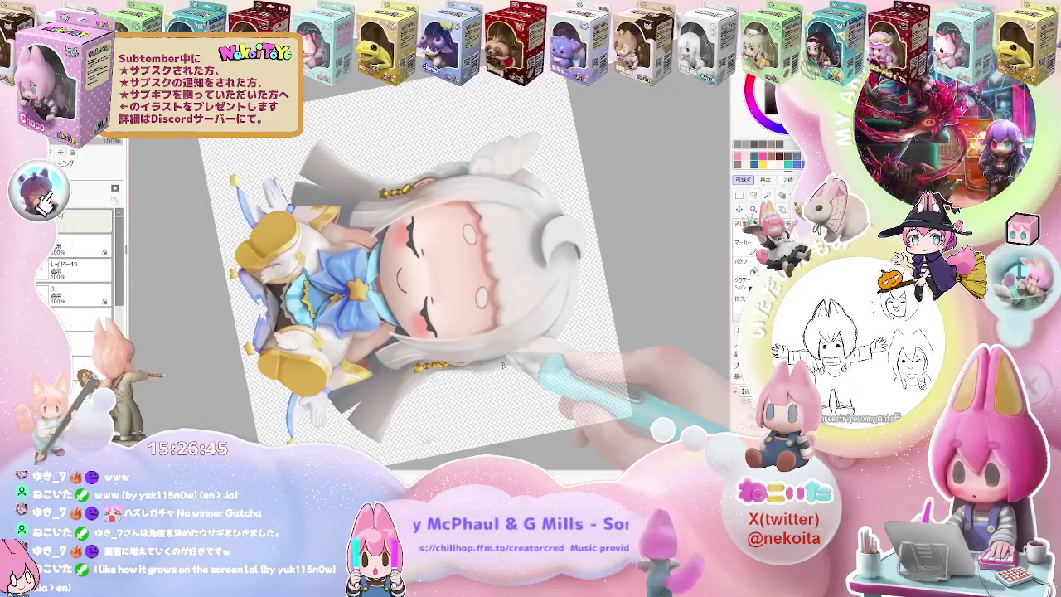
scroll(546, 335, up, 2)
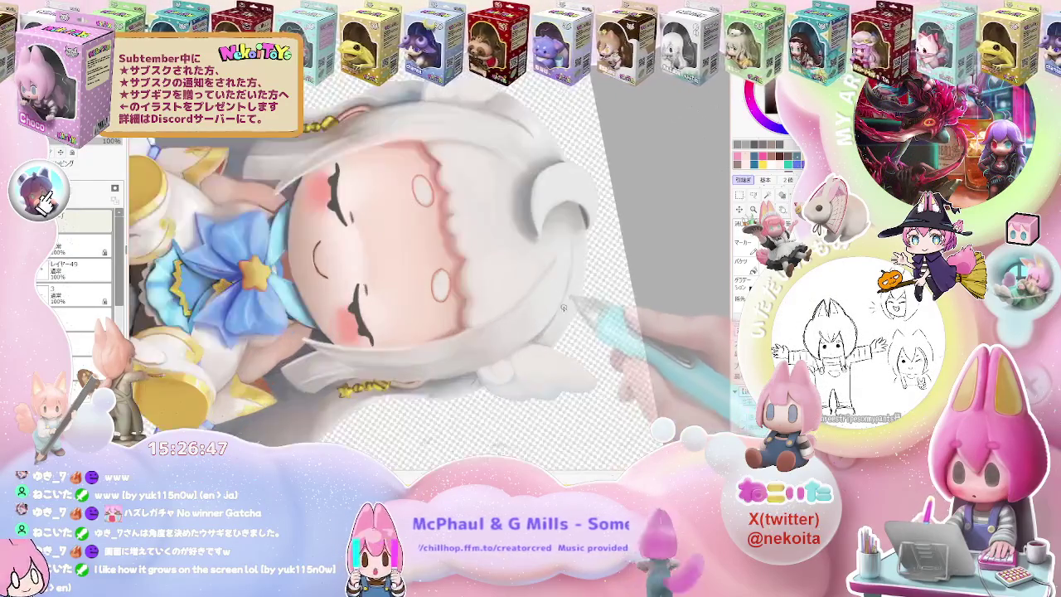
scroll(498, 369, up, 3)
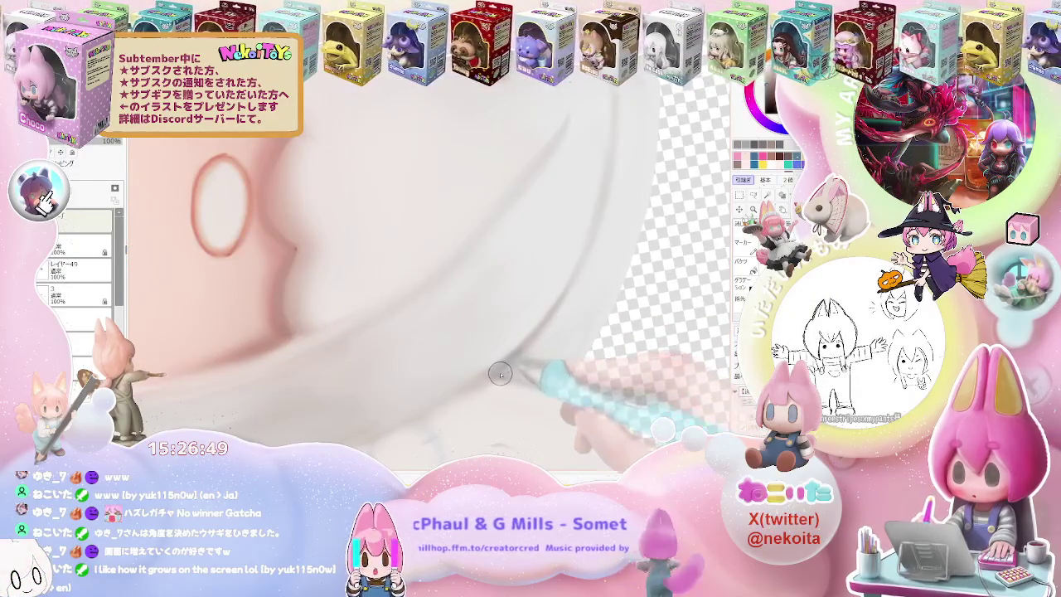
scroll(500, 375, down, 1)
scroll(506, 371, down, 1)
scroll(530, 365, down, 1)
scroll(552, 359, down, 1)
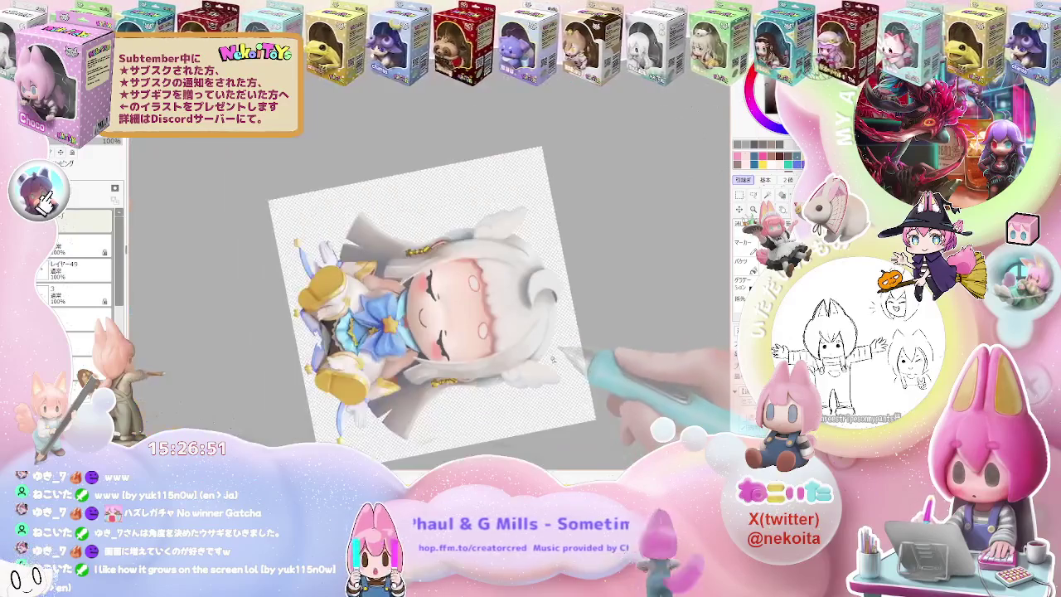
drag(556, 369, 497, 349)
scroll(465, 332, up, 2)
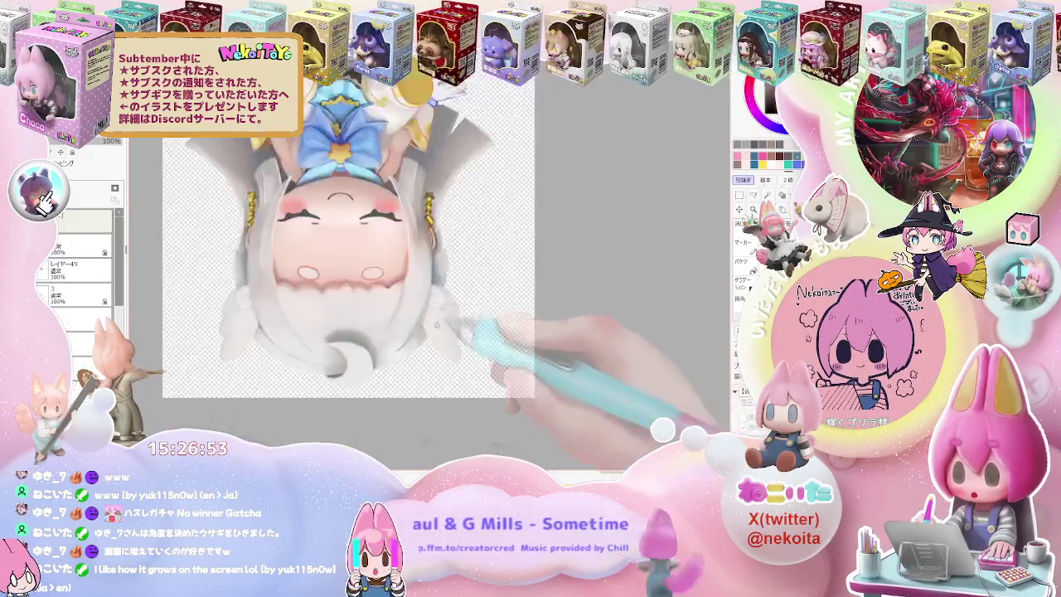
Refine the white hair edges framing the chibi girl's face.
scroll(422, 323, up, 2)
scroll(418, 330, up, 1)
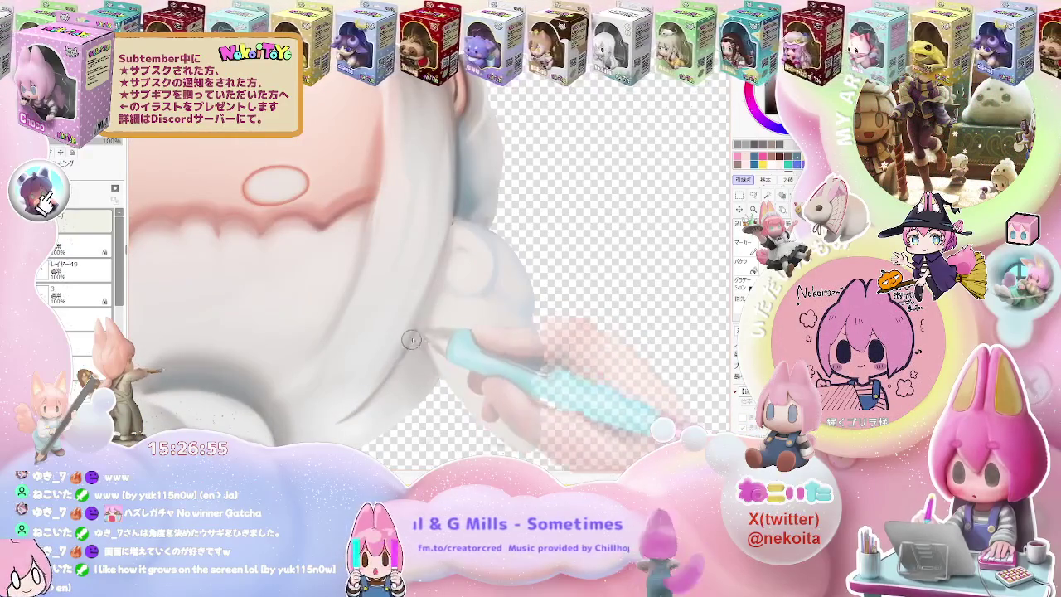
scroll(419, 347, down, 1)
scroll(414, 349, up, 1)
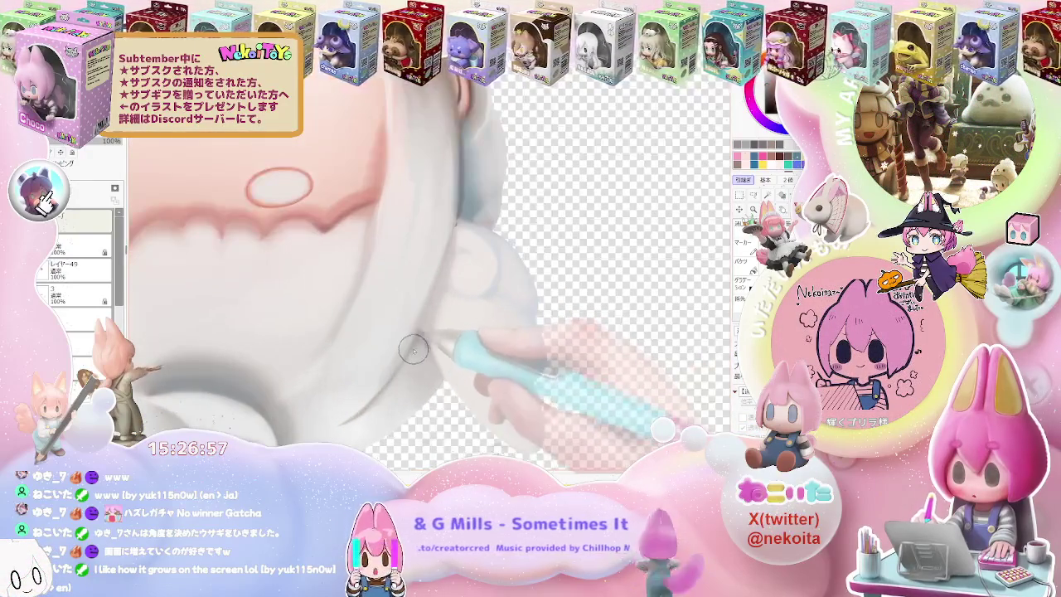
scroll(417, 348, down, 2)
scroll(453, 270, up, 2)
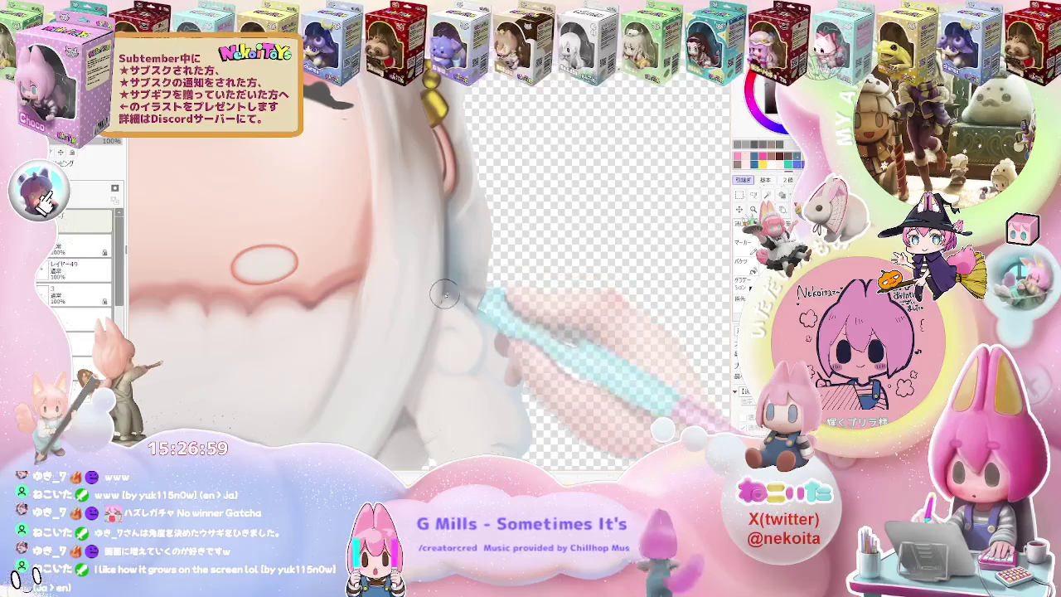
scroll(444, 294, down, 1)
scroll(464, 319, down, 1)
scroll(481, 340, down, 2)
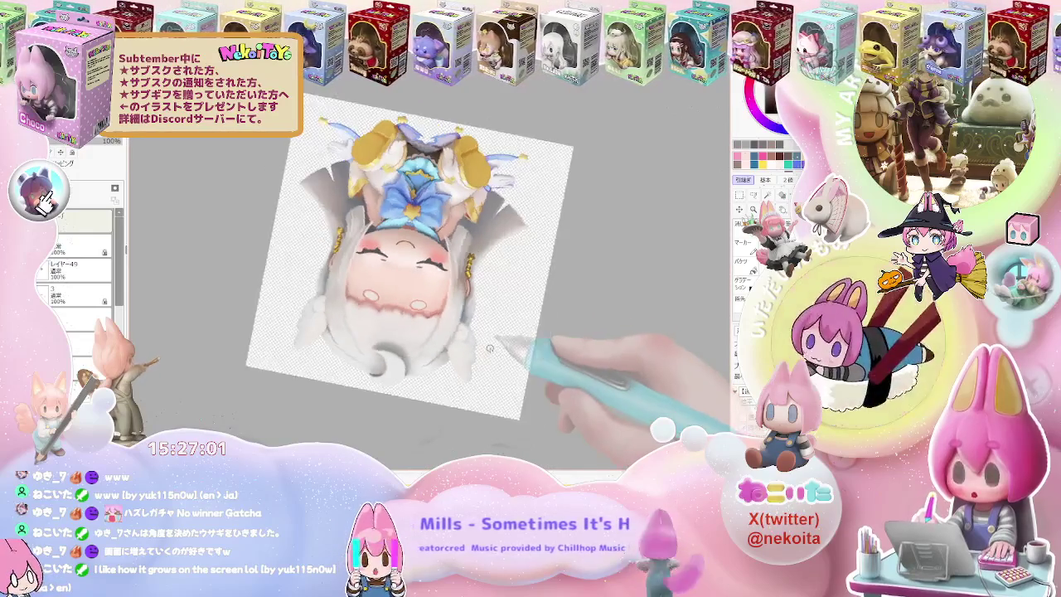
scroll(489, 348, up, 1)
scroll(456, 348, up, 2)
scroll(431, 324, up, 2)
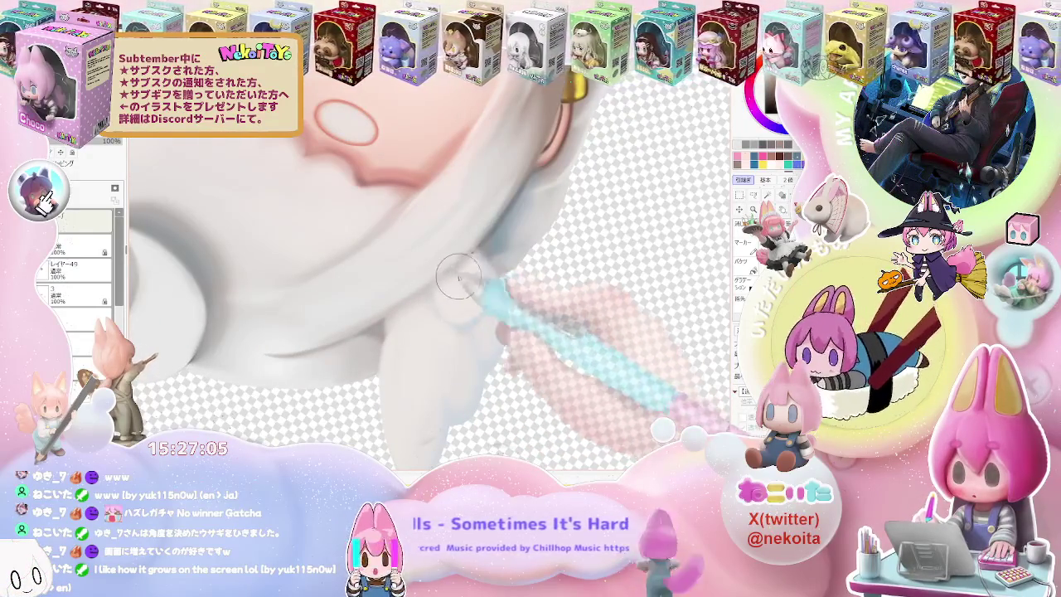
scroll(498, 274, down, 2)
scroll(531, 266, down, 1)
scroll(551, 273, down, 1)
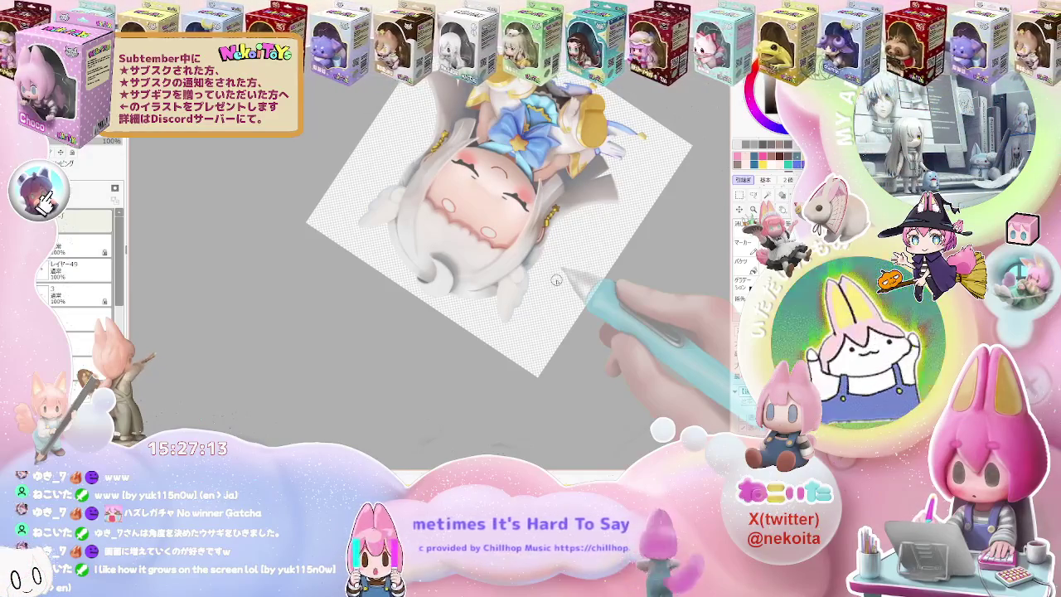
scroll(551, 278, up, 1)
scroll(539, 272, up, 2)
scroll(523, 266, up, 2)
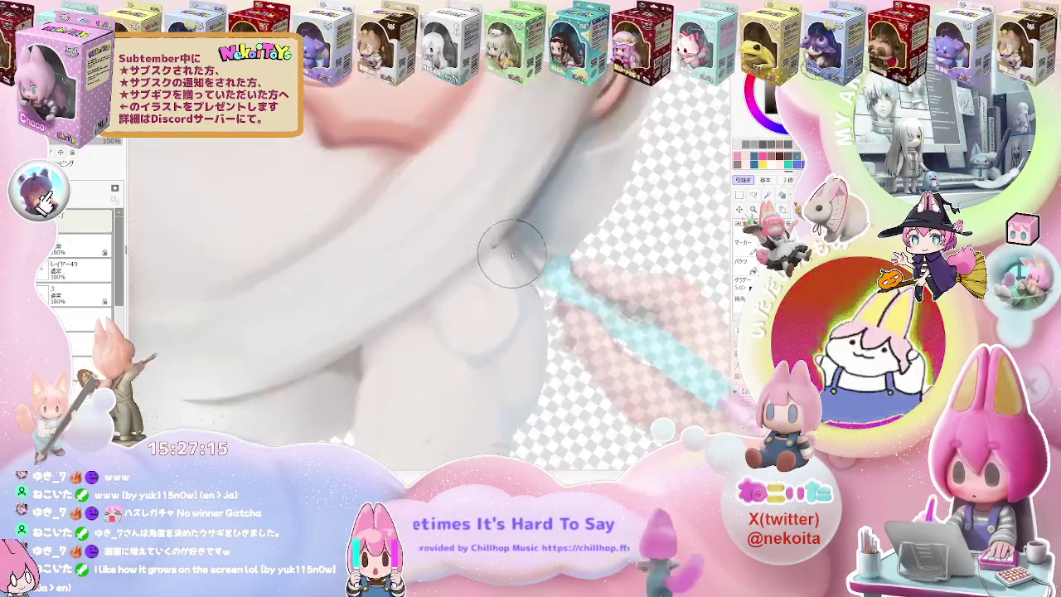
Resize the brush smaller and back for finer strokes along the hair.
key(bracketleft)
key(bracketleft)
key(bracketleft)
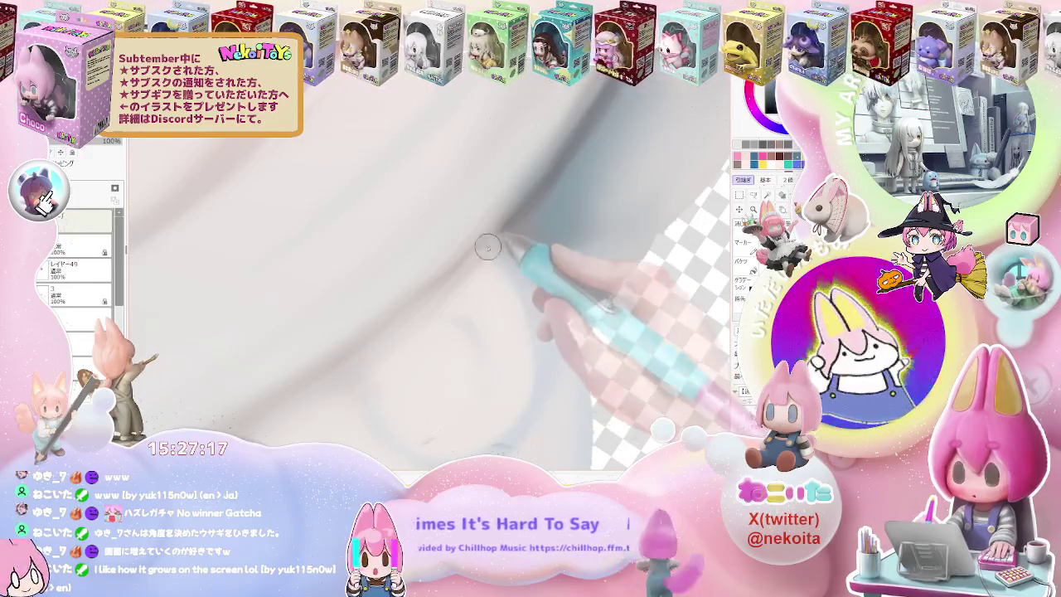
scroll(466, 273, down, 1)
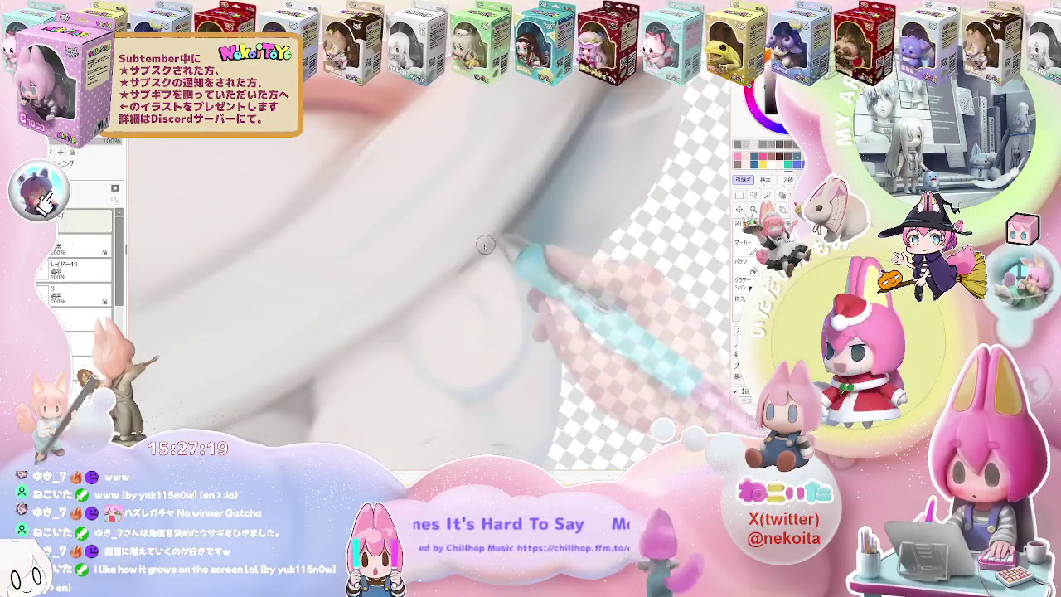
key(bracketright)
key(bracketright)
key(bracketright)
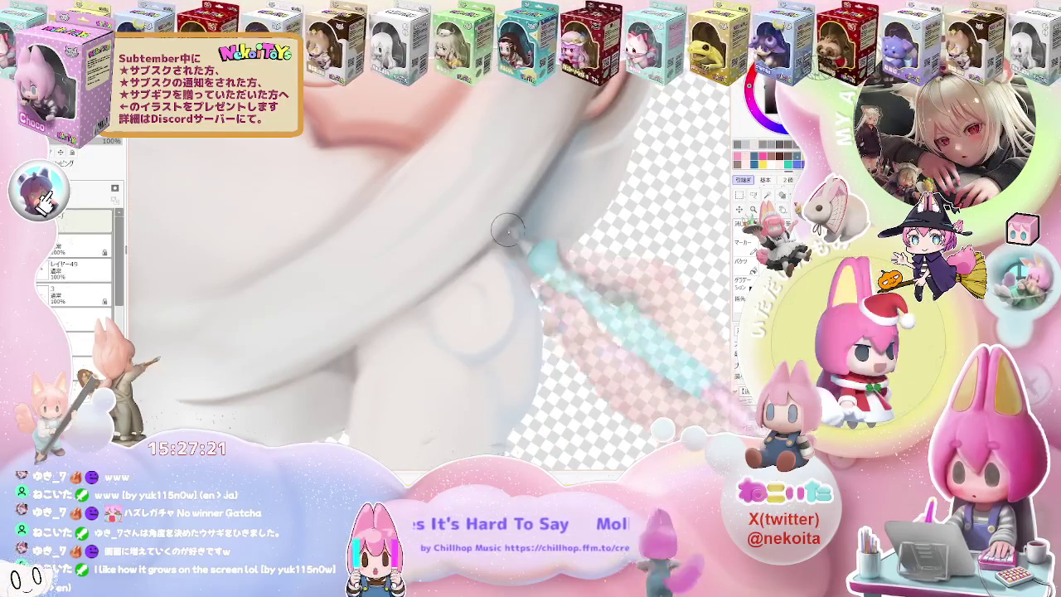
key(bracketright)
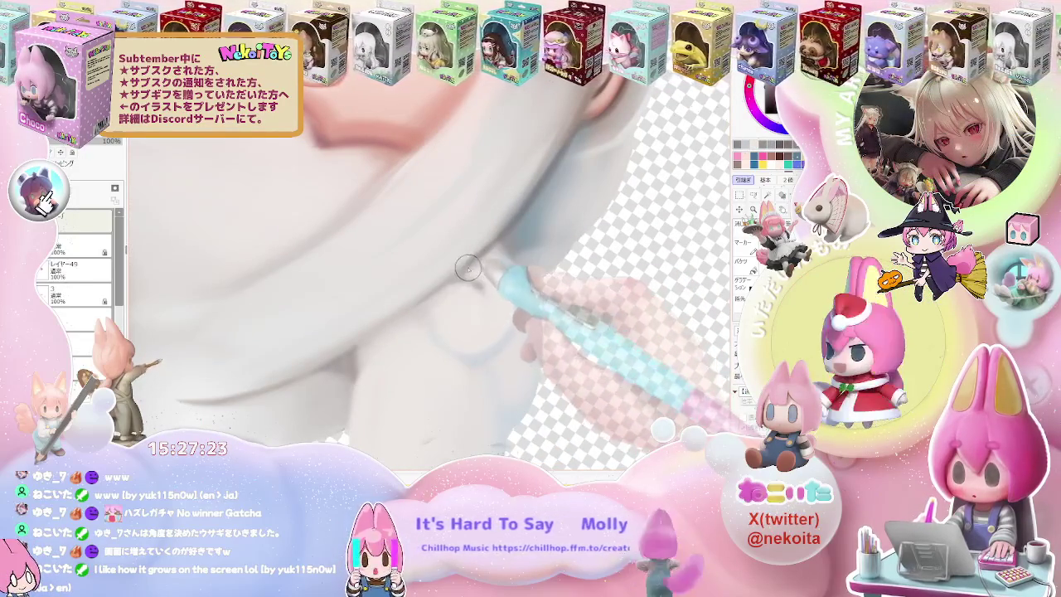
scroll(497, 315, down, 2)
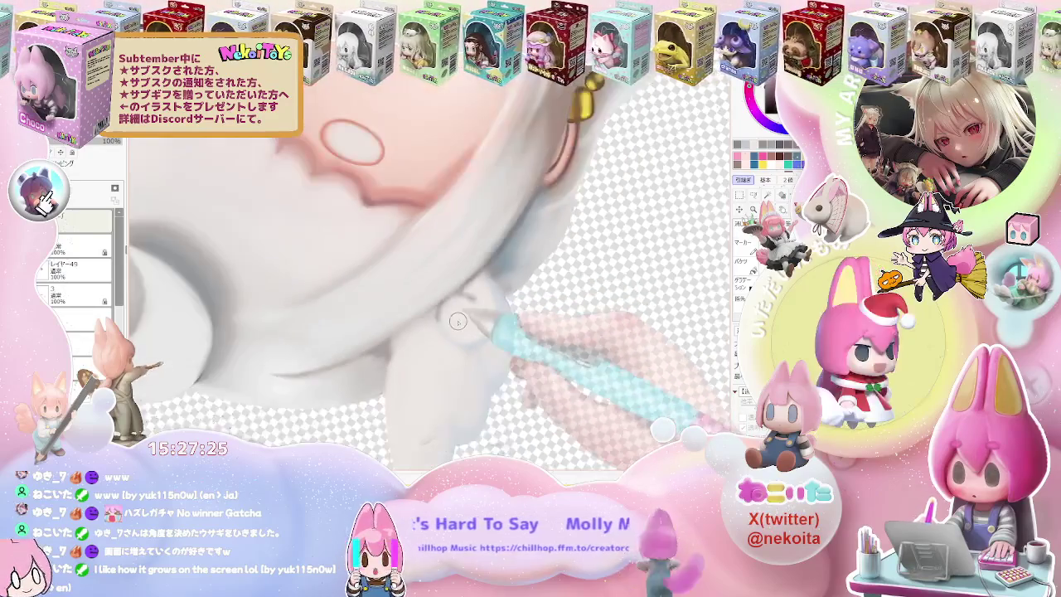
scroll(556, 336, down, 1)
Reset the canvas to upright and refine the shading around the ear.
key(Delete)
key(Delete)
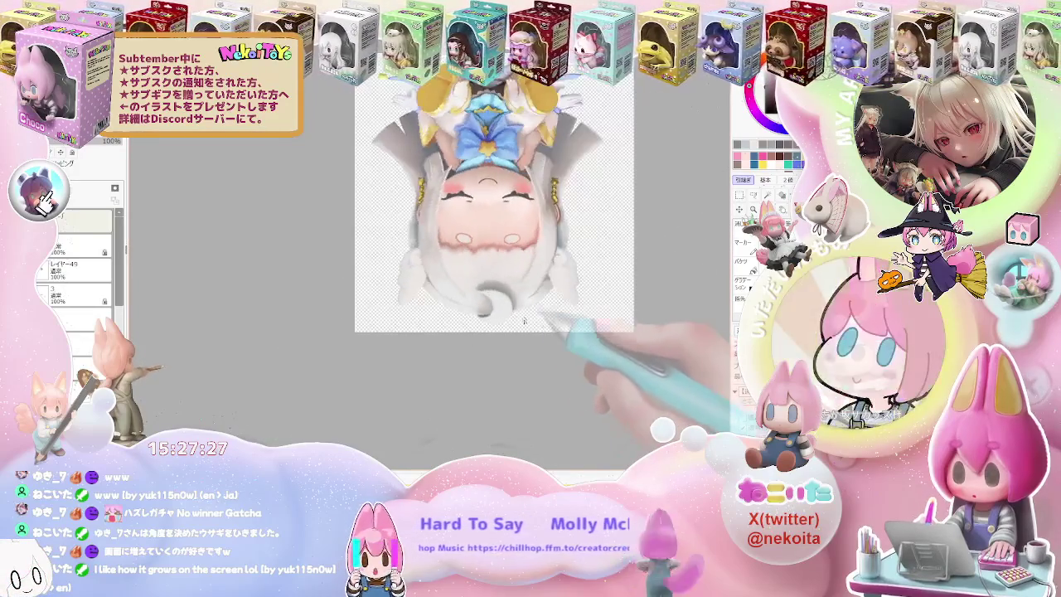
scroll(419, 233, up, 2)
scroll(419, 233, up, 2)
scroll(398, 244, up, 1)
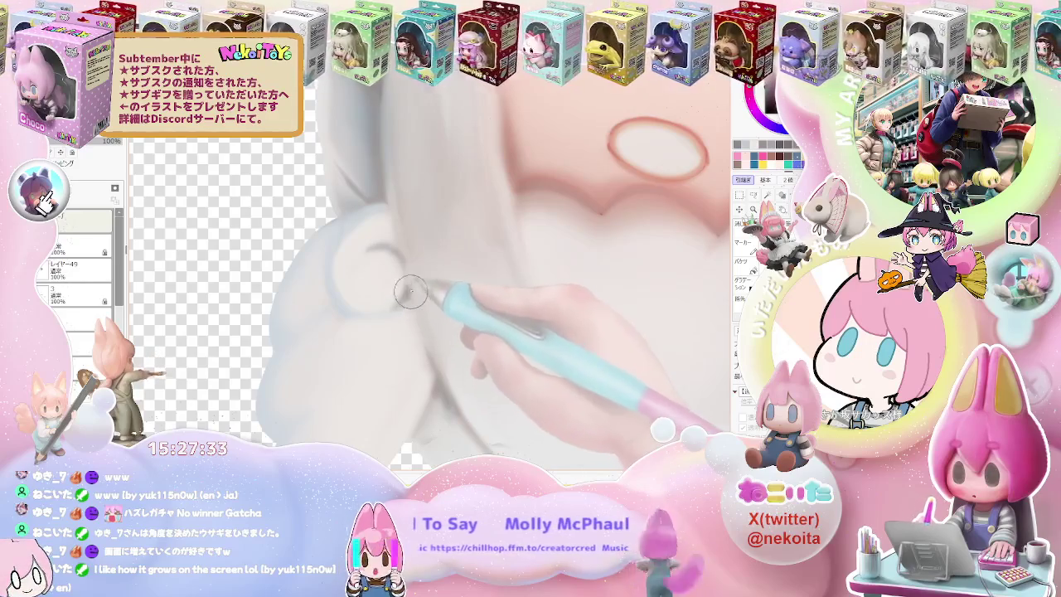
scroll(412, 292, down, 3)
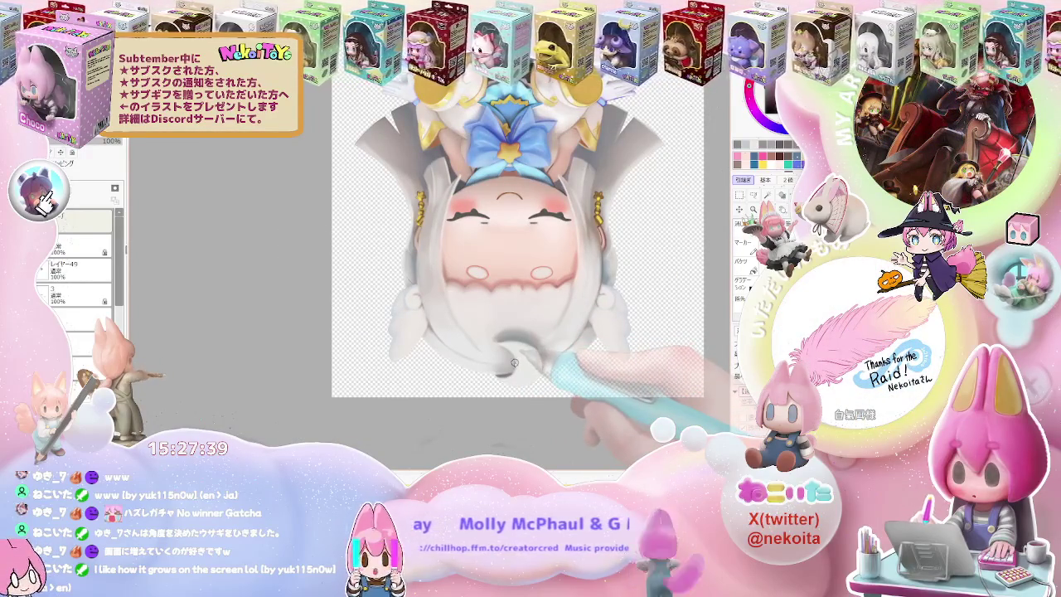
scroll(509, 363, up, 1)
scroll(489, 339, up, 2)
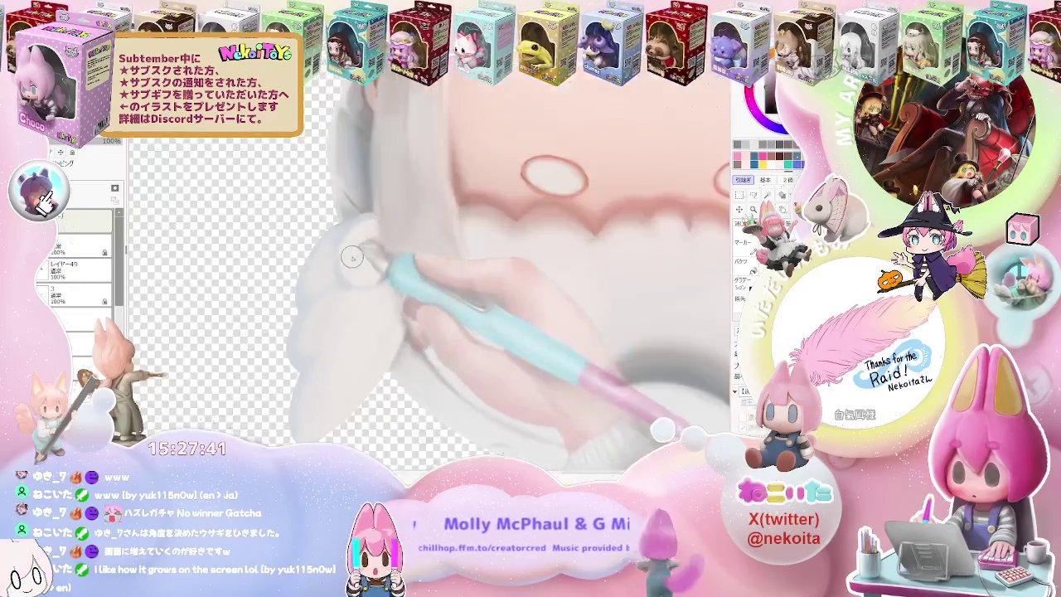
scroll(431, 273, up, 1)
scroll(373, 215, up, 1)
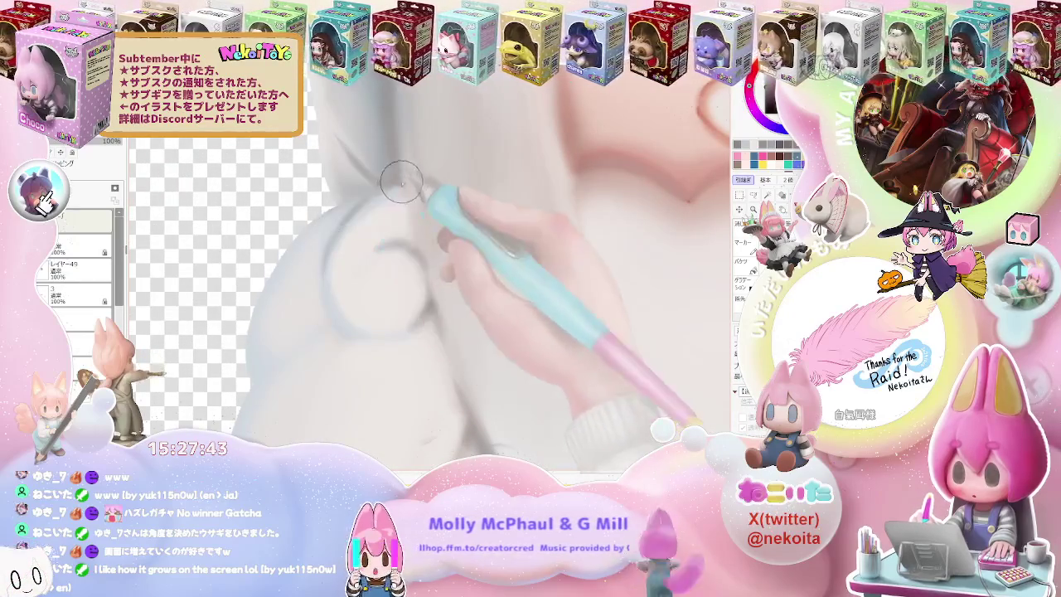
scroll(381, 178, down, 1)
scroll(365, 178, down, 1)
scroll(659, 291, down, 1)
scroll(659, 292, up, 1)
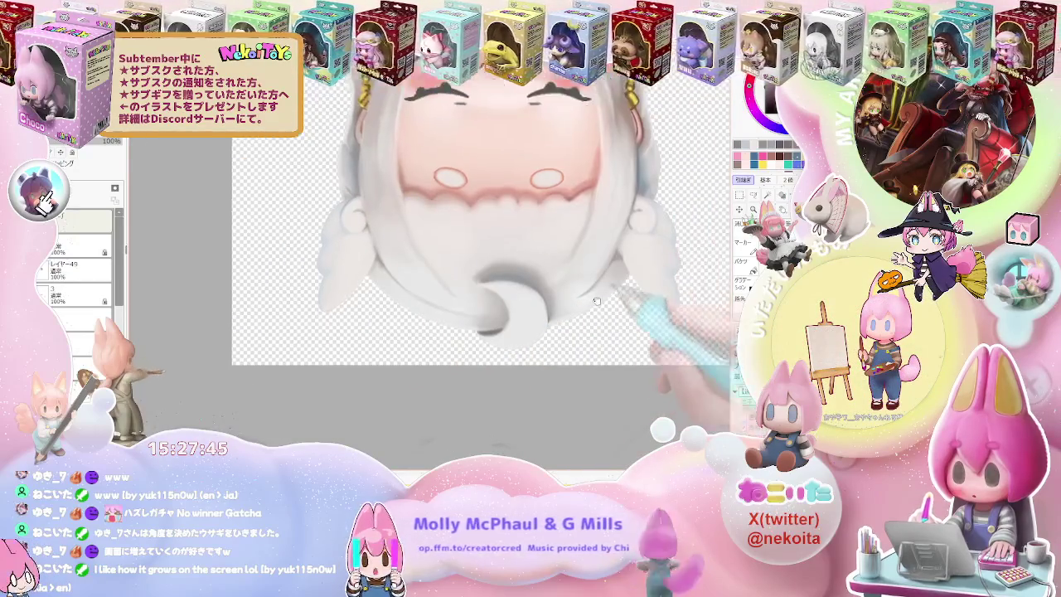
scroll(630, 307, up, 1)
scroll(580, 315, up, 1)
scroll(495, 320, up, 2)
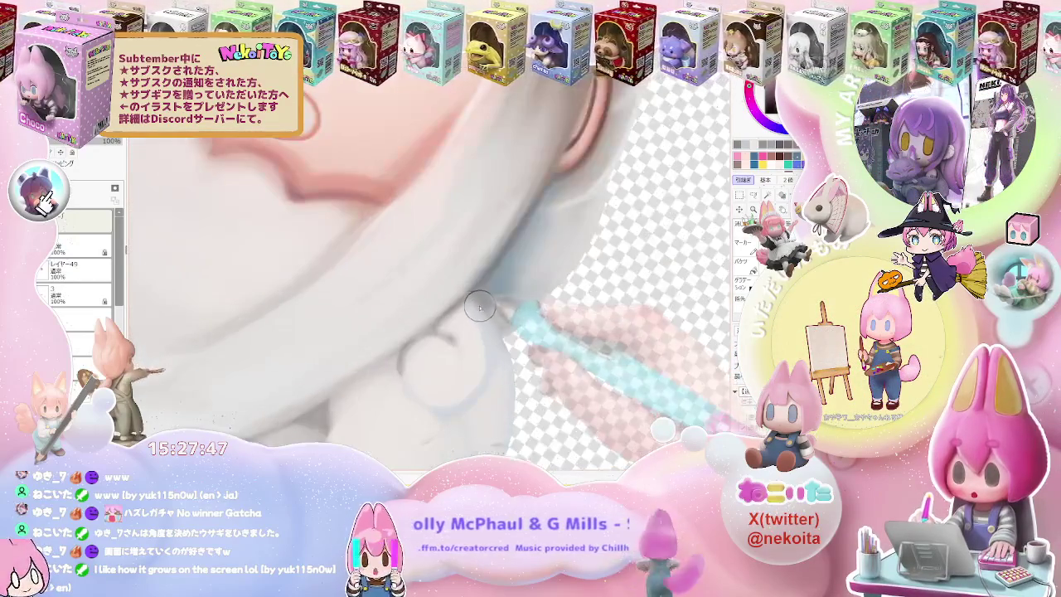
Smooth the white cloth edge beside the ribbon near the ear.
mouse_move(495, 320)
mouse_down()
mouse_move(496, 382)
mouse_move(431, 372)
mouse_up()
scroll(496, 382, down, 5)
scroll(365, 369, up, 2)
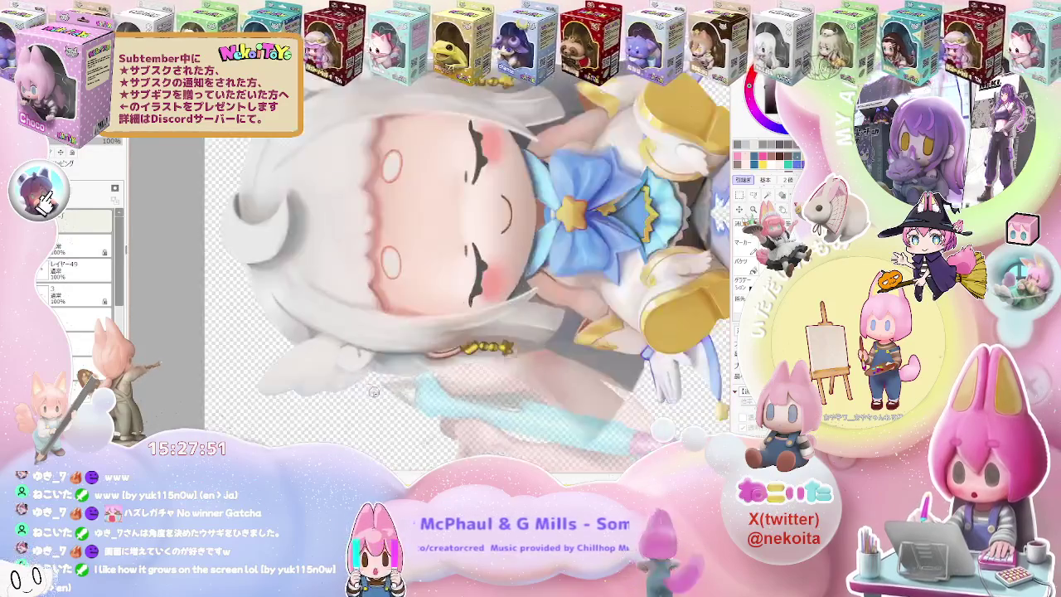
scroll(349, 365, up, 2)
drag(349, 366, 373, 356)
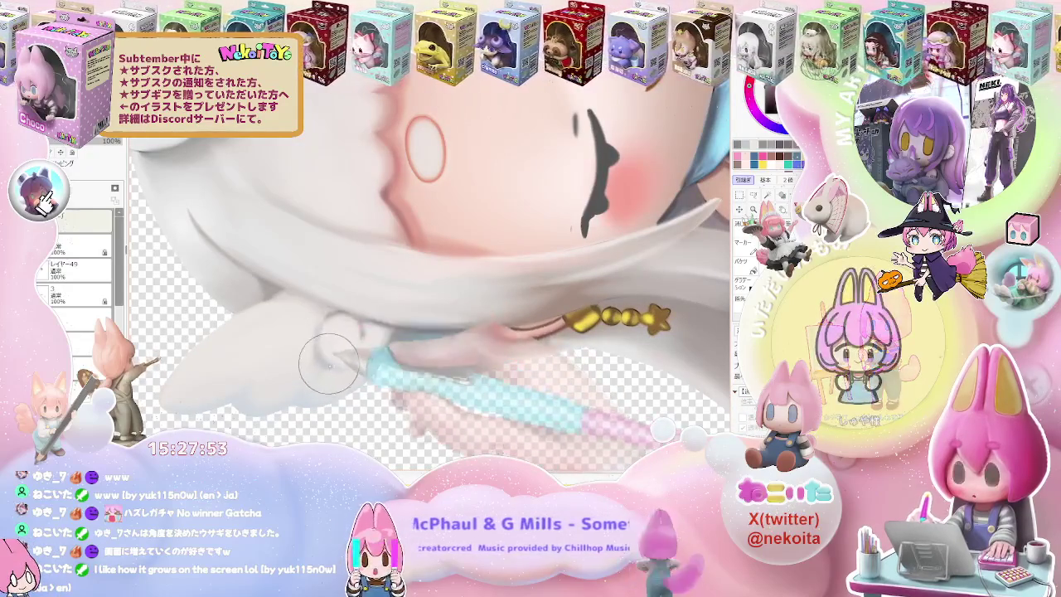
scroll(392, 352, down, 1)
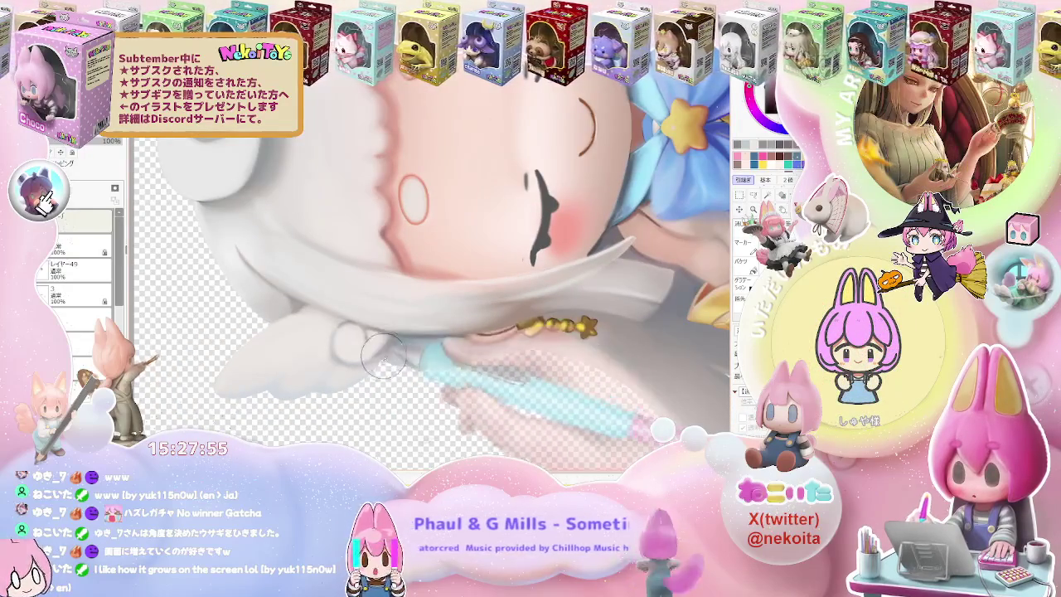
scroll(383, 354, down, 3)
scroll(383, 355, down, 2)
Turn the canvas sideways and smudge the hair edges along the face.
drag(383, 355, 436, 313)
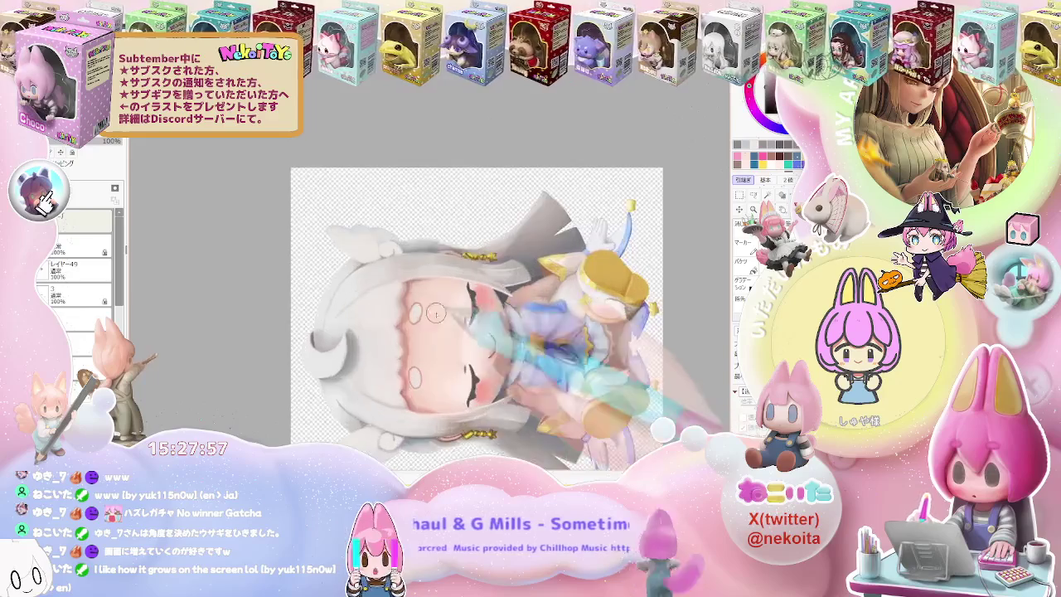
scroll(435, 313, up, 4)
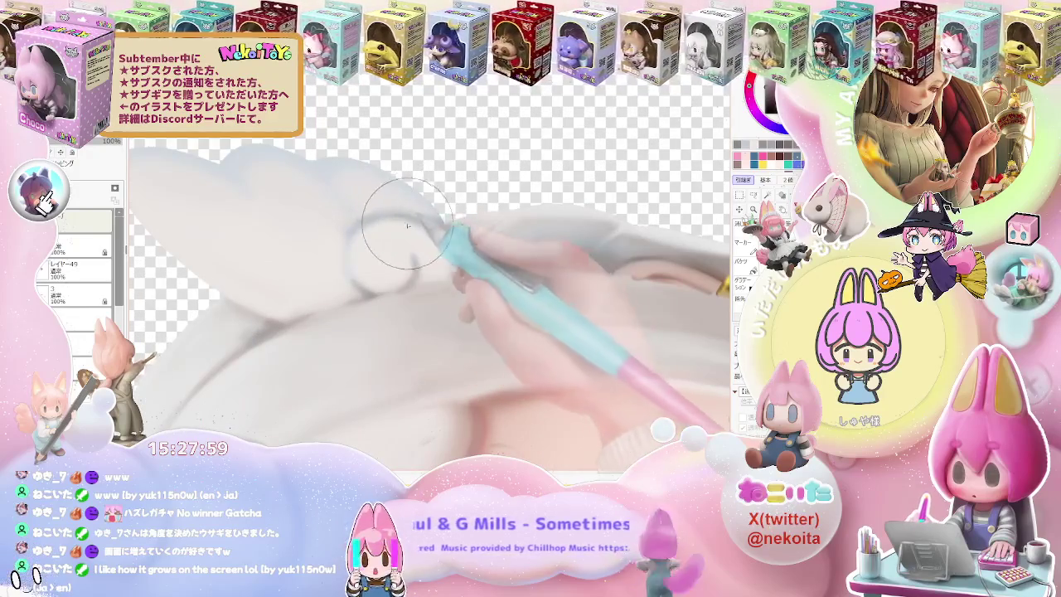
scroll(651, 351, down, 5)
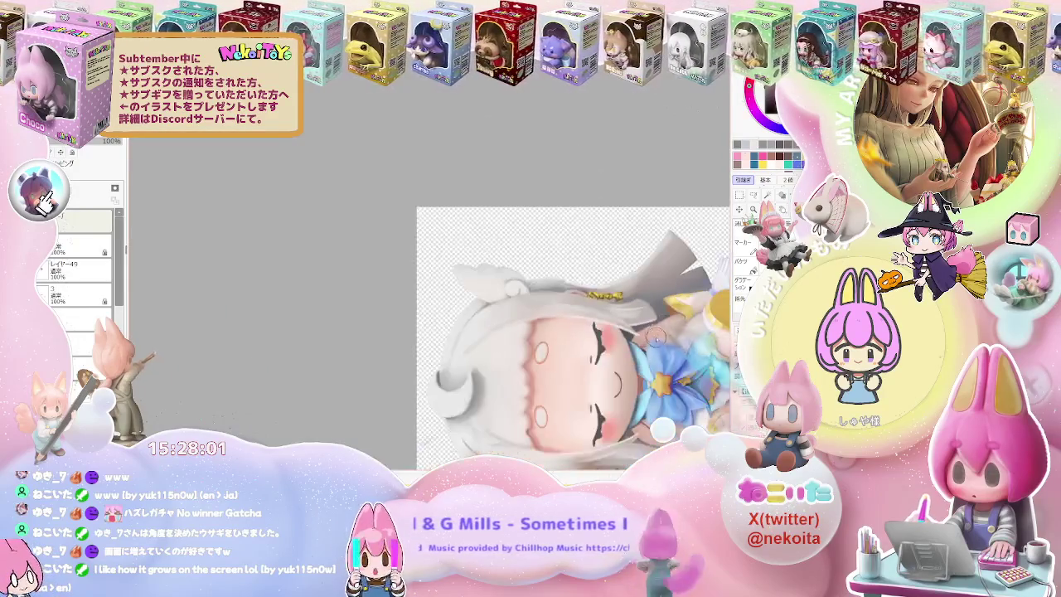
drag(651, 351, 500, 298)
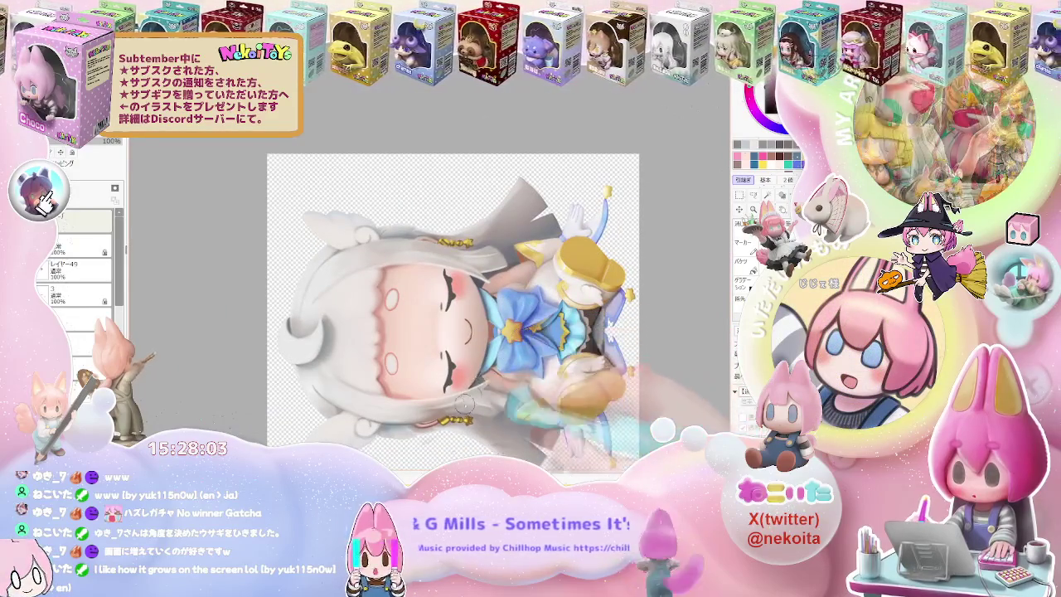
scroll(440, 288, up, 5)
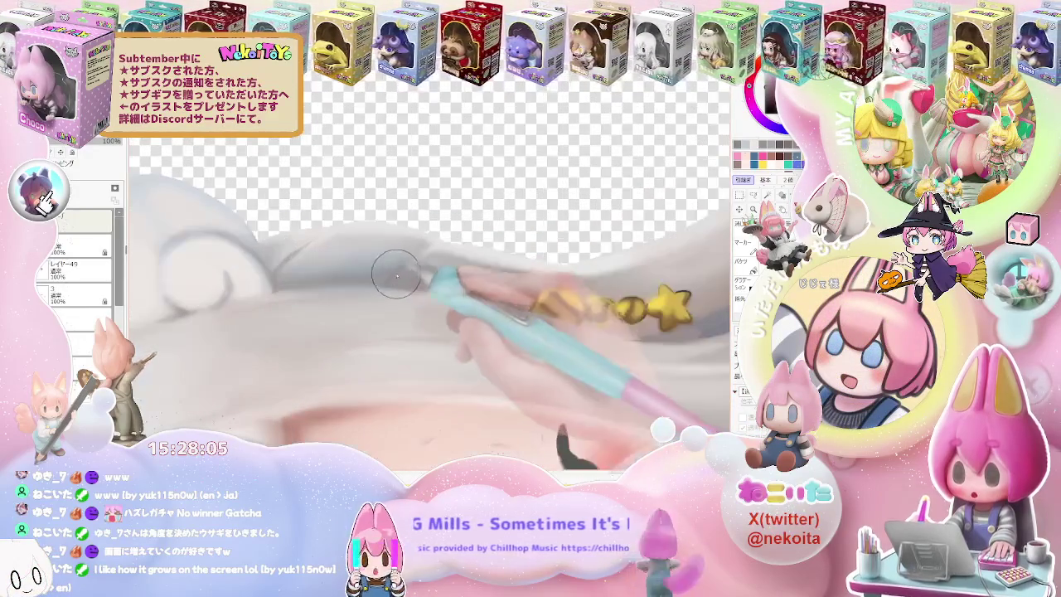
scroll(416, 257, down, 2)
scroll(431, 278, down, 2)
scroll(451, 303, down, 1)
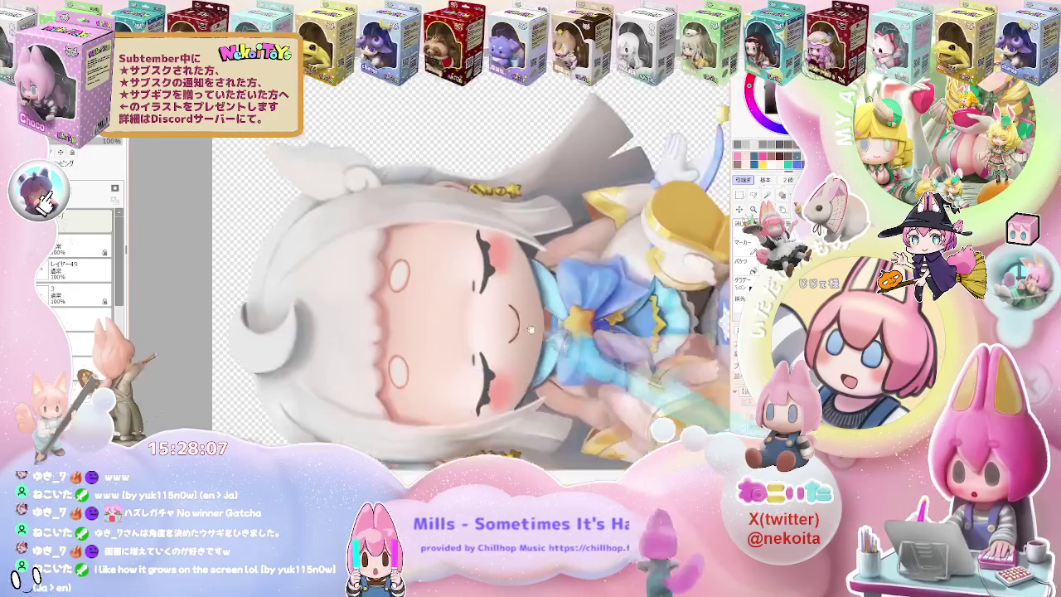
scroll(457, 311, up, 2)
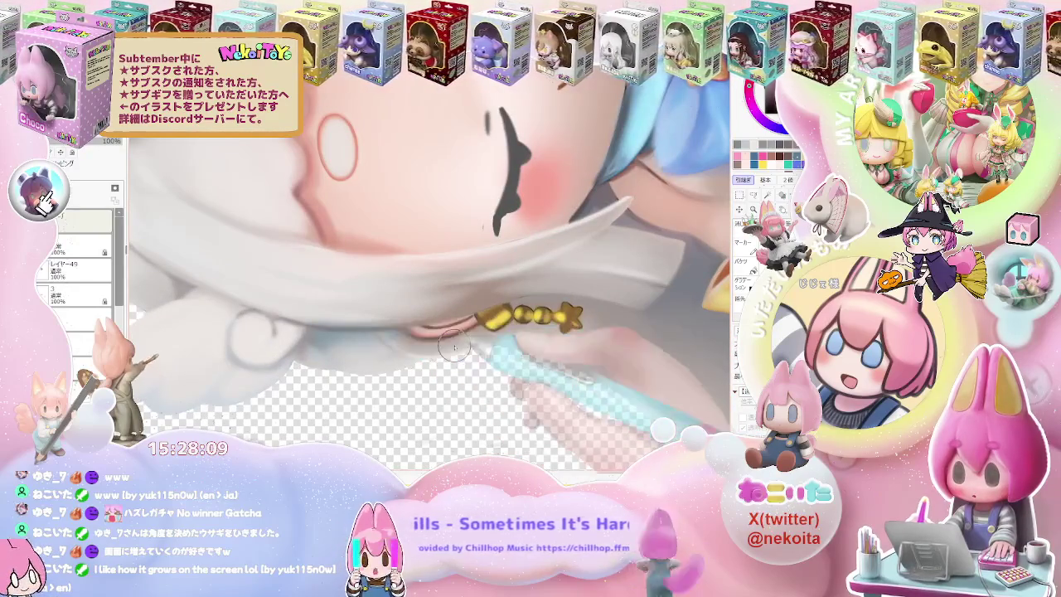
scroll(455, 346, down, 3)
scroll(454, 347, down, 1)
Tilt the canvas clockwise to blend the ear shading, then reset it upright.
key(End)
key(End)
key(End)
key(End)
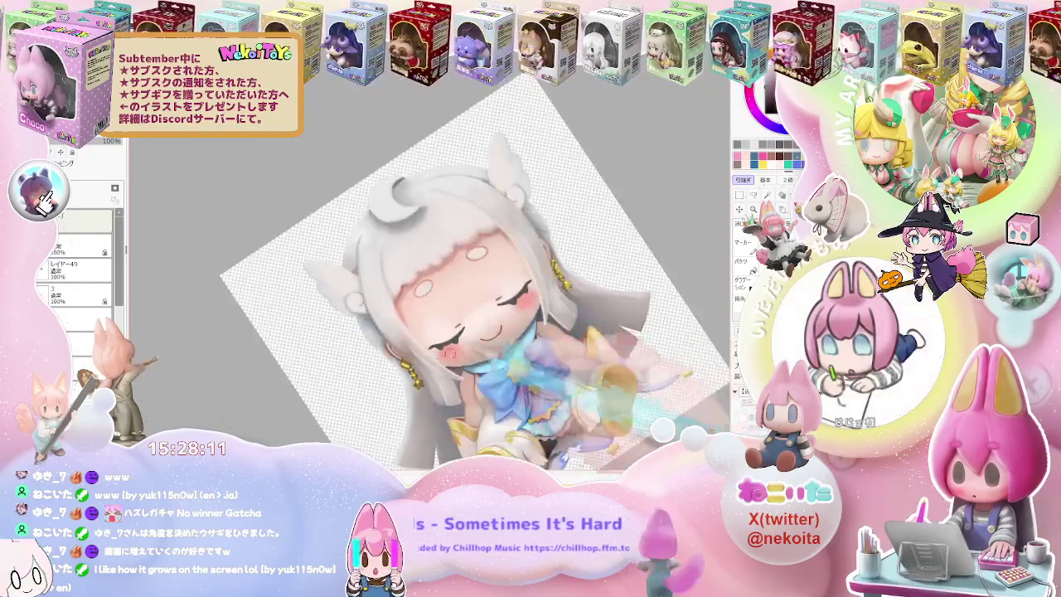
scroll(330, 310, up, 2)
scroll(330, 309, up, 2)
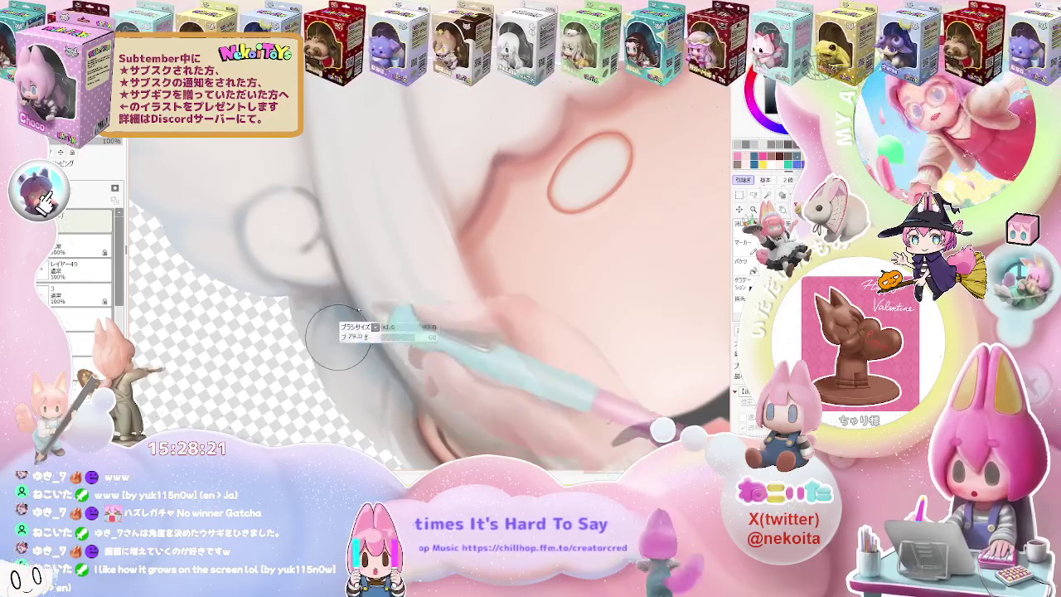
scroll(372, 375, down, 5)
scroll(372, 376, down, 5)
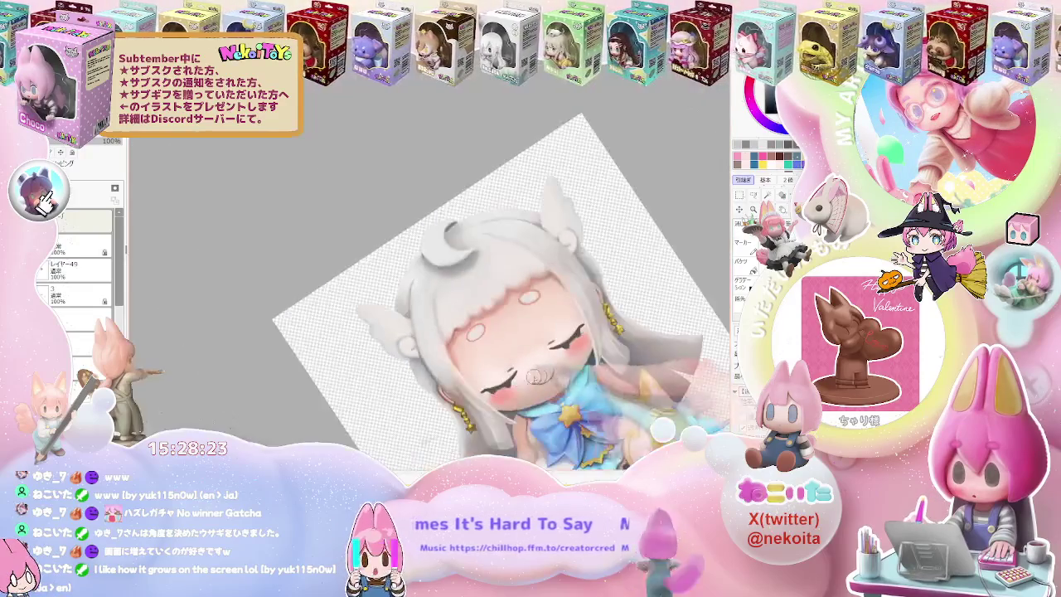
key(Home)
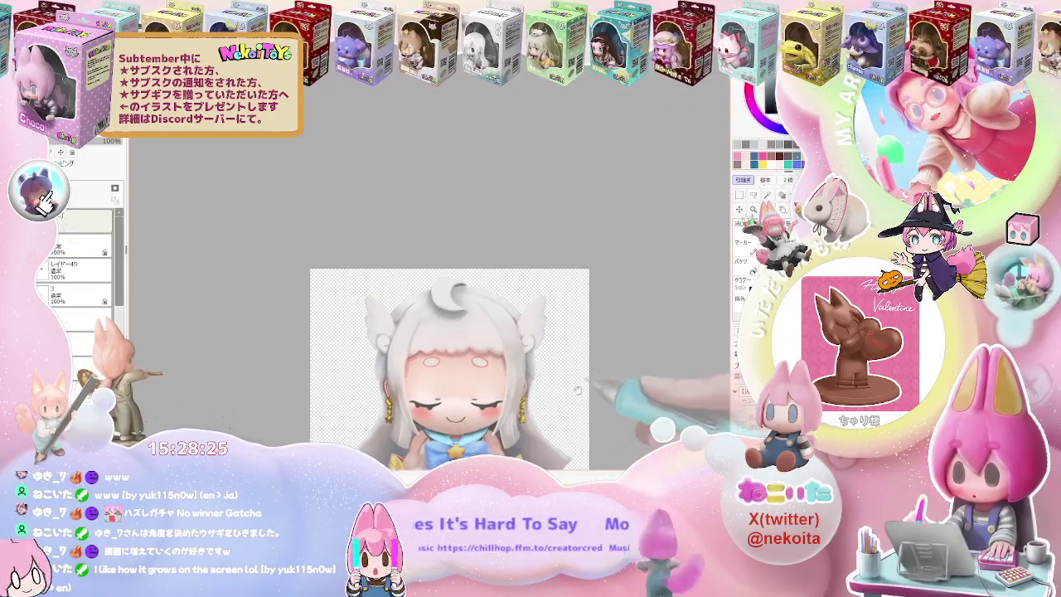
Zoom onto the top of the head and paint soft grey shading on the white hair.
scroll(538, 332, up, 2)
scroll(477, 314, up, 3)
scroll(487, 304, up, 1)
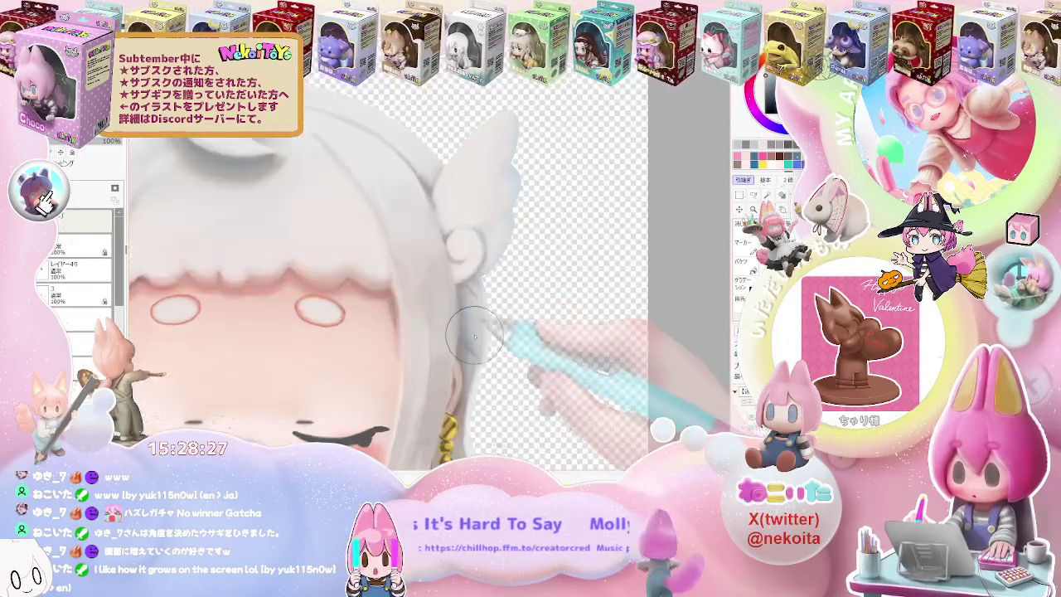
scroll(530, 323, down, 2)
scroll(544, 328, down, 1)
scroll(544, 328, down, 2)
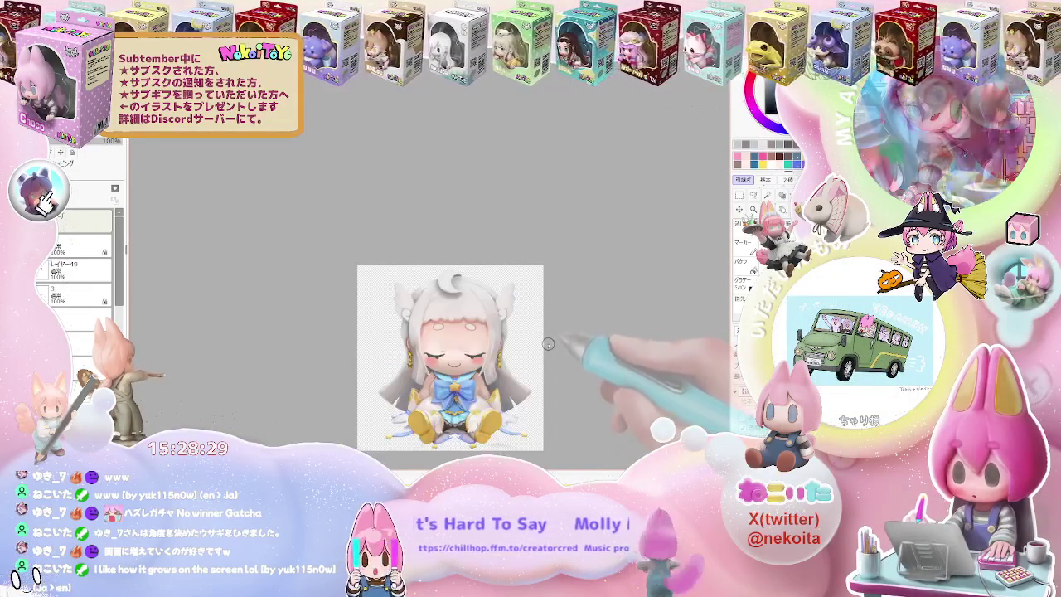
scroll(547, 340, down, 1)
scroll(532, 356, up, 2)
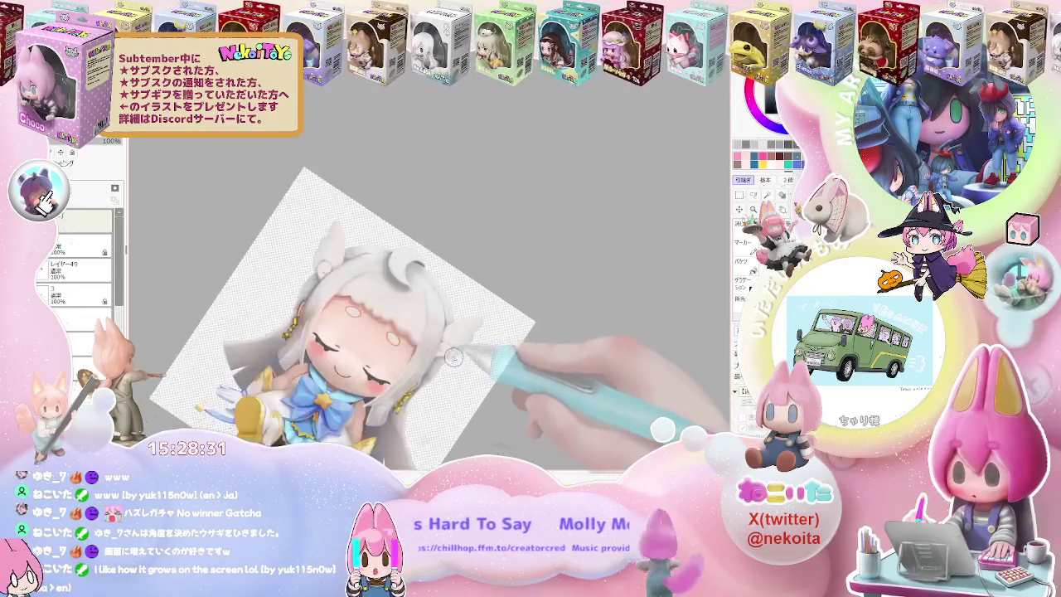
scroll(506, 360, up, 1)
scroll(476, 363, up, 2)
scroll(452, 366, up, 2)
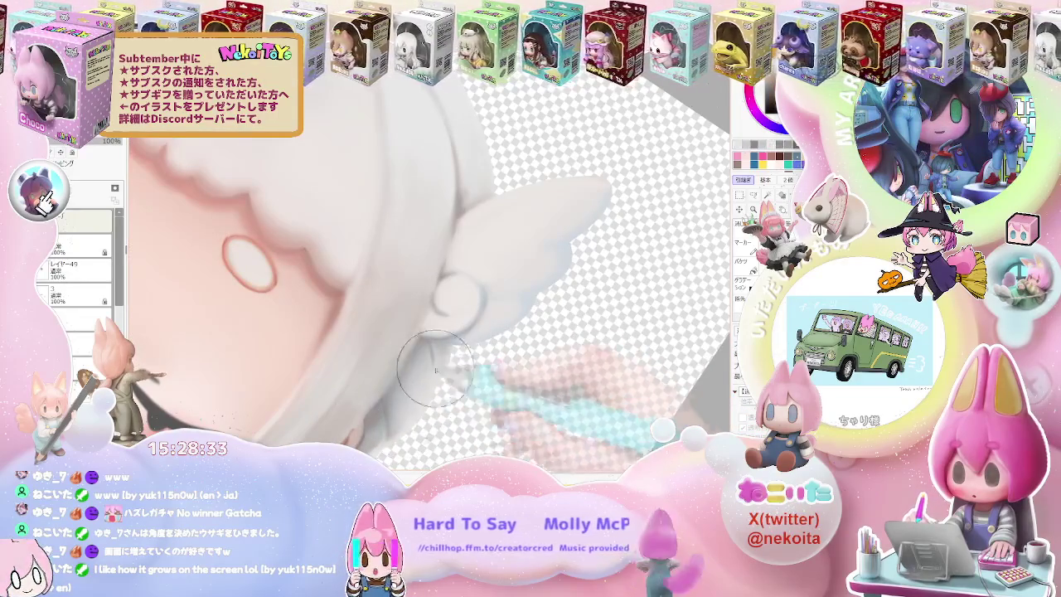
scroll(426, 355, up, 1)
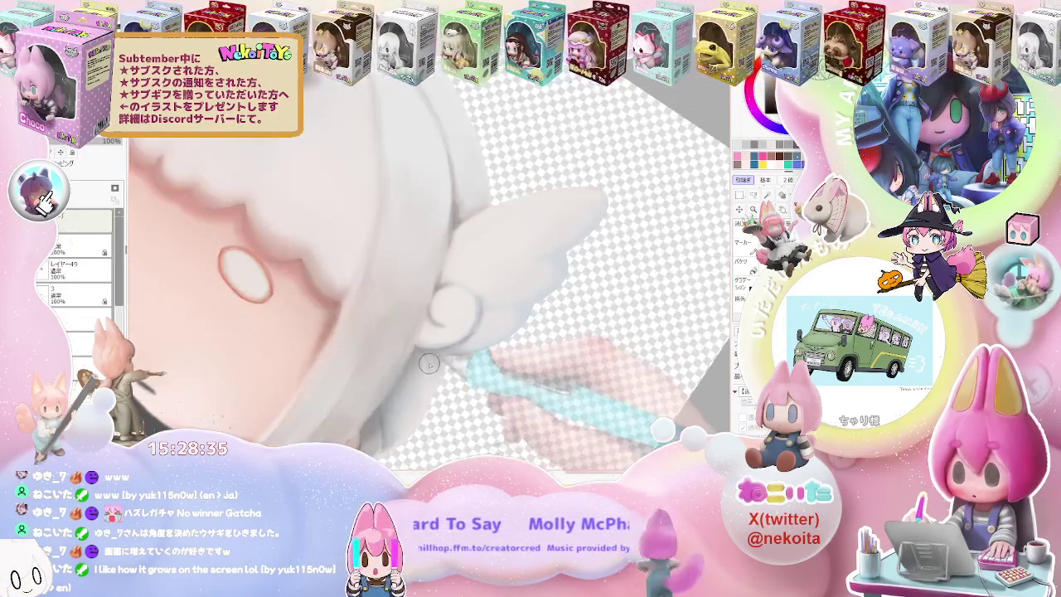
Zoom out to check the whole figure with its blue star bow and golden boots.
scroll(421, 388, down, 1)
scroll(398, 368, down, 1)
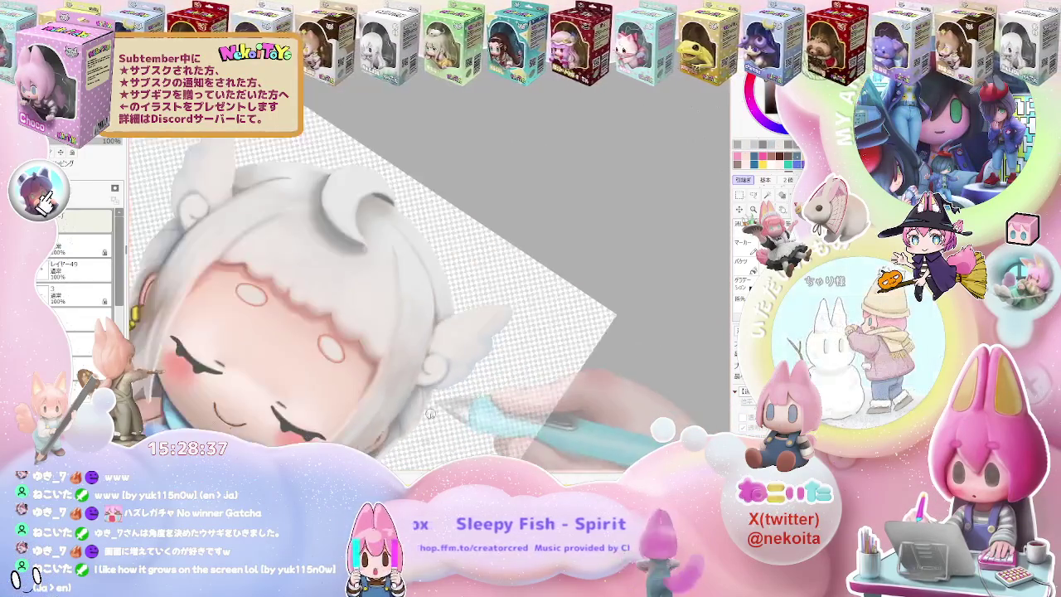
scroll(377, 348, down, 1)
scroll(357, 329, down, 1)
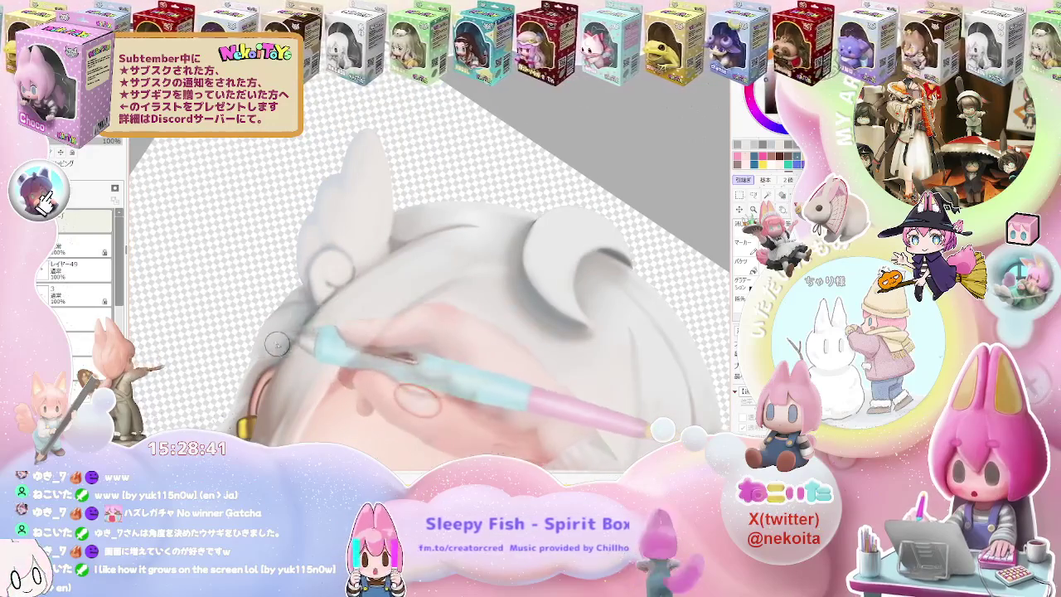
scroll(304, 315, up, 2)
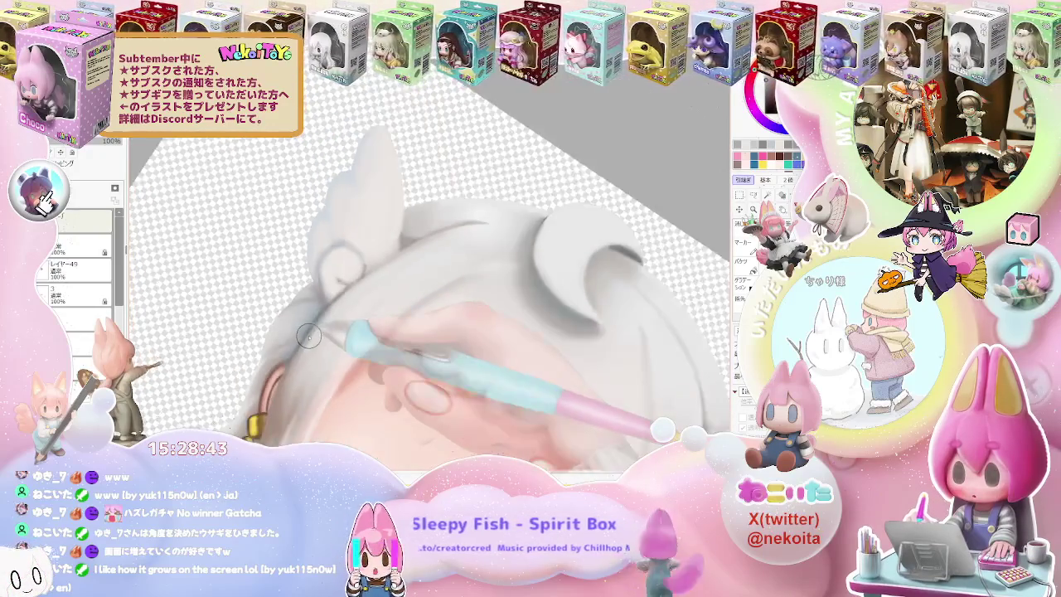
scroll(303, 338, down, 3)
scroll(303, 339, down, 2)
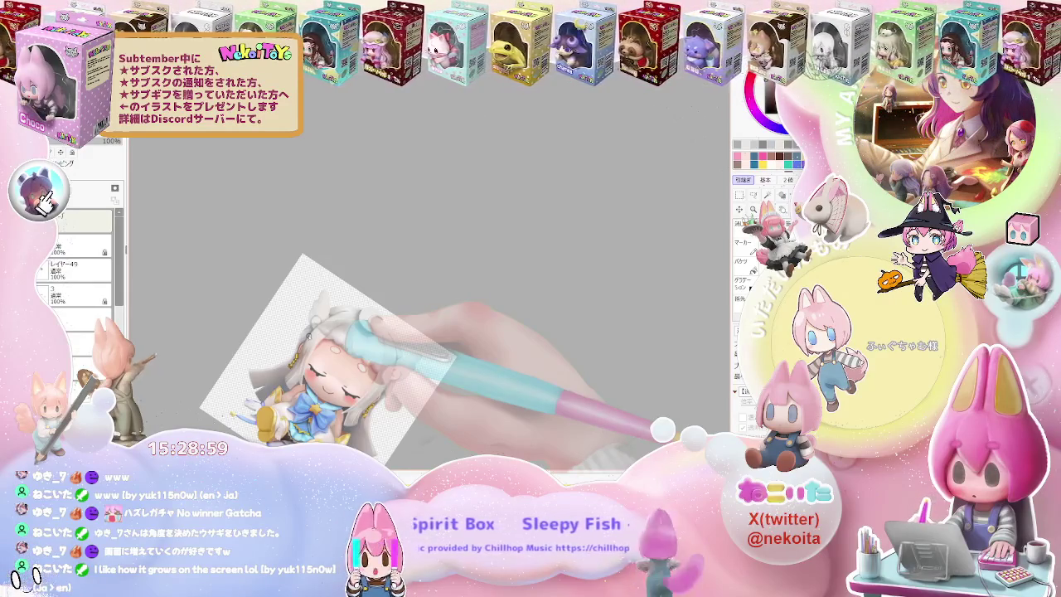
Blend the white hair shading by the crescent ornament and head wings, then straighten the view.
scroll(400, 359, up, 3)
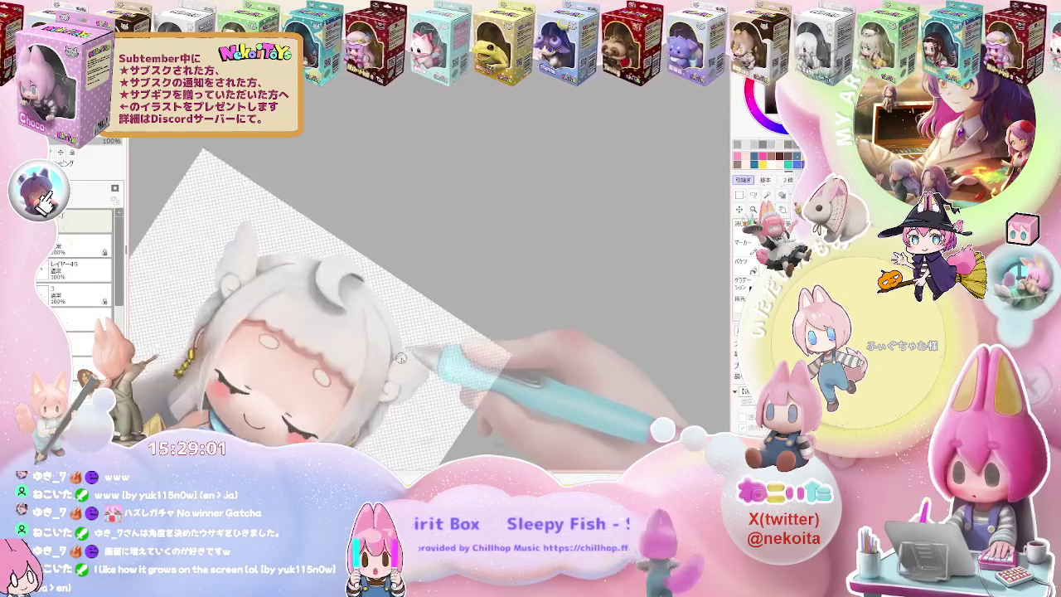
scroll(401, 358, up, 3)
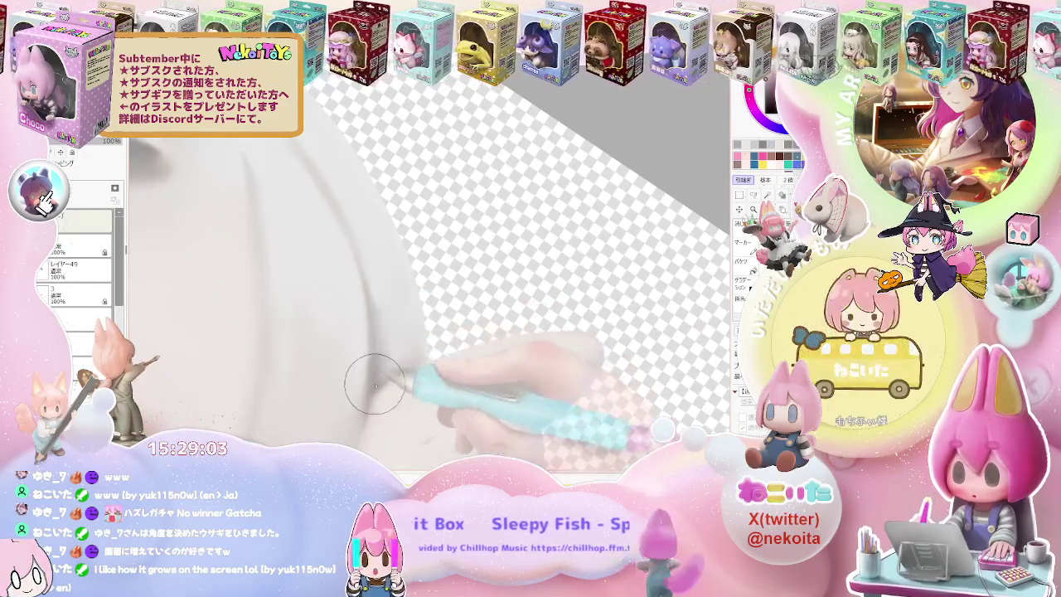
scroll(375, 384, down, 2)
scroll(377, 348, down, 2)
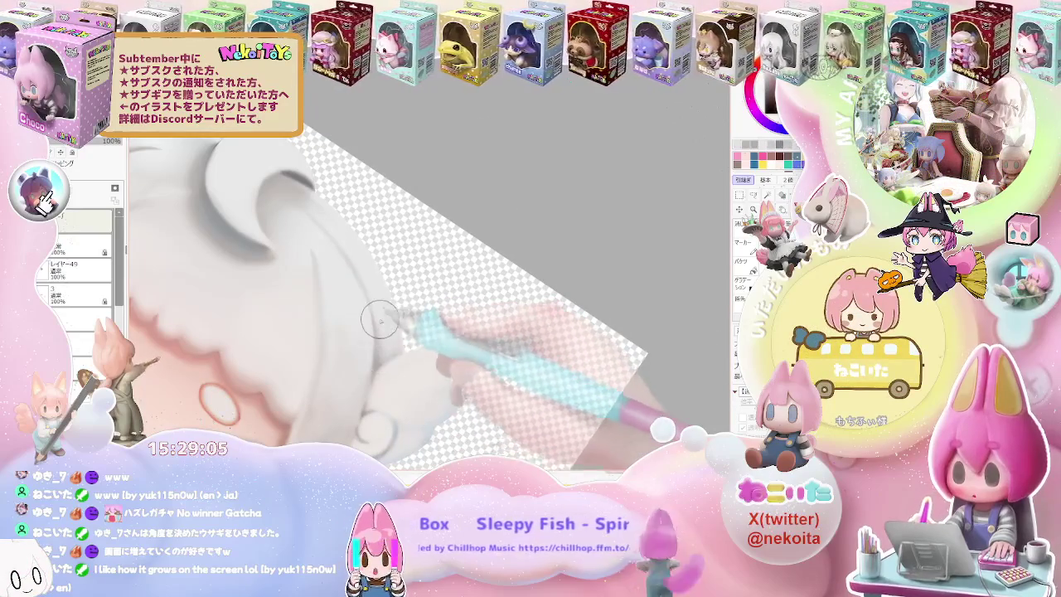
scroll(386, 344, down, 2)
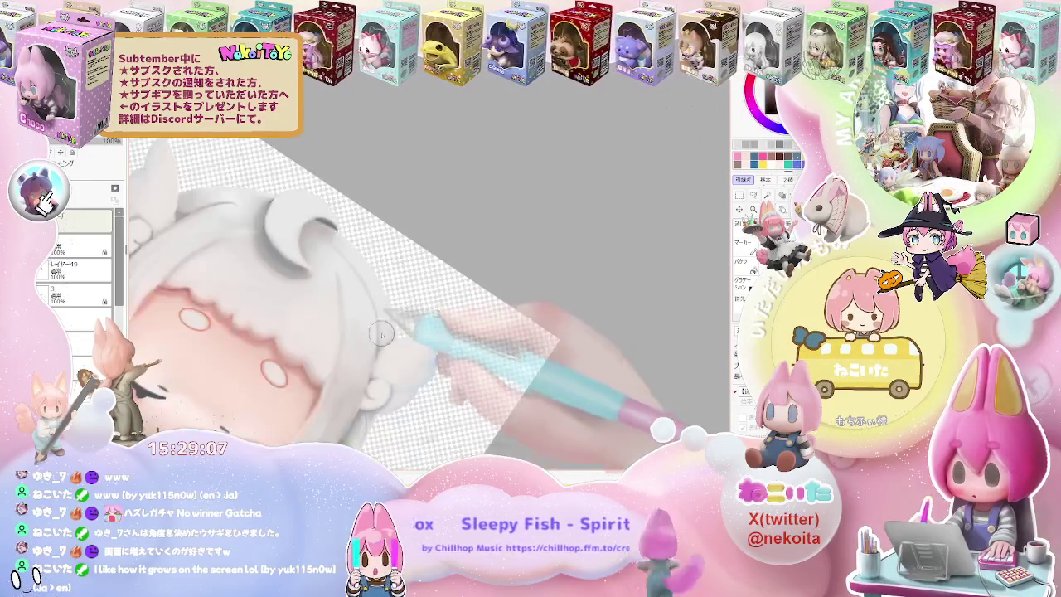
scroll(372, 328, down, 3)
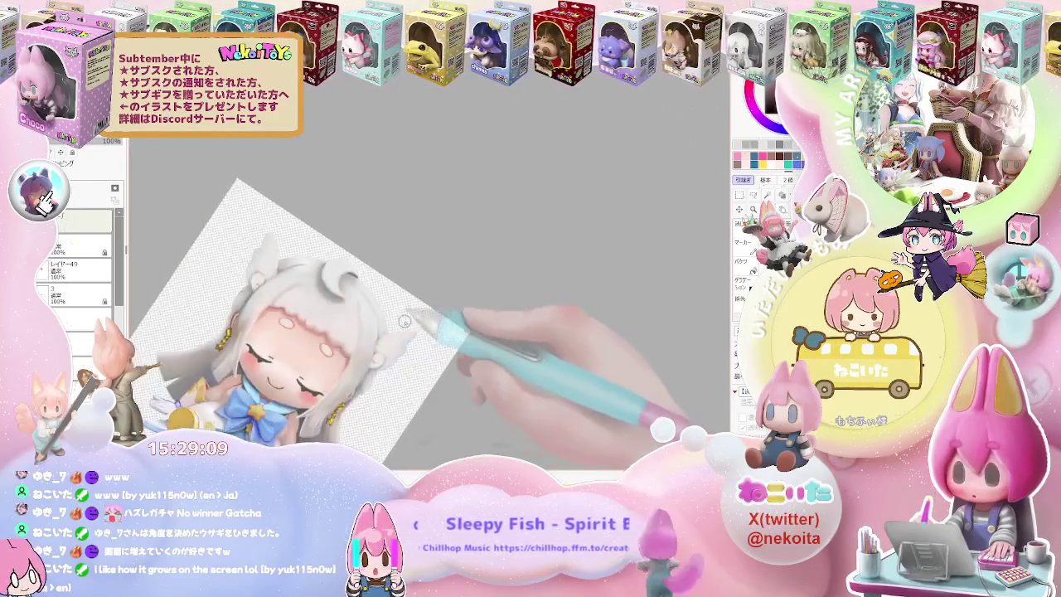
scroll(431, 348, down, 2)
scroll(447, 340, down, 2)
scroll(453, 338, down, 1)
scroll(452, 338, up, 2)
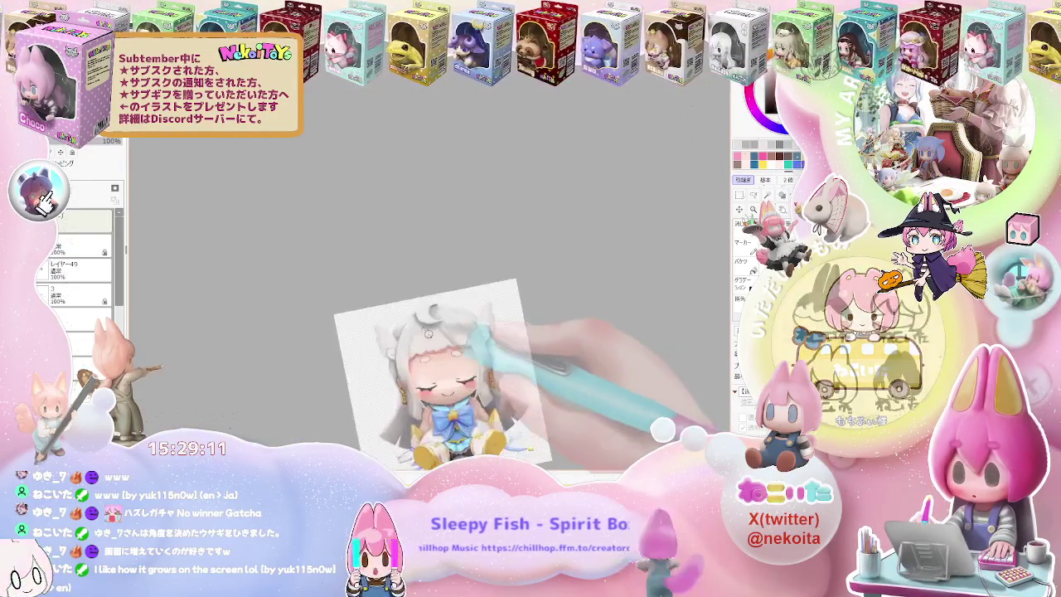
scroll(435, 339, up, 2)
scroll(410, 338, up, 3)
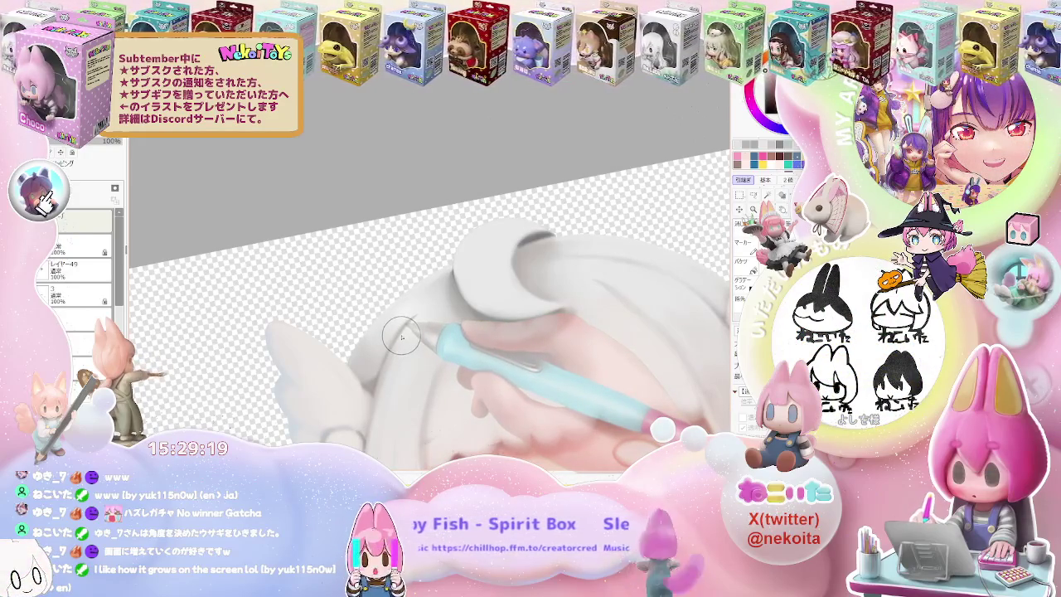
scroll(394, 339, up, 1)
scroll(400, 319, up, 1)
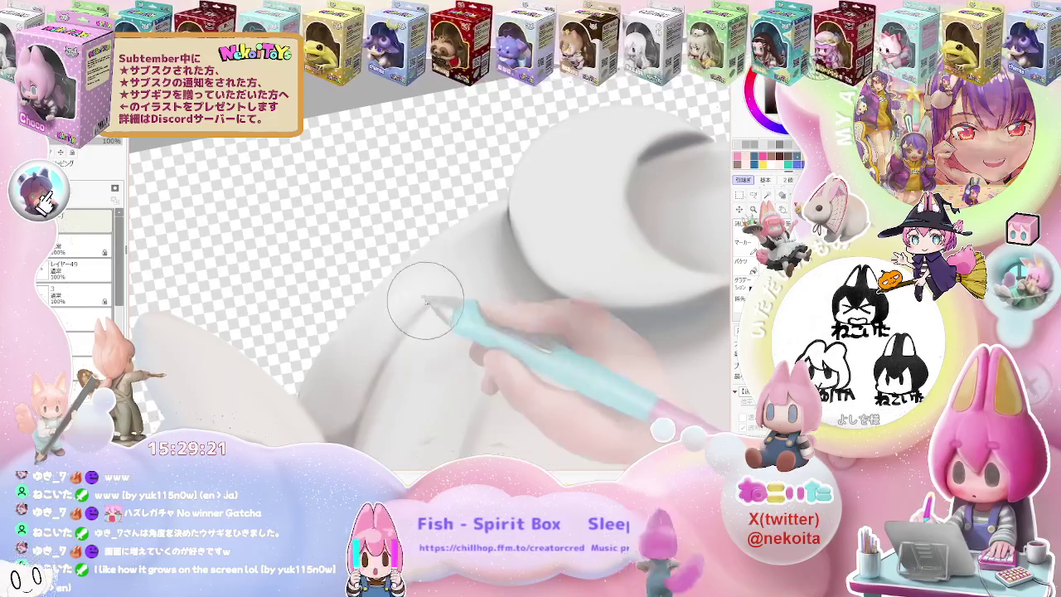
scroll(438, 265, down, 1)
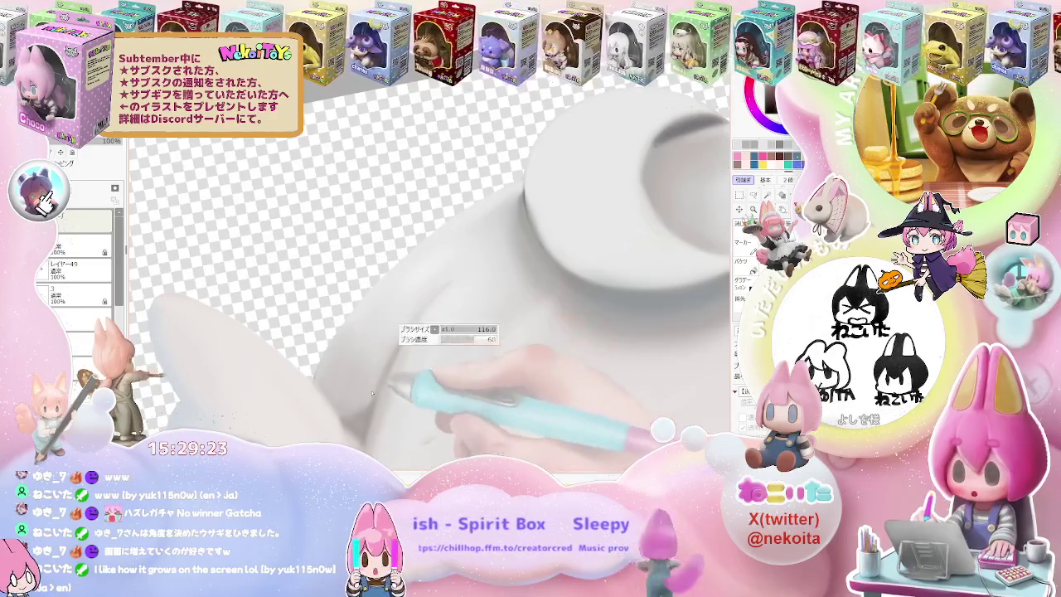
scroll(464, 274, down, 3)
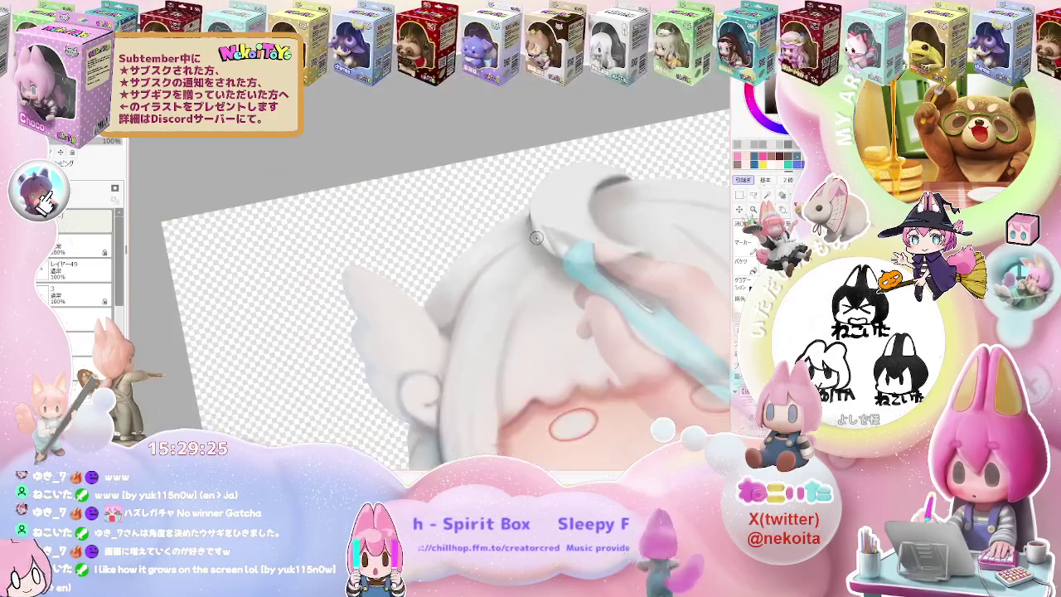
scroll(590, 314, down, 1)
scroll(605, 328, down, 1)
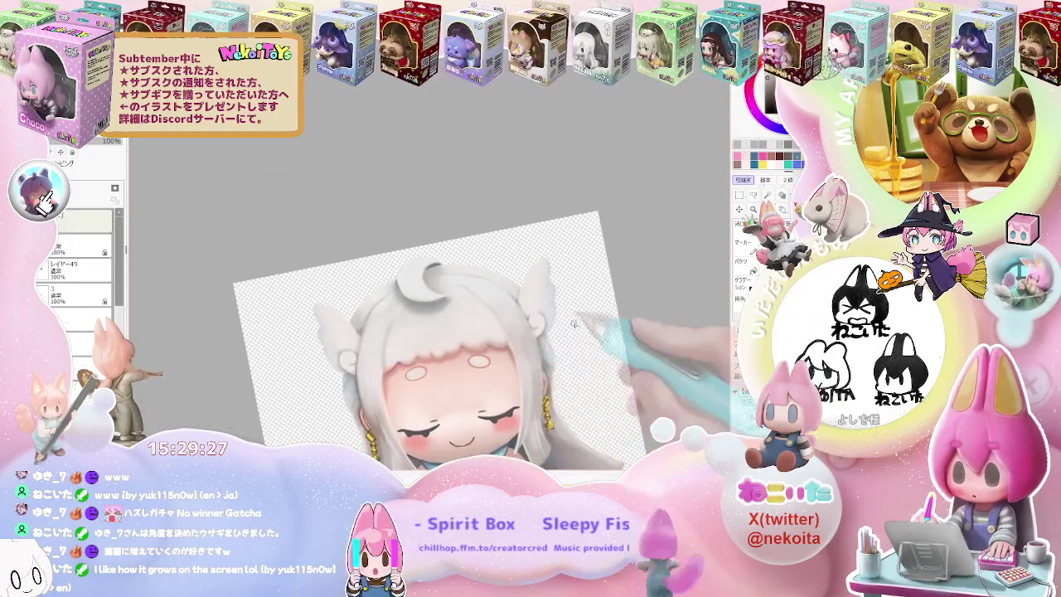
scroll(581, 332, up, 1)
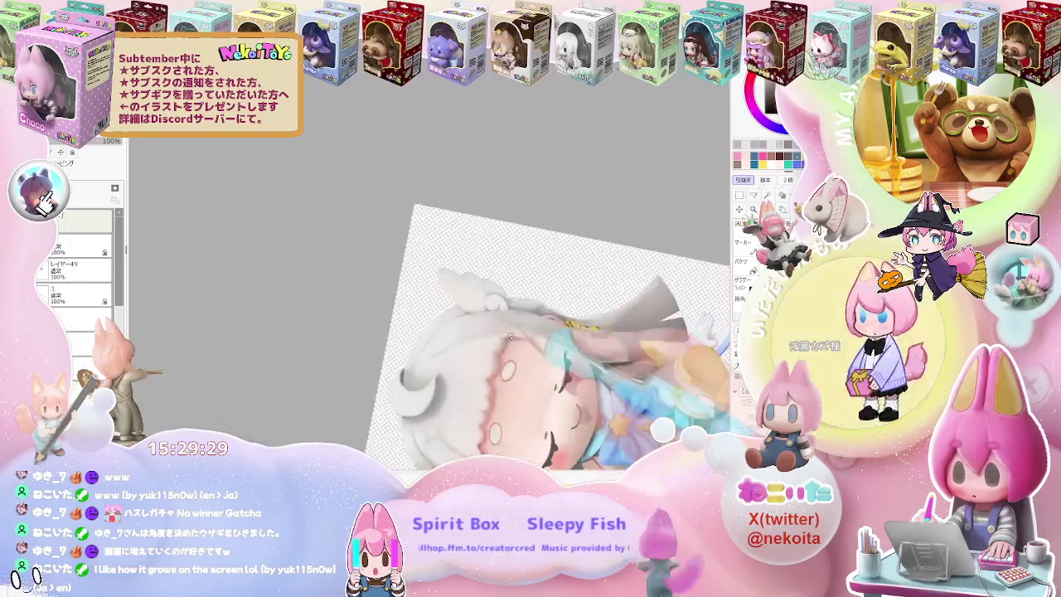
scroll(417, 341, up, 3)
scroll(439, 315, up, 1)
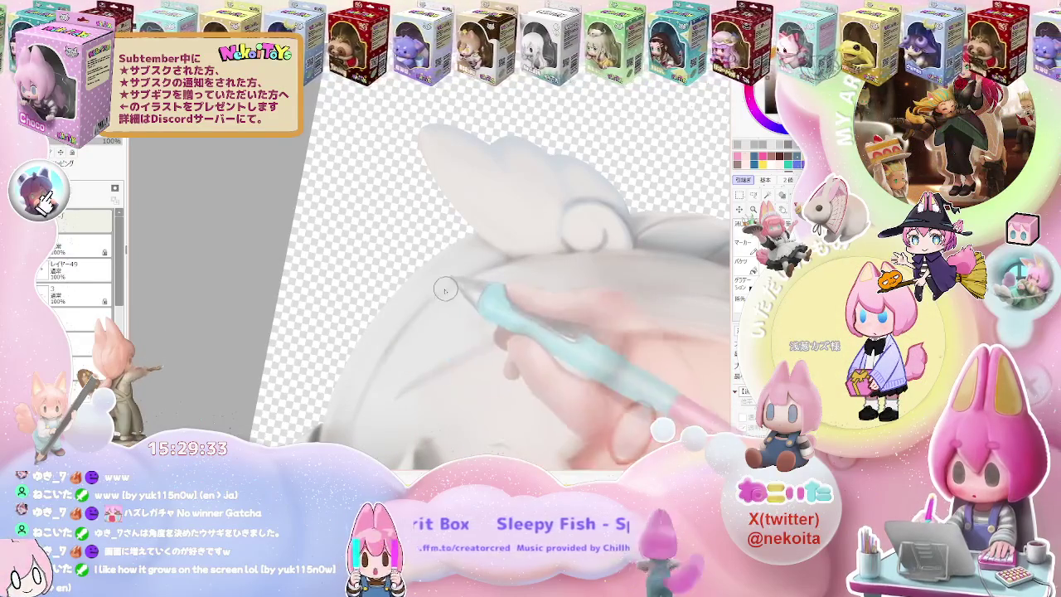
scroll(481, 275, down, 1)
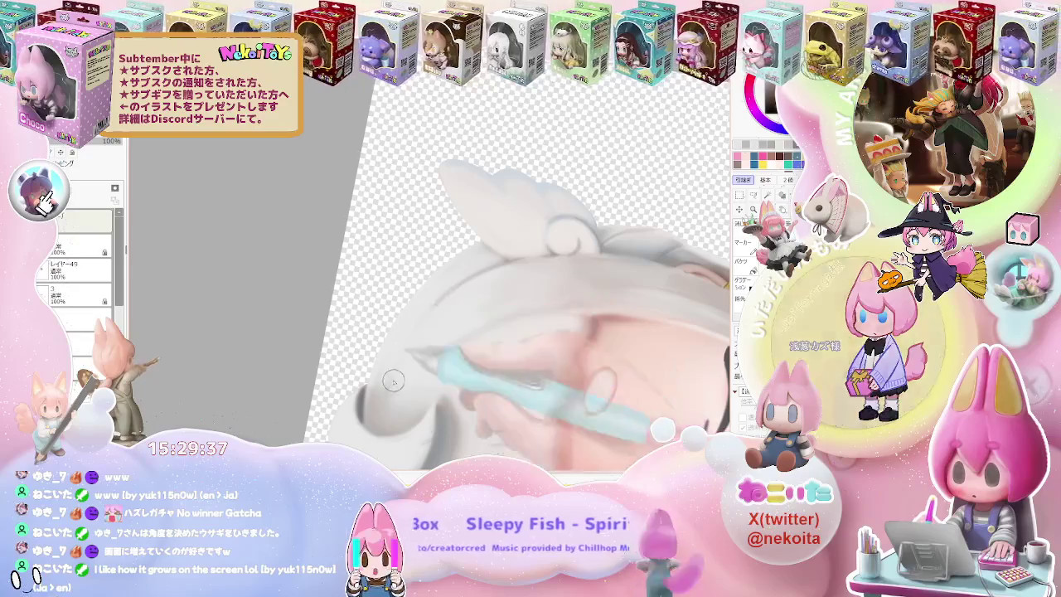
scroll(501, 321, down, 1)
scroll(501, 321, down, 2)
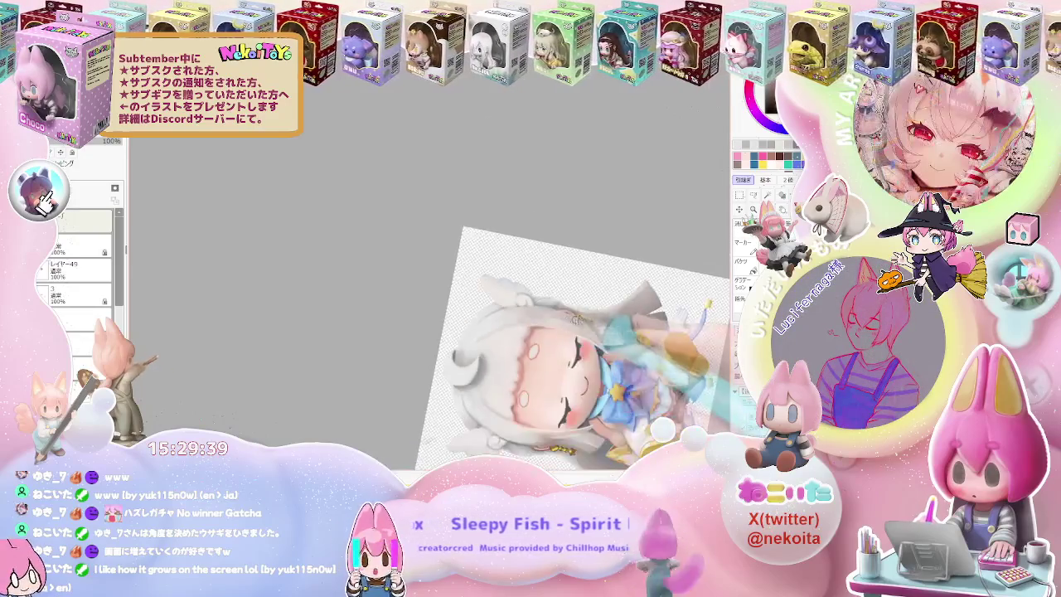
scroll(514, 321, down, 1)
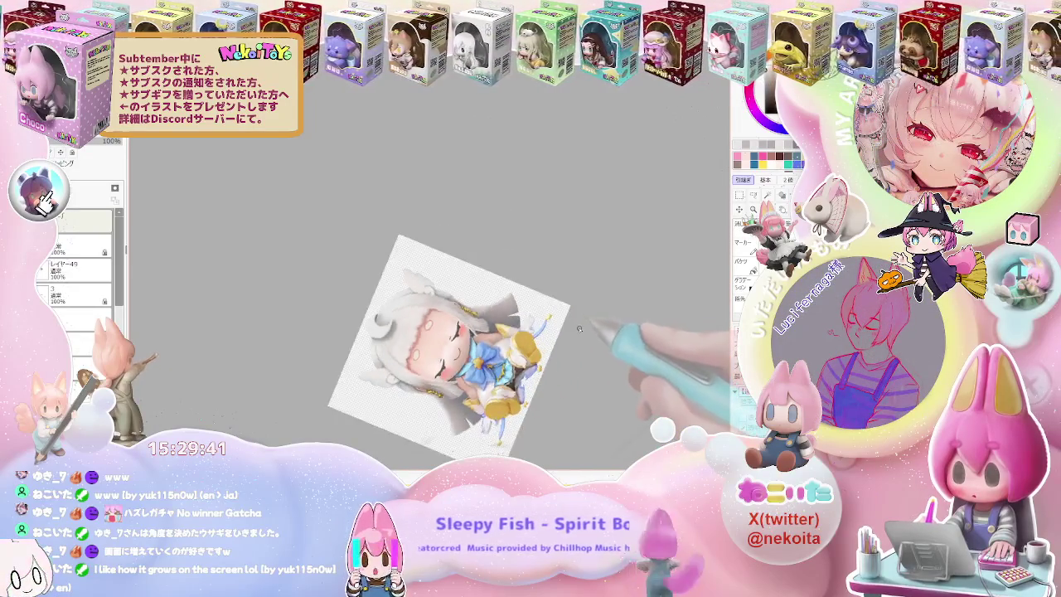
key(Home)
scroll(580, 335, up, 1)
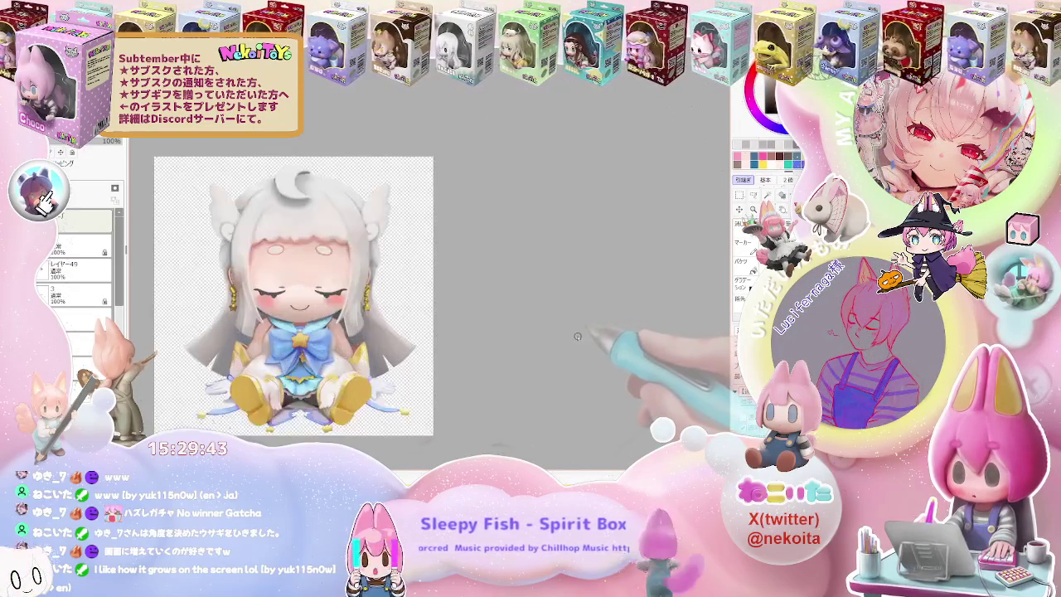
Zoom in and tilt the canvas to a comfortable angle near the gold earring.
scroll(577, 336, up, 1)
scroll(573, 336, up, 1)
scroll(569, 337, up, 1)
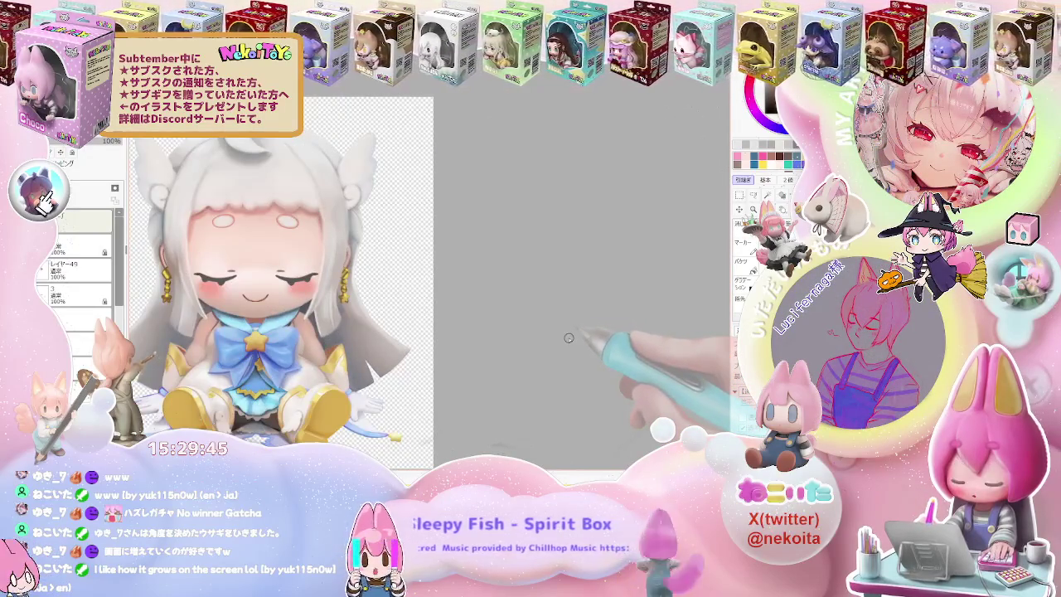
scroll(569, 338, down, 1)
scroll(563, 341, down, 1)
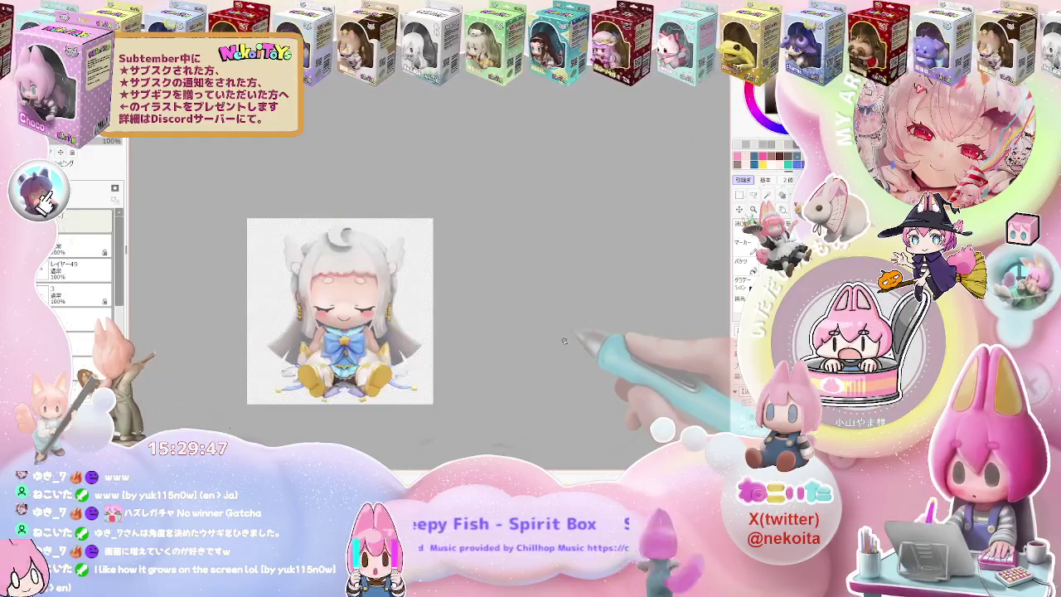
drag(564, 340, 345, 298)
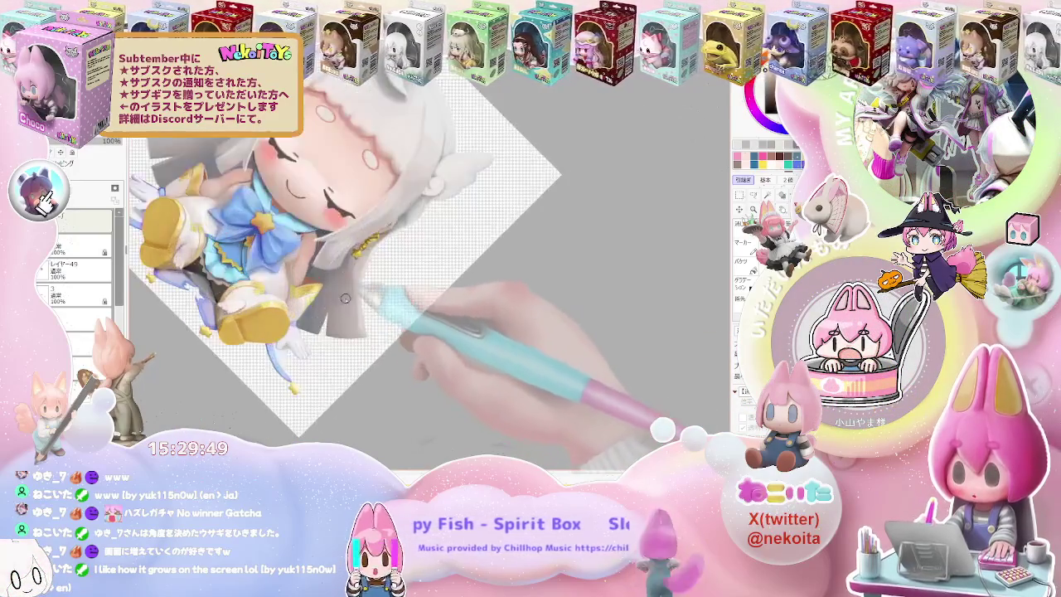
scroll(340, 309, up, 2)
scroll(322, 325, up, 1)
scroll(315, 332, up, 1)
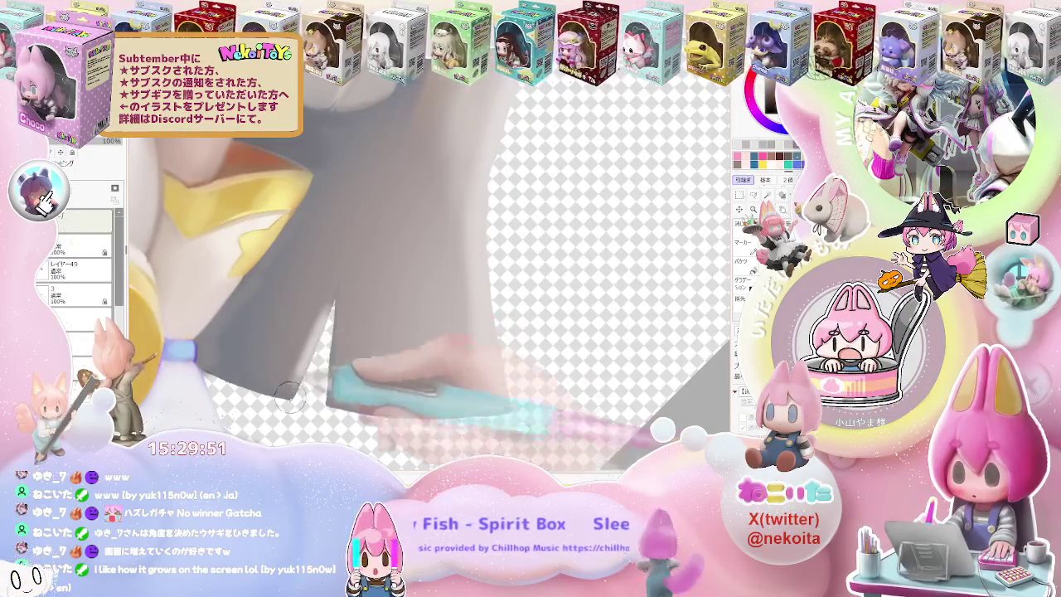
With a finer brush, refine the hair strands by the earring and collar, then reset rotation.
drag(305, 397, 292, 399)
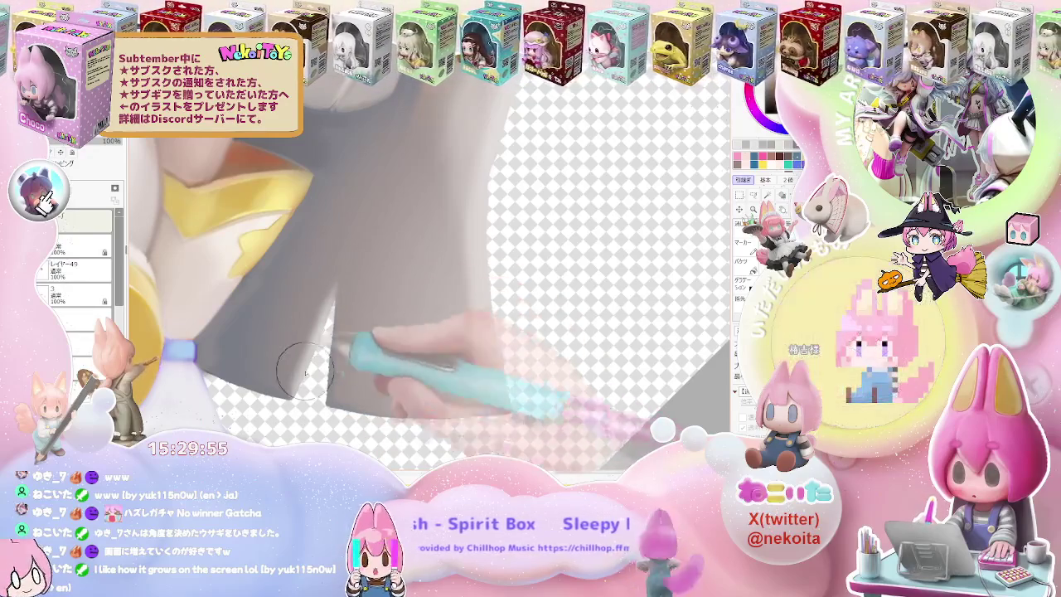
scroll(308, 375, down, 1)
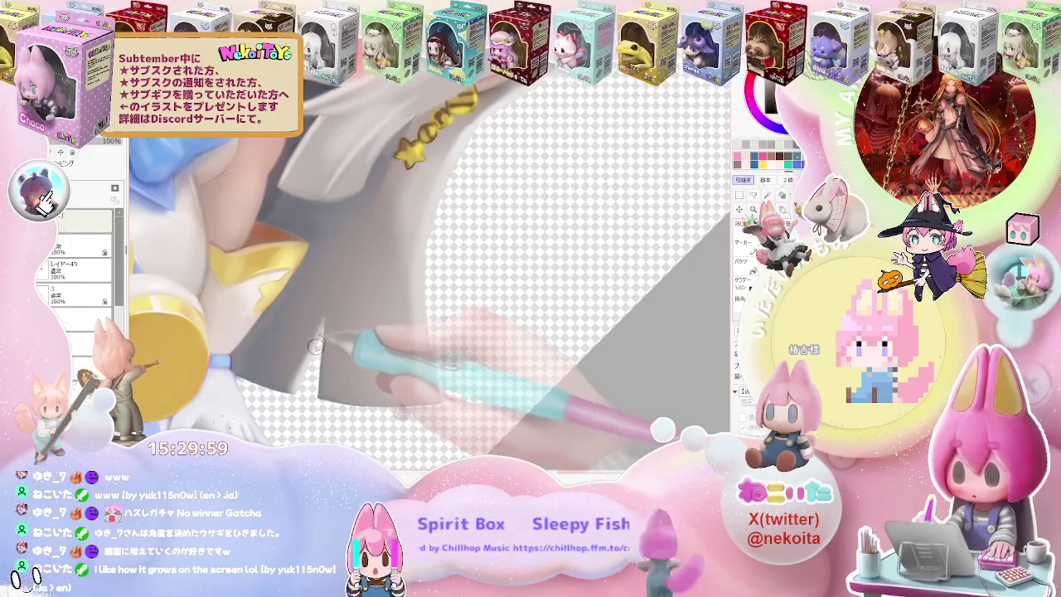
scroll(317, 358, down, 2)
scroll(384, 331, up, 2)
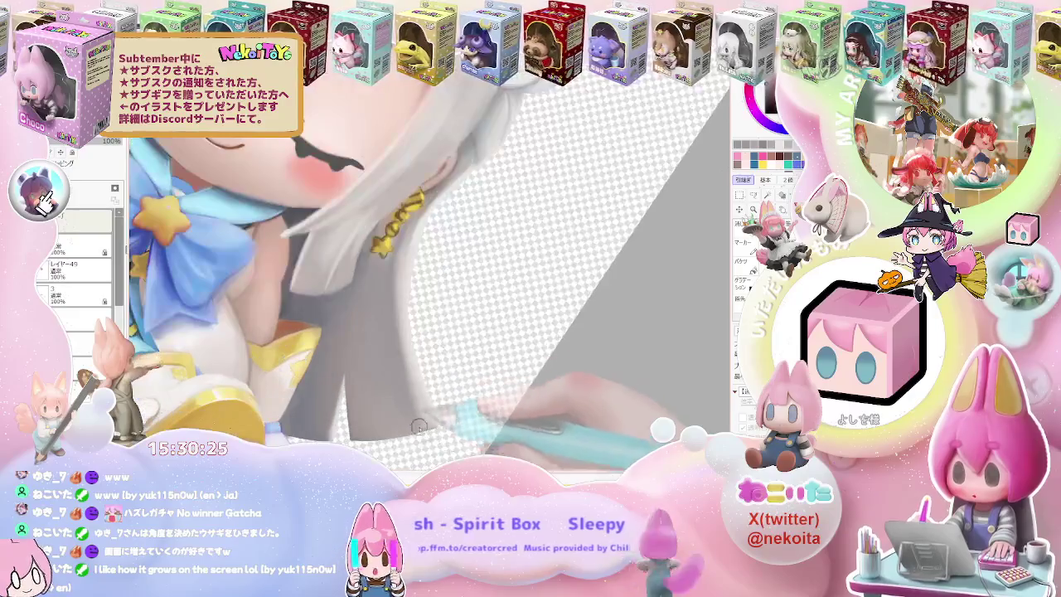
scroll(423, 439, down, 3)
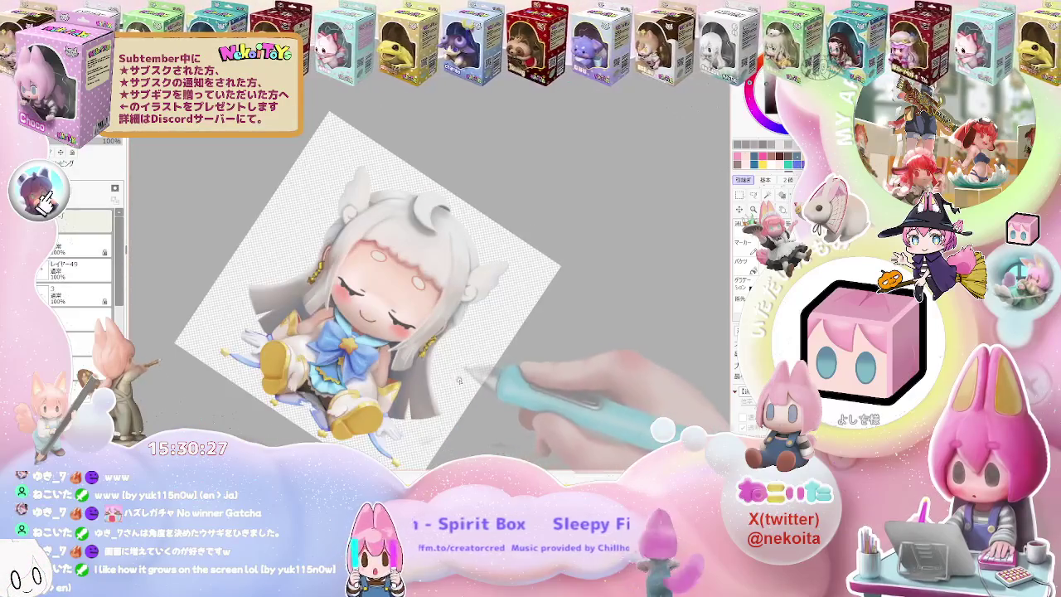
key(Home)
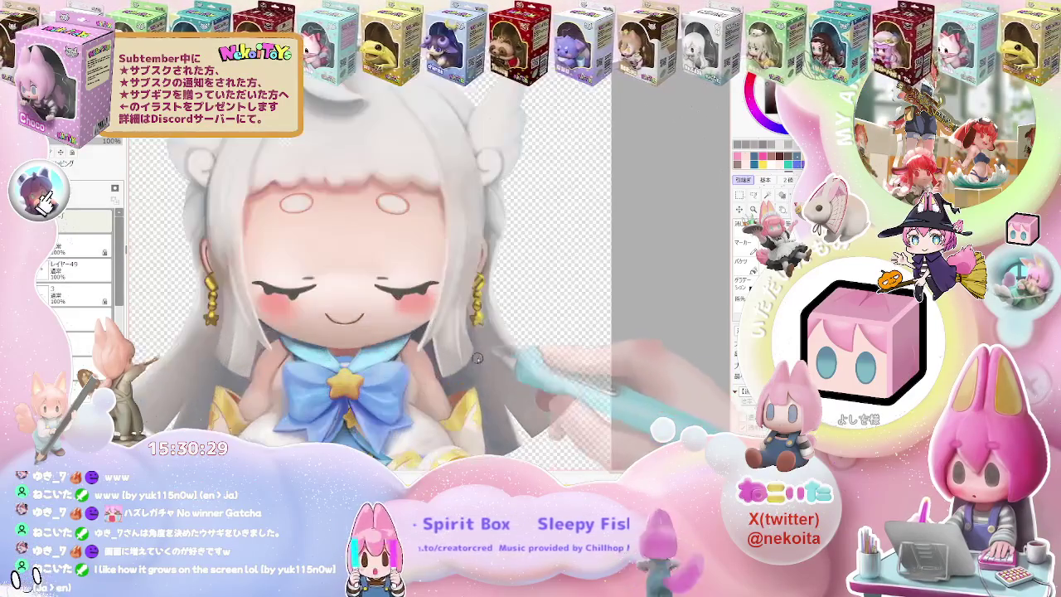
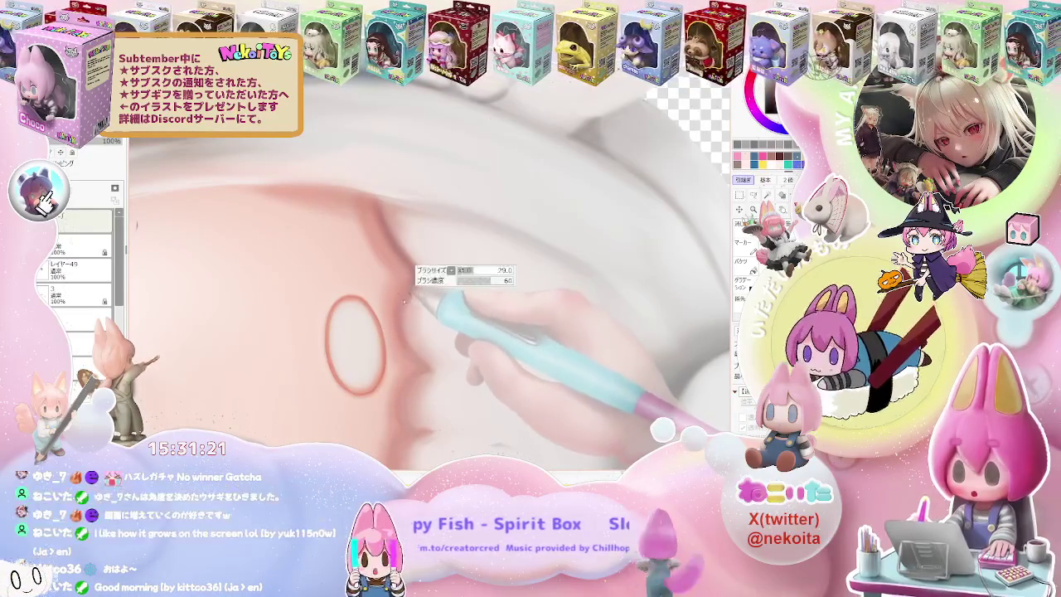
Shrink the pen brush for the brow lines and recentre the figure.
key(bracketleft)
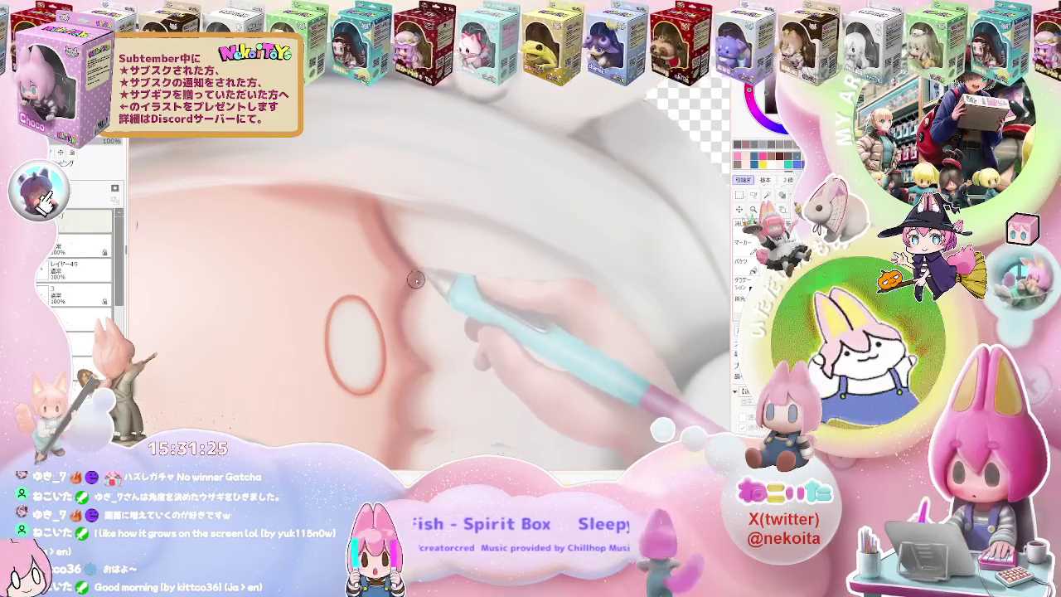
scroll(424, 368, down, 2)
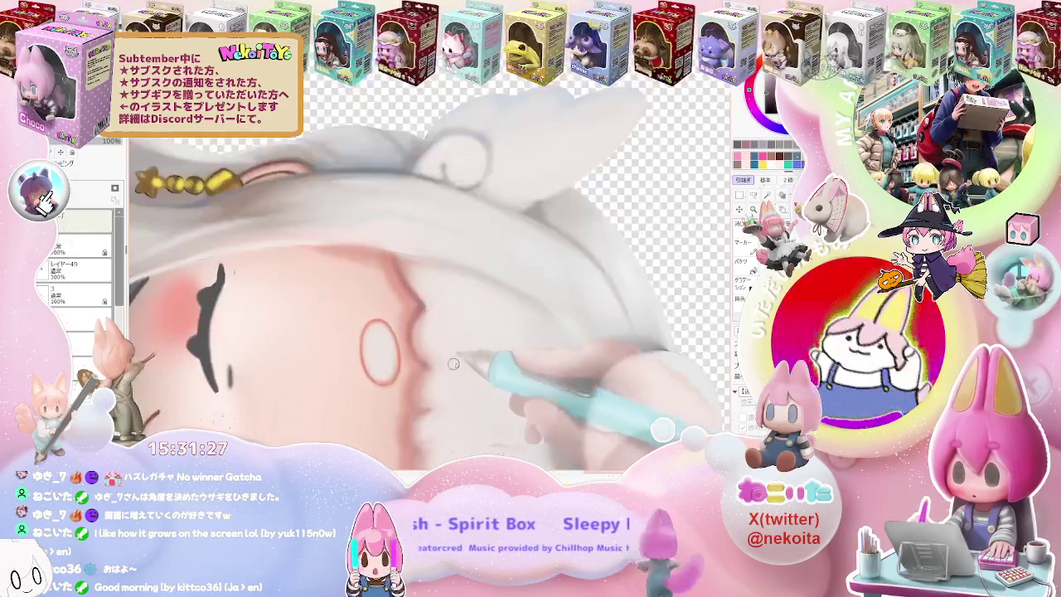
scroll(424, 367, down, 2)
scroll(503, 367, down, 2)
drag(502, 374, 484, 325)
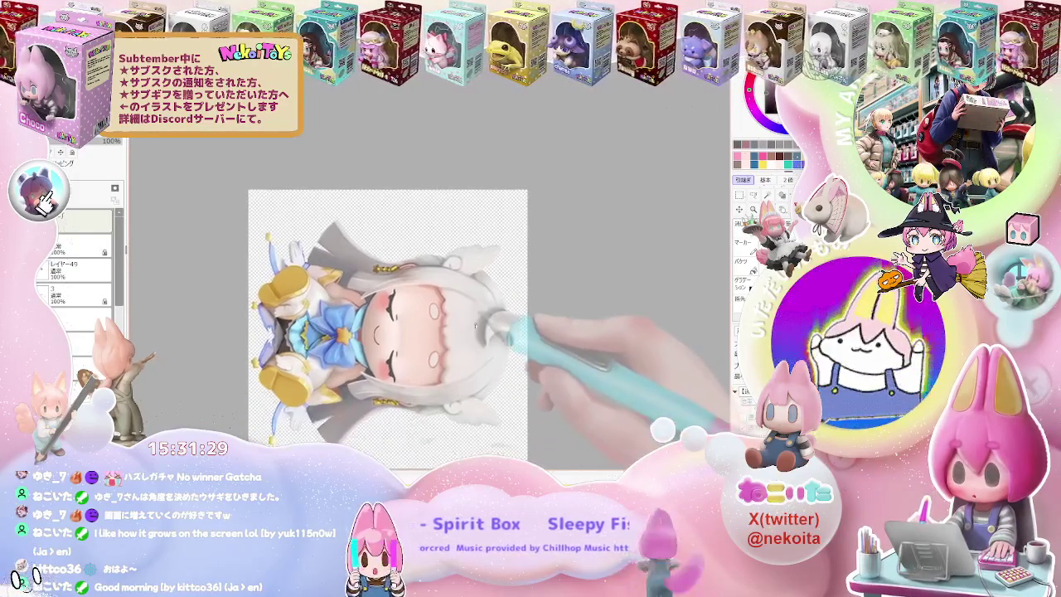
Zoom in on the oval forehead brows and recentre the character.
scroll(484, 324, up, 2)
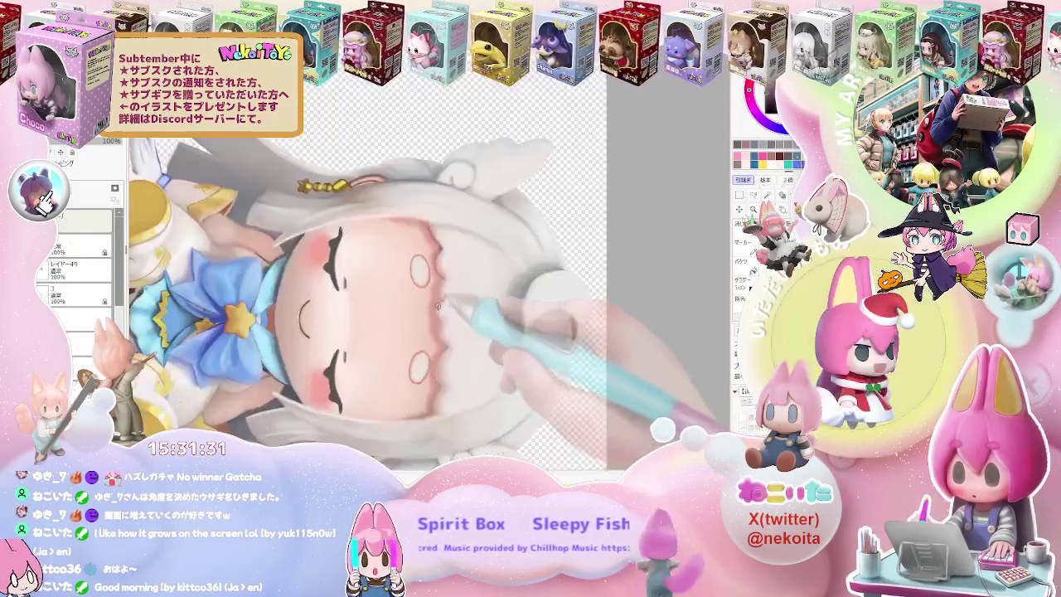
scroll(456, 311, up, 2)
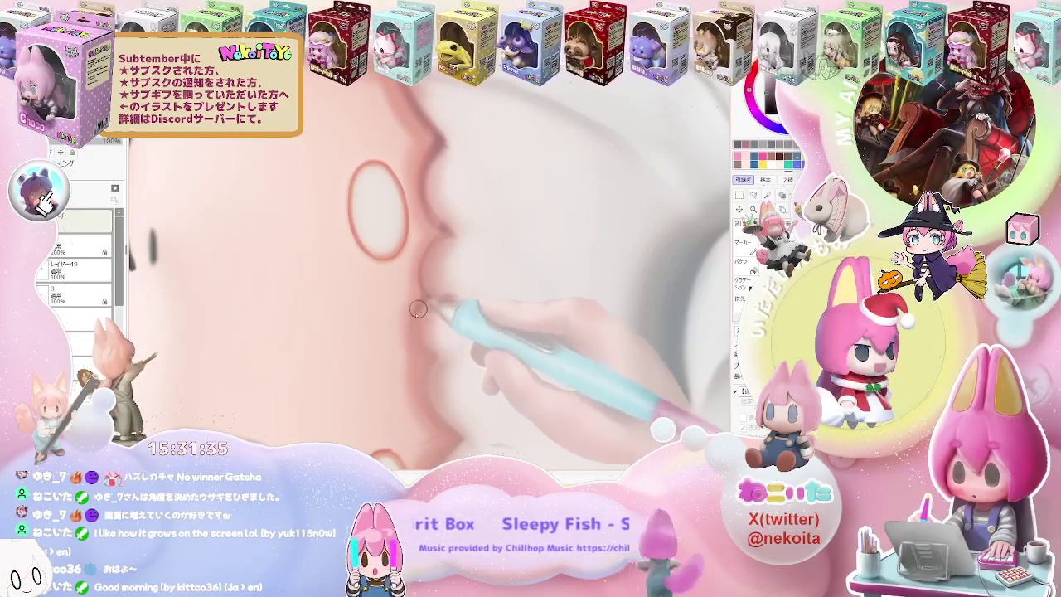
scroll(431, 363, down, 2)
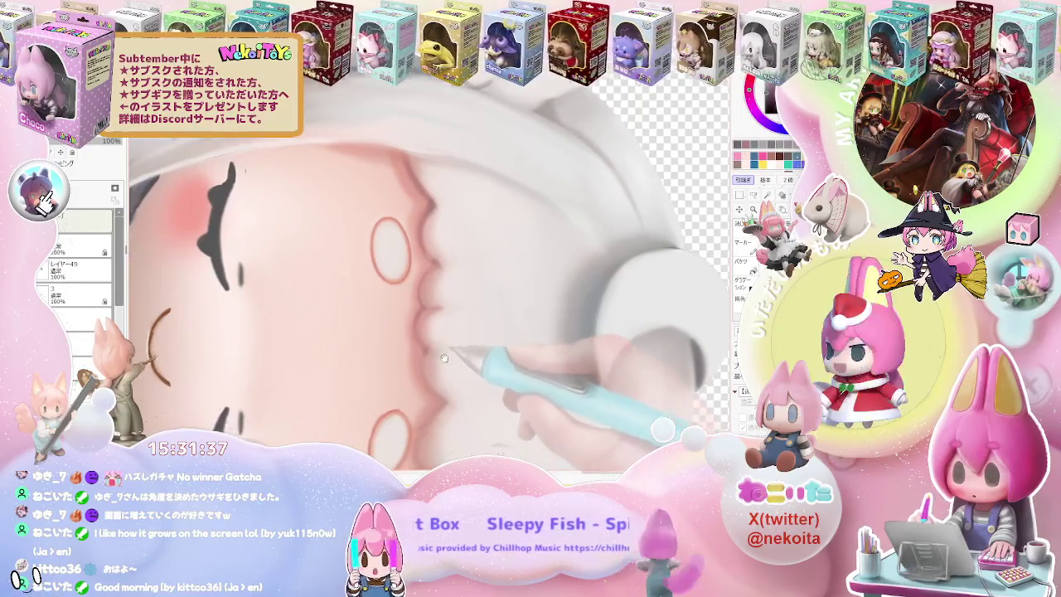
scroll(413, 322, up, 2)
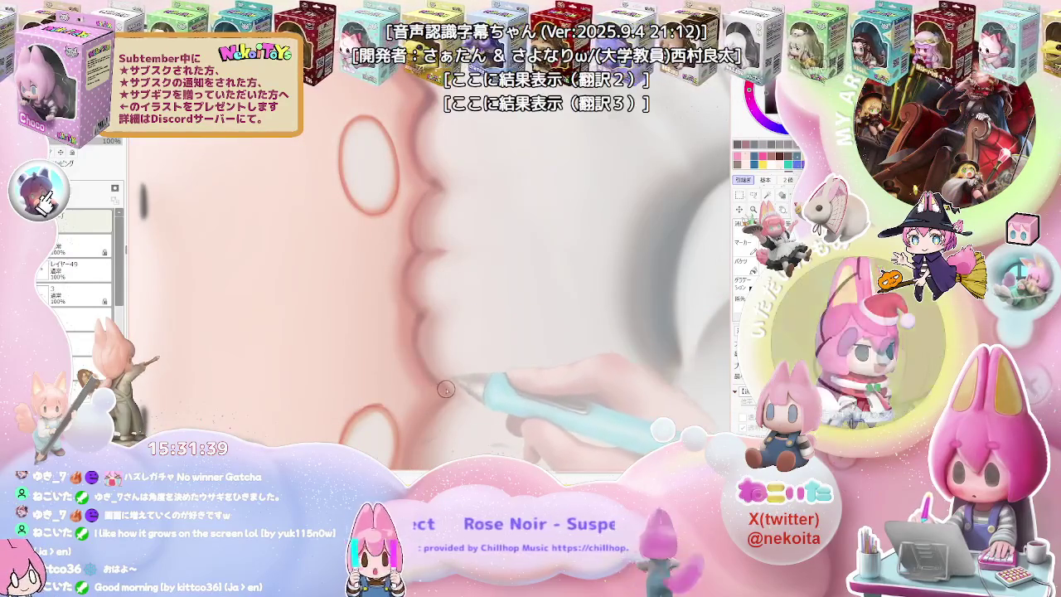
scroll(447, 382, down, 2)
scroll(472, 407, down, 1)
scroll(472, 407, down, 2)
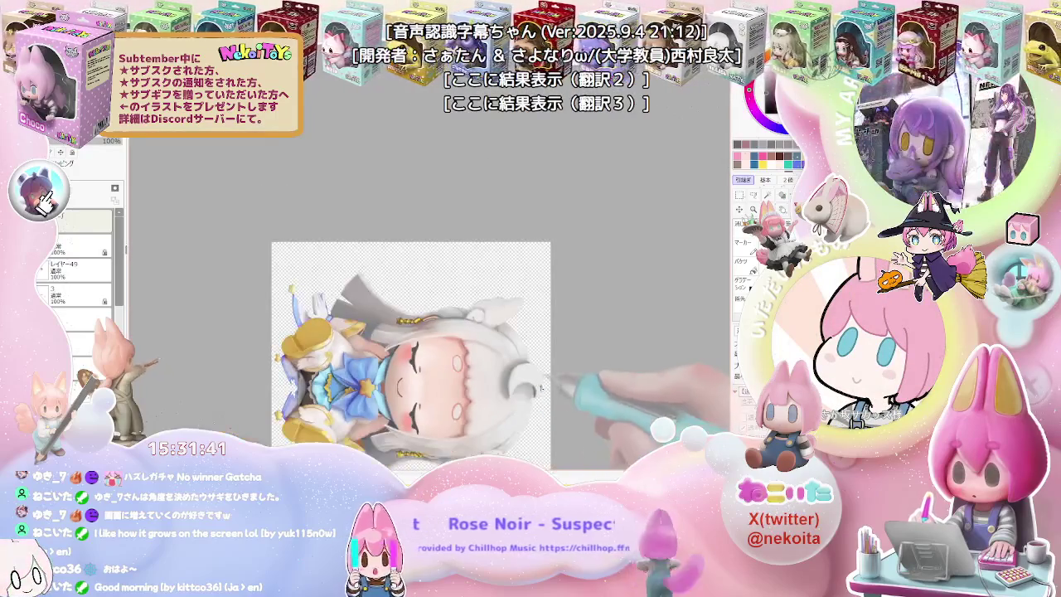
drag(518, 406, 518, 363)
Zoom in closer to retrace the oval brow outlines on the forehead.
scroll(512, 383, up, 2)
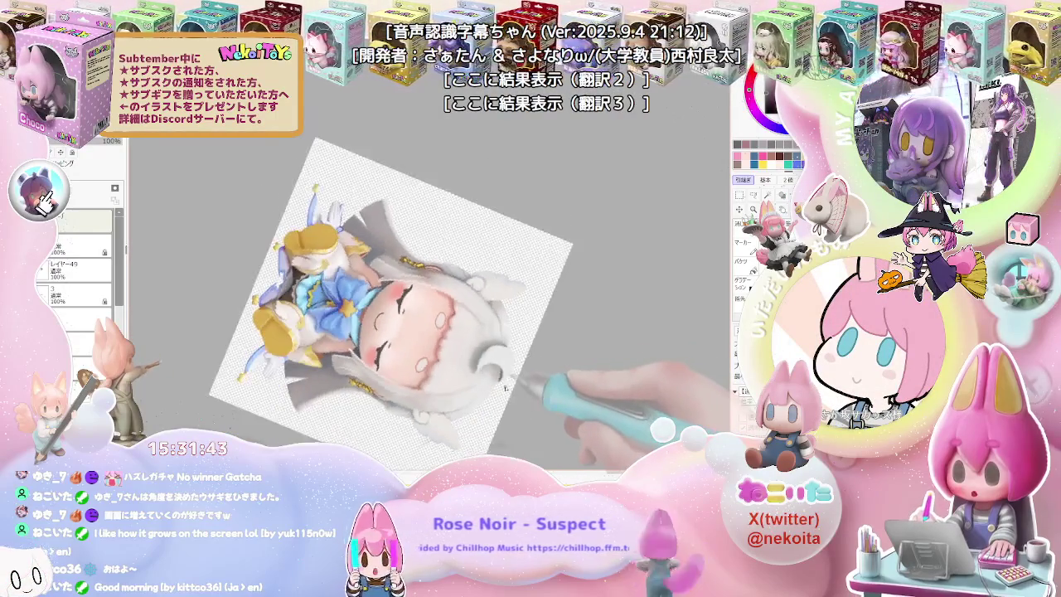
scroll(464, 373, up, 2)
scroll(415, 364, up, 2)
scroll(366, 360, up, 2)
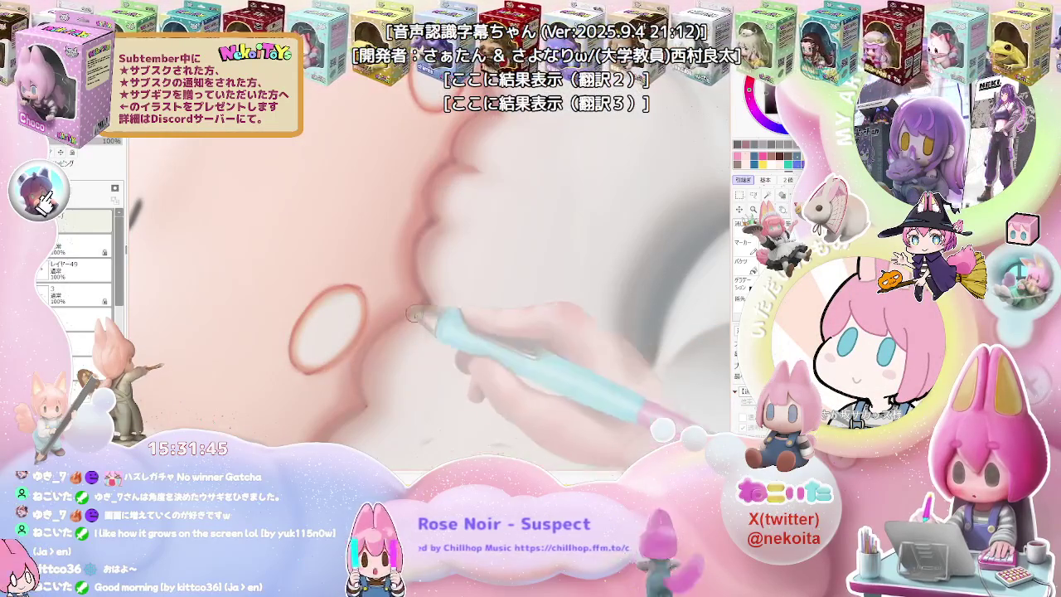
scroll(418, 311, down, 2)
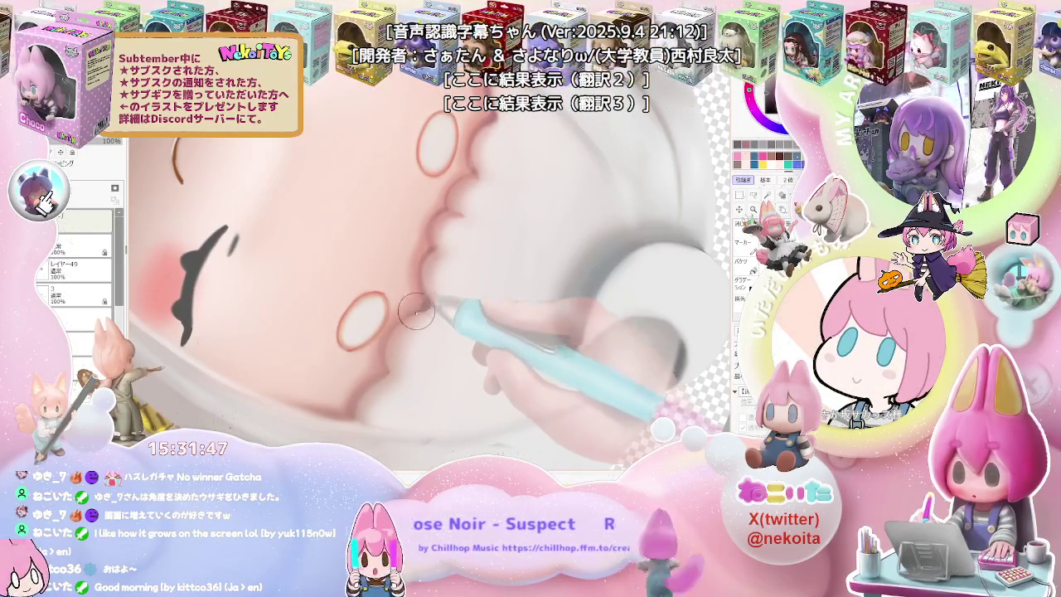
scroll(387, 337, down, 2)
scroll(394, 356, down, 3)
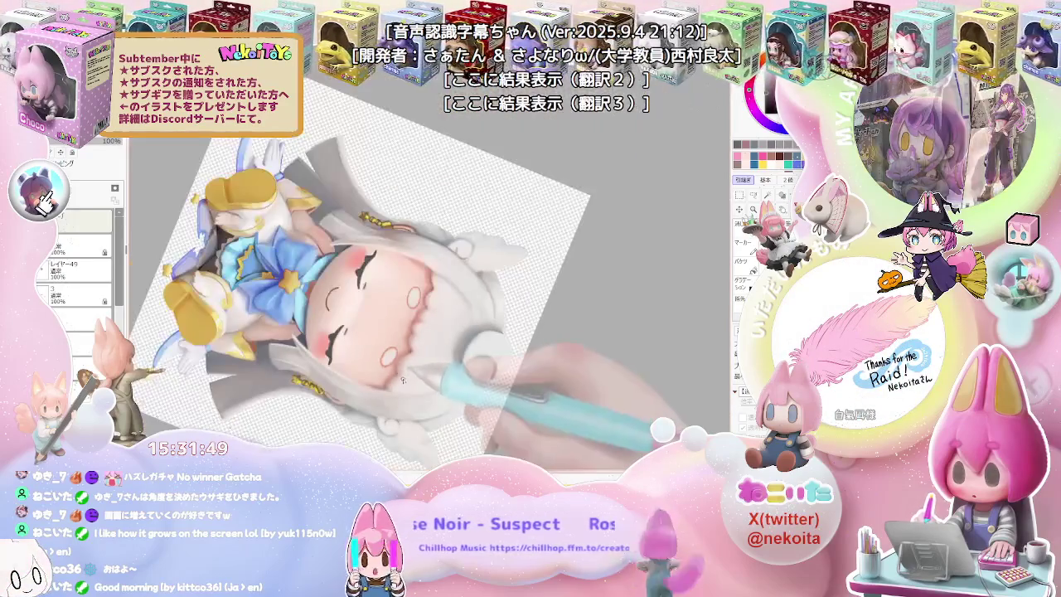
scroll(399, 384, up, 3)
scroll(390, 375, up, 2)
scroll(382, 368, up, 1)
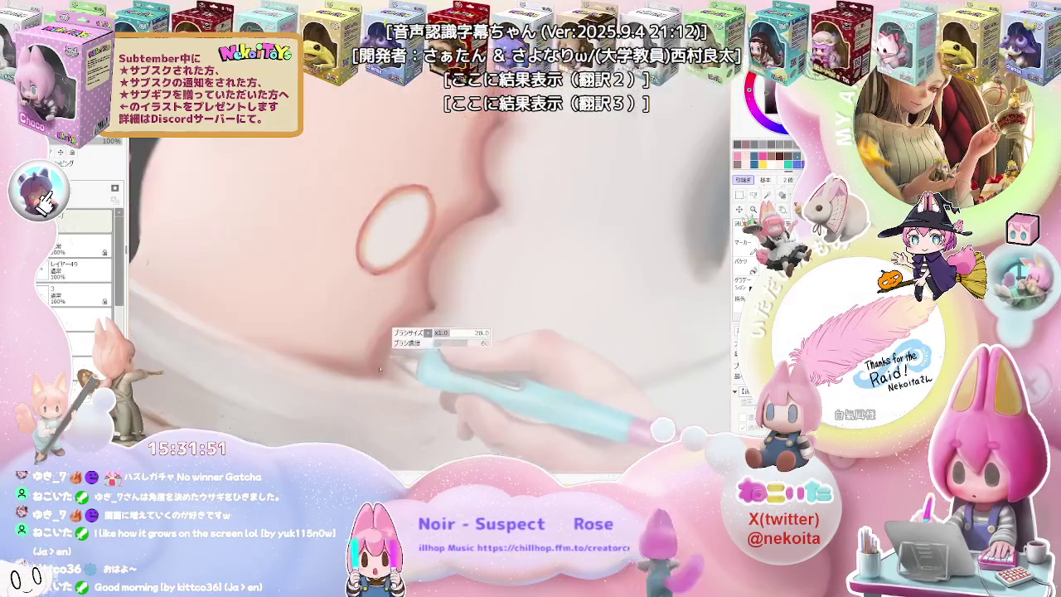
Adjust the zoom while finishing the forehead brow outlines.
scroll(440, 313, down, 1)
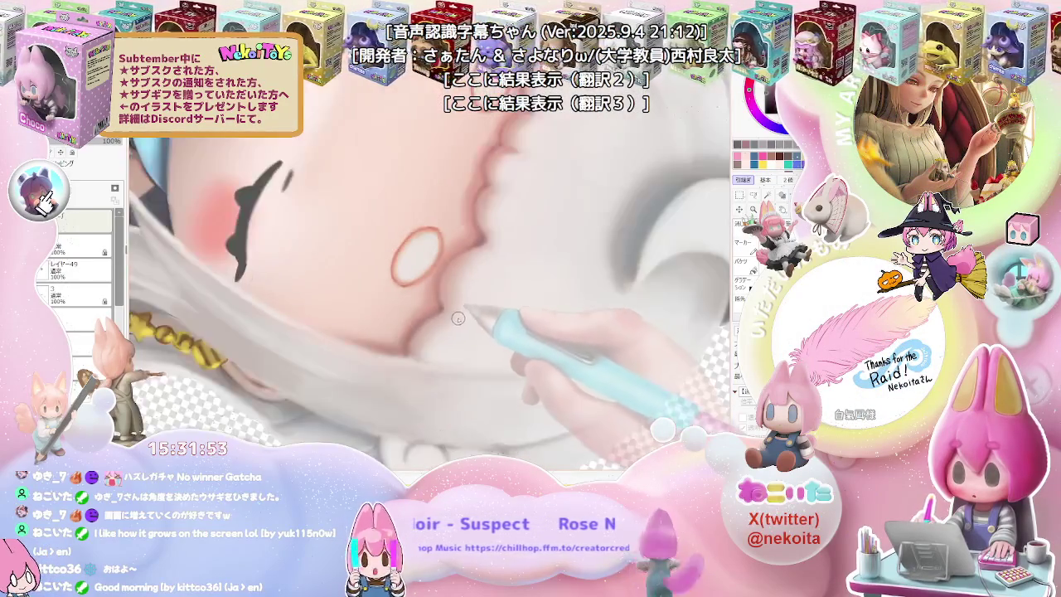
scroll(456, 322, down, 2)
scroll(473, 330, down, 1)
scroll(482, 334, down, 1)
scroll(493, 332, up, 1)
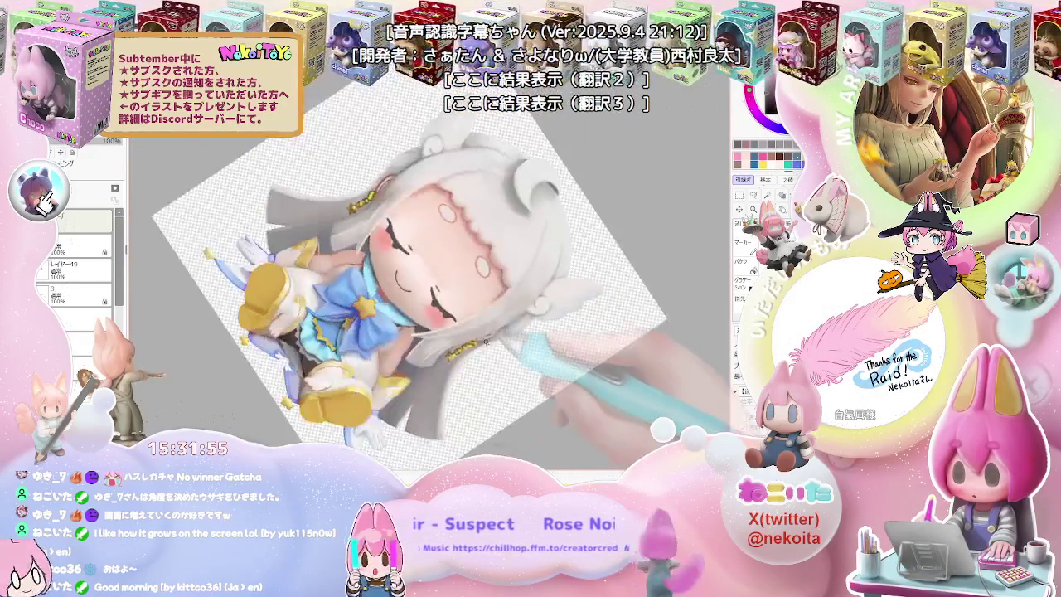
scroll(502, 306, up, 2)
scroll(507, 290, up, 2)
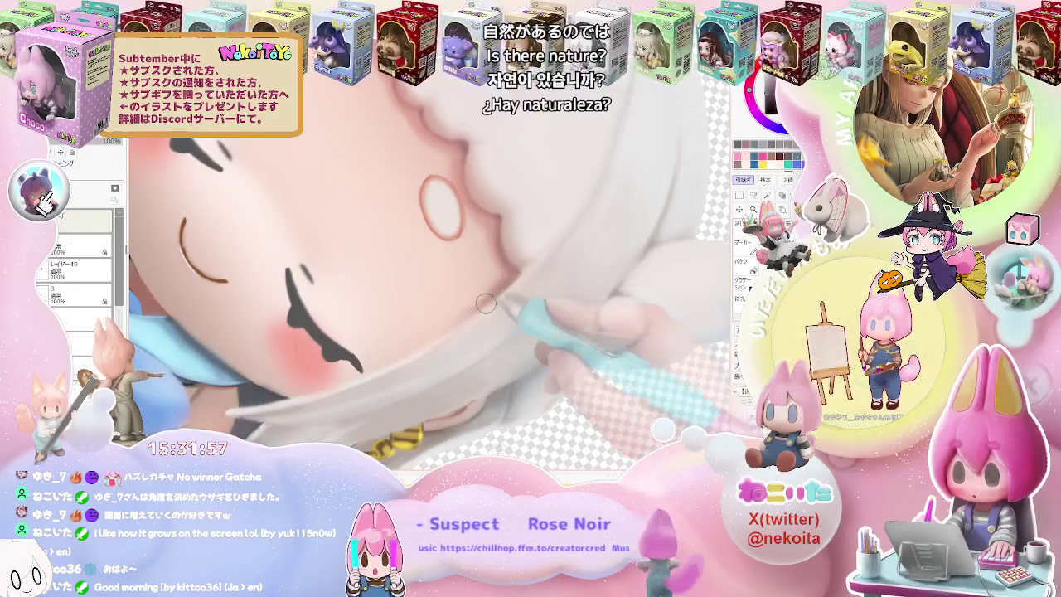
scroll(478, 325, down, 1)
scroll(491, 334, down, 1)
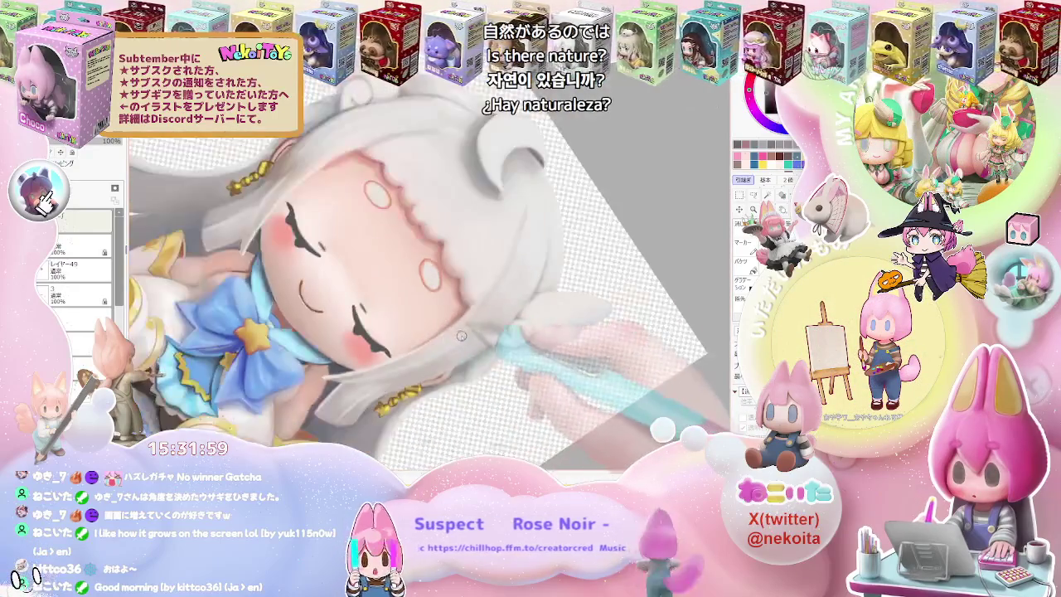
scroll(502, 342, down, 1)
scroll(502, 351, up, 1)
scroll(489, 348, up, 1)
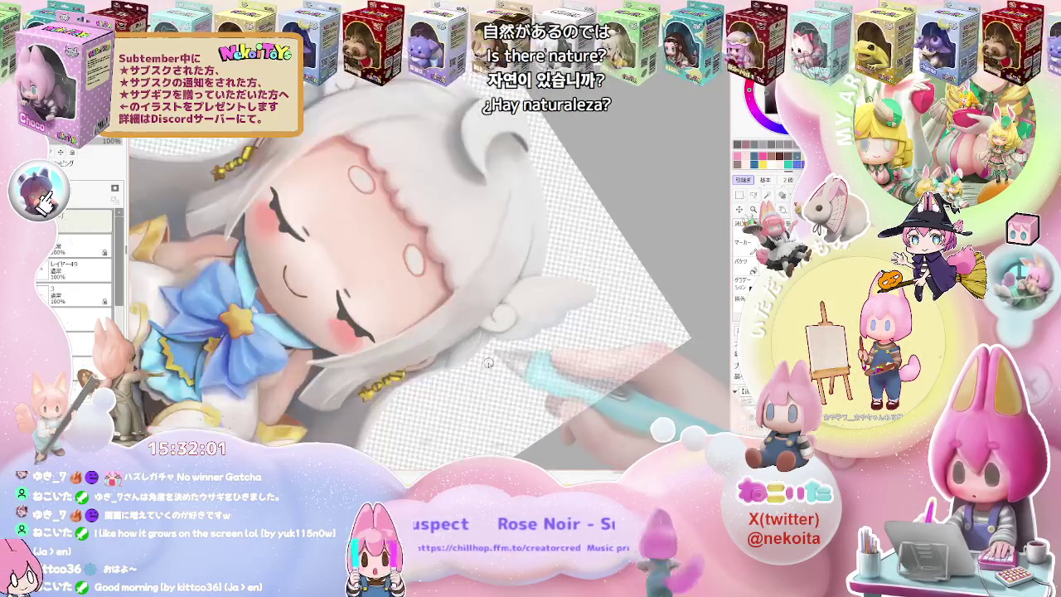
scroll(464, 346, up, 1)
scroll(406, 342, up, 1)
scroll(404, 340, up, 1)
scroll(390, 346, up, 1)
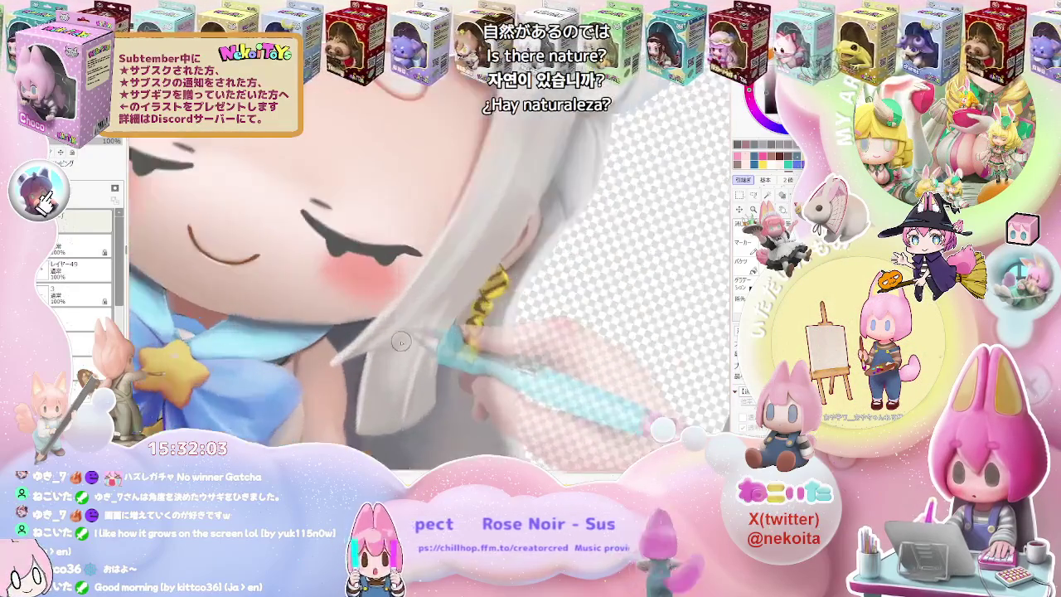
scroll(373, 355, up, 1)
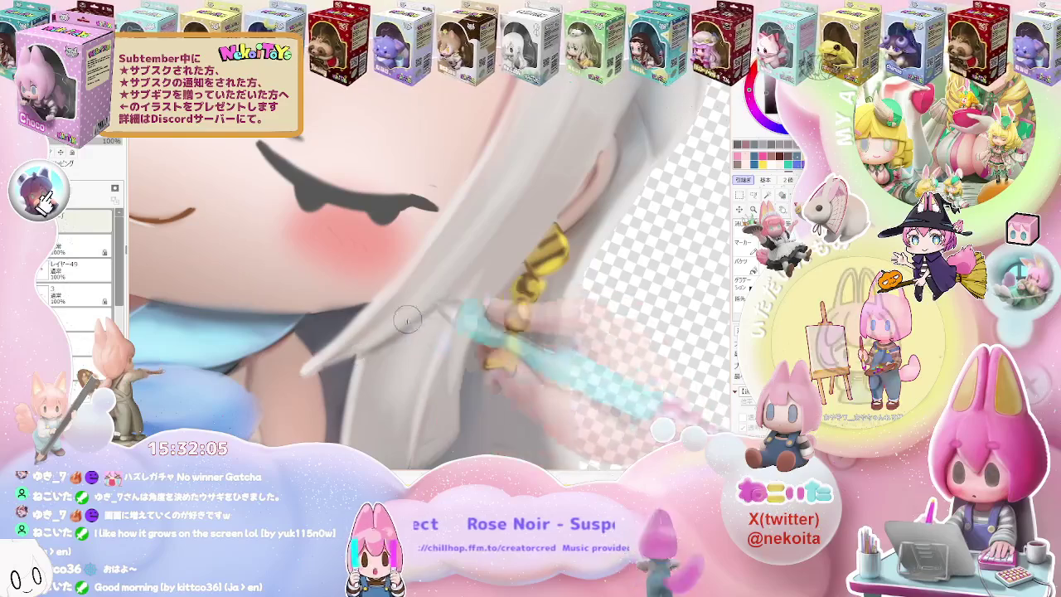
scroll(398, 332, down, 1)
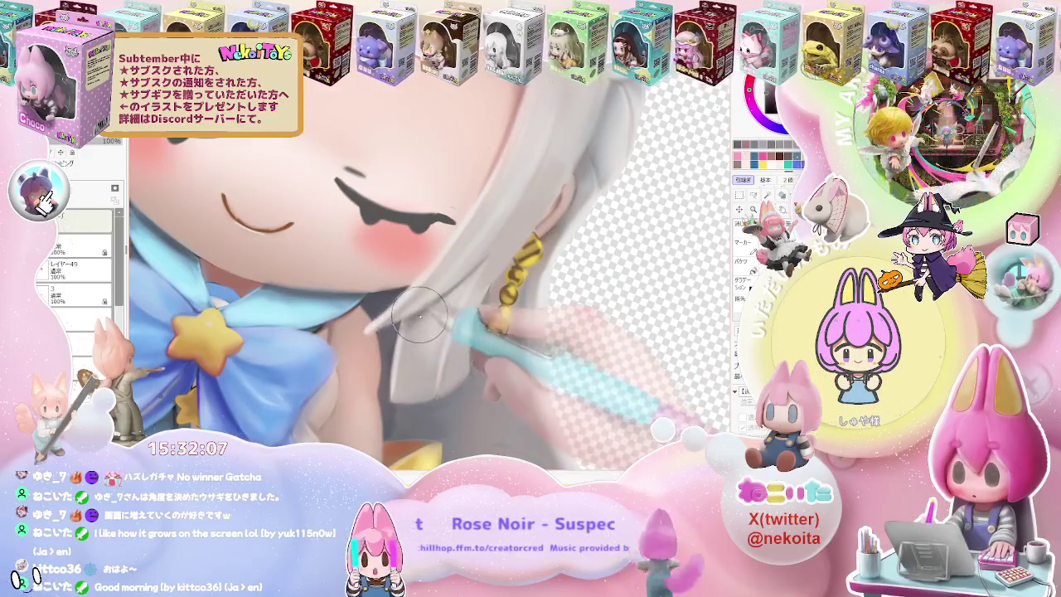
scroll(458, 286, down, 1)
scroll(447, 281, down, 2)
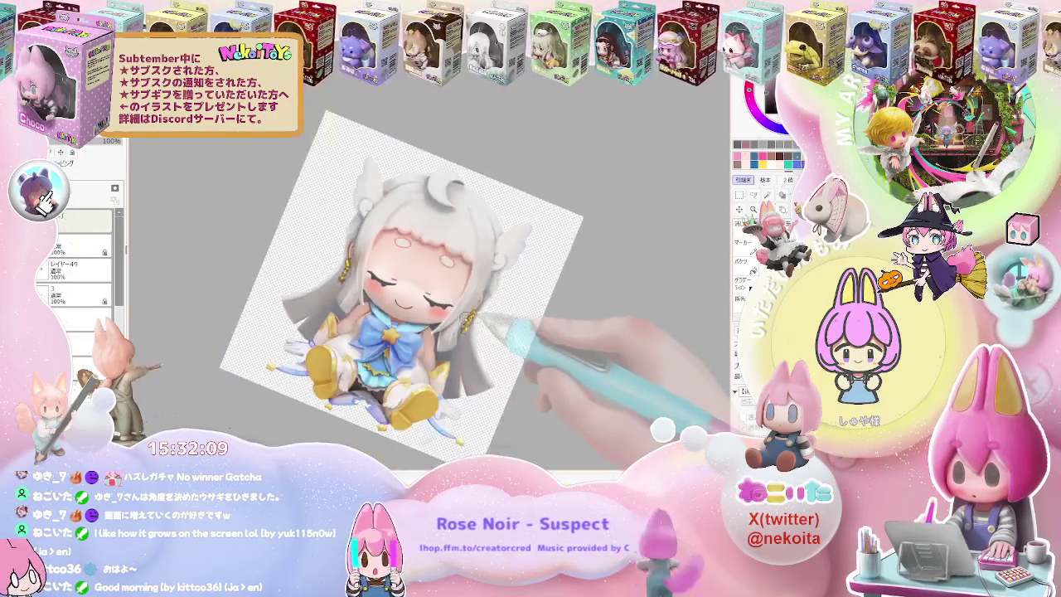
scroll(358, 270, up, 3)
scroll(356, 270, up, 2)
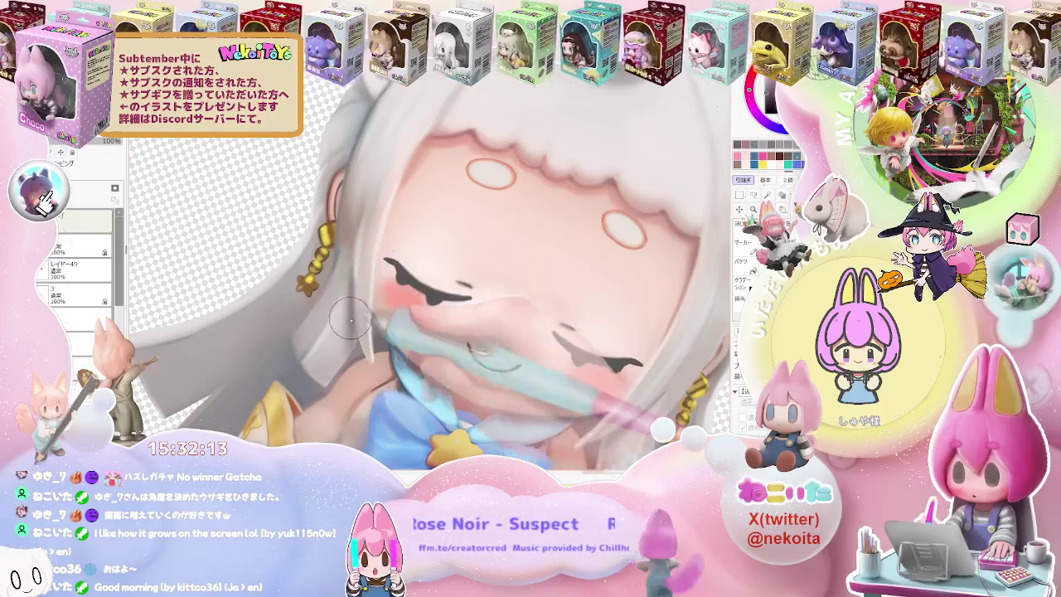
scroll(348, 311, down, 3)
scroll(414, 331, down, 2)
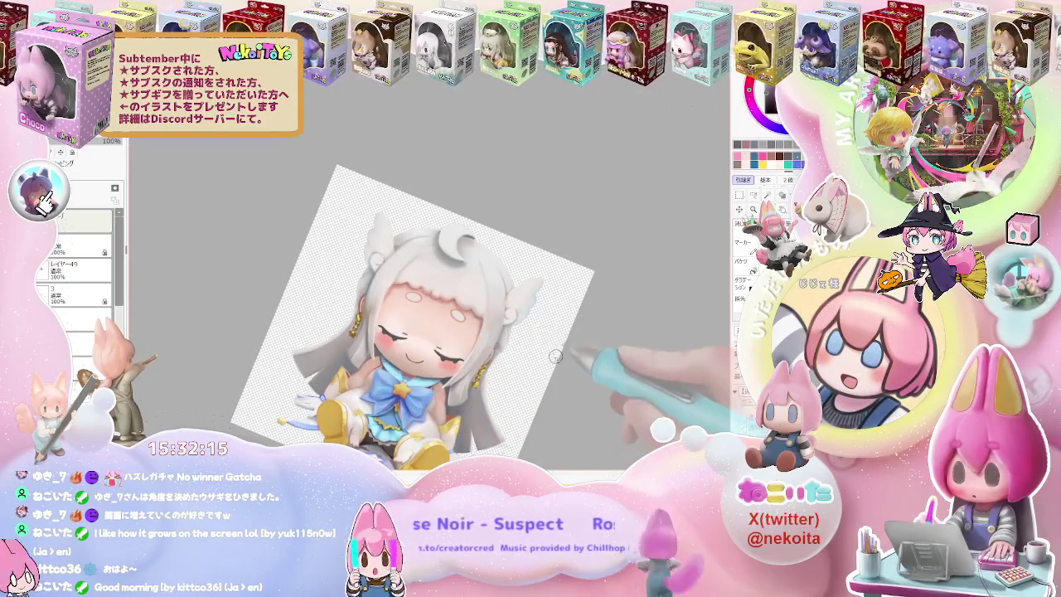
drag(546, 366, 465, 373)
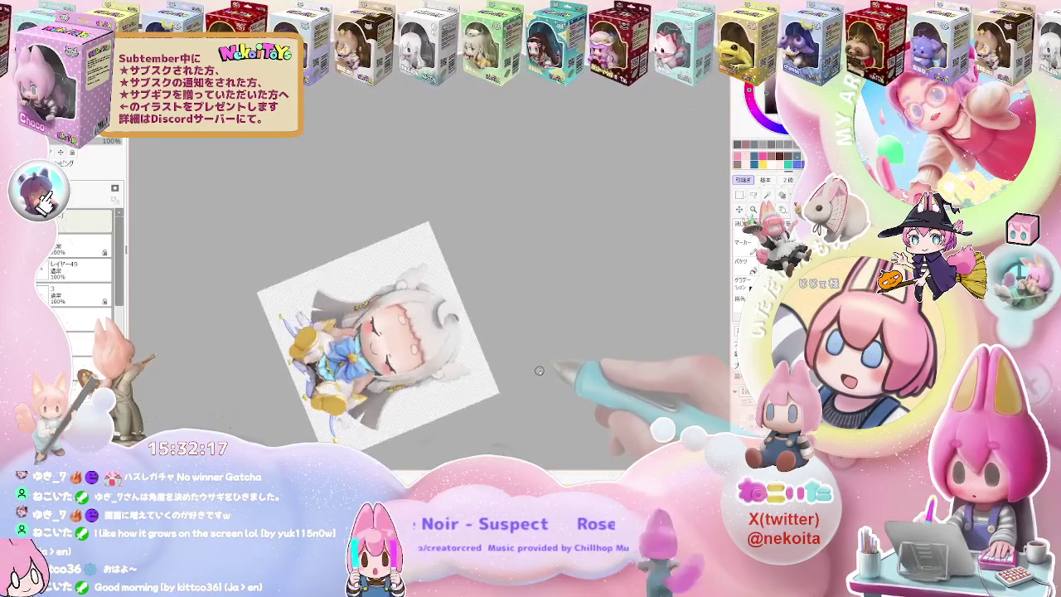
scroll(400, 382, up, 2)
scroll(401, 382, up, 2)
scroll(373, 332, up, 2)
scroll(332, 248, up, 2)
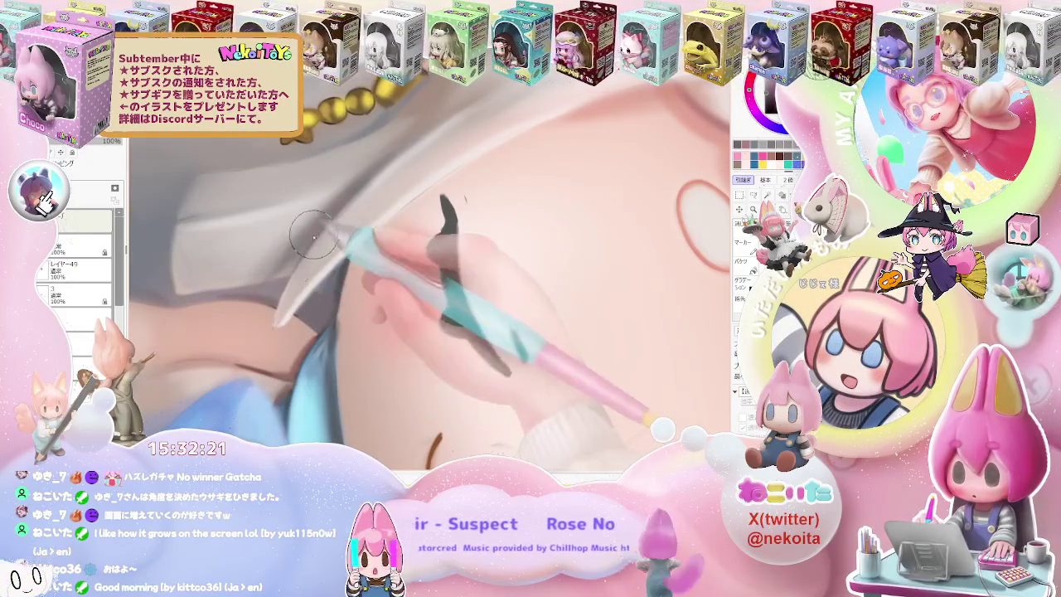
scroll(307, 246, down, 5)
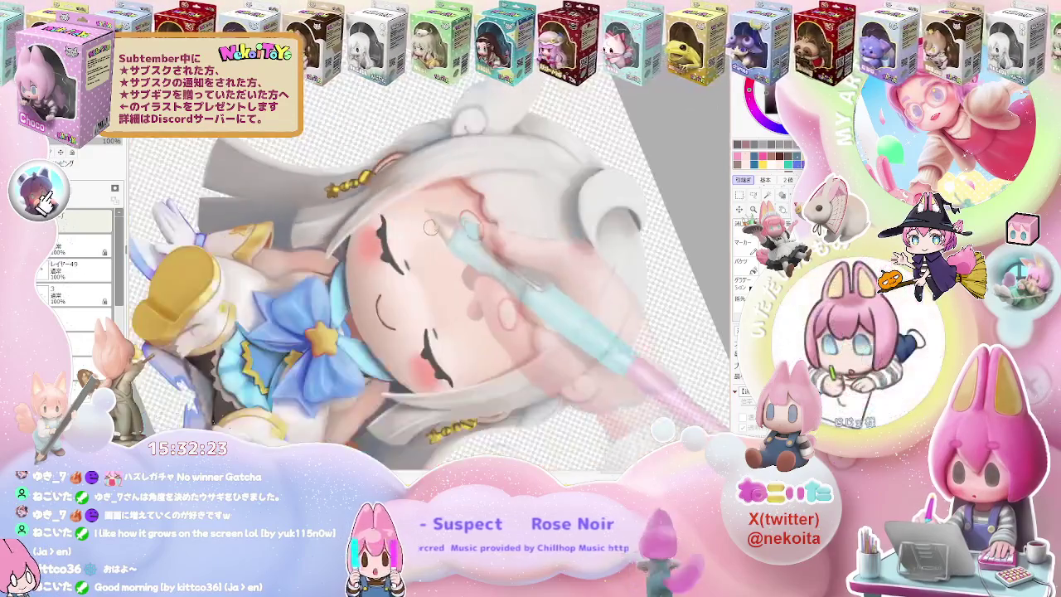
scroll(501, 304, up, 2)
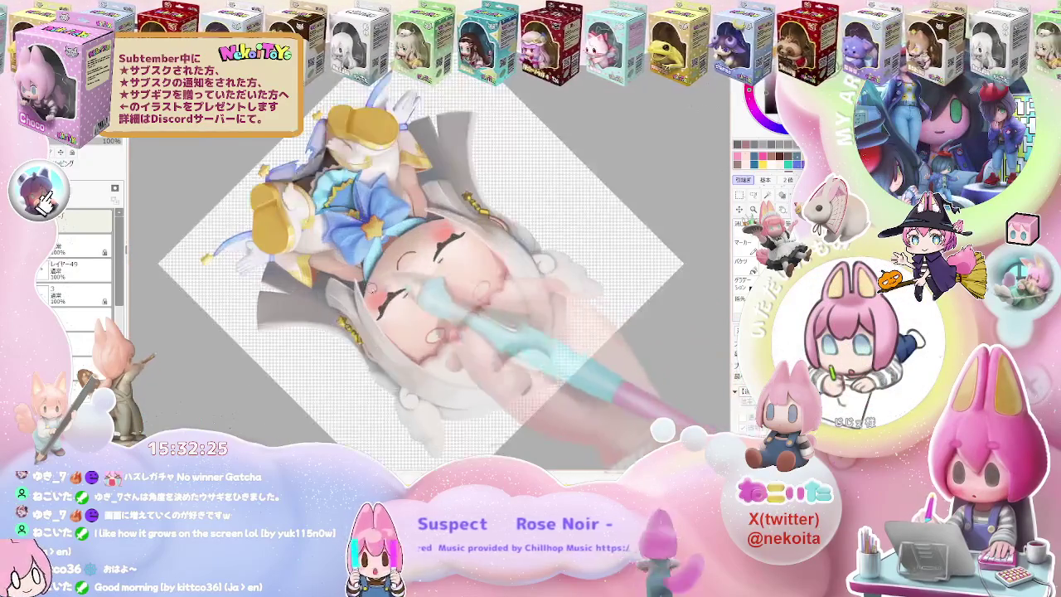
scroll(431, 315, up, 2)
scroll(358, 330, up, 1)
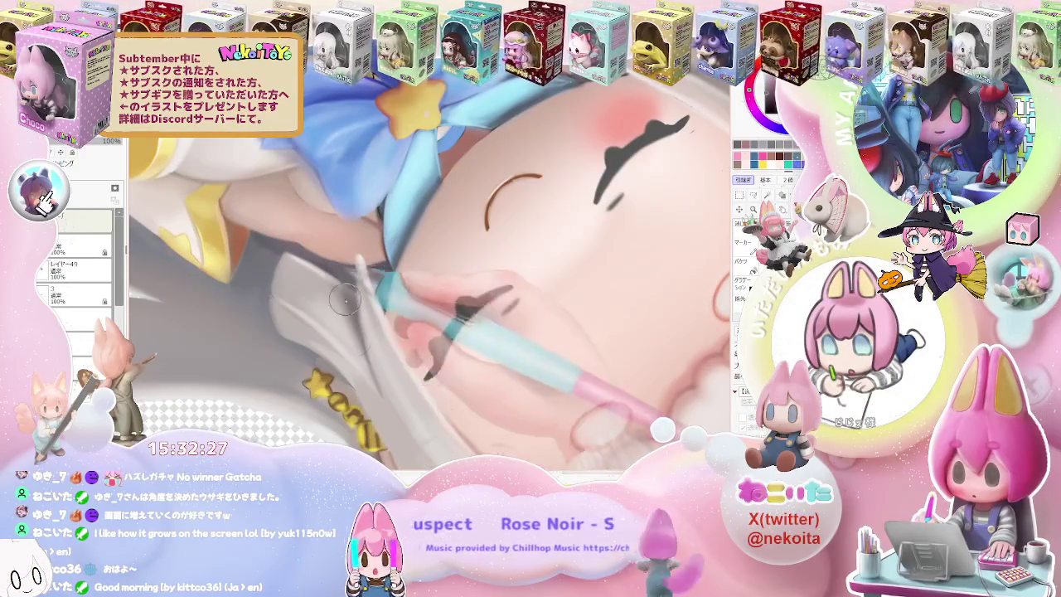
scroll(345, 301, down, 2)
scroll(364, 340, down, 1)
scroll(386, 386, down, 2)
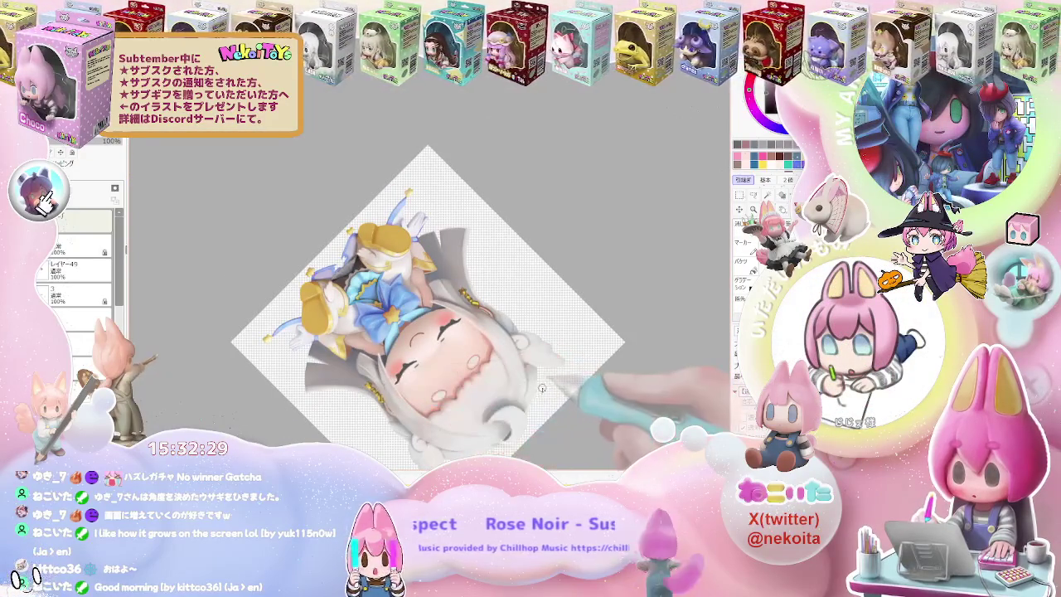
scroll(542, 388, down, 1)
scroll(387, 263, up, 3)
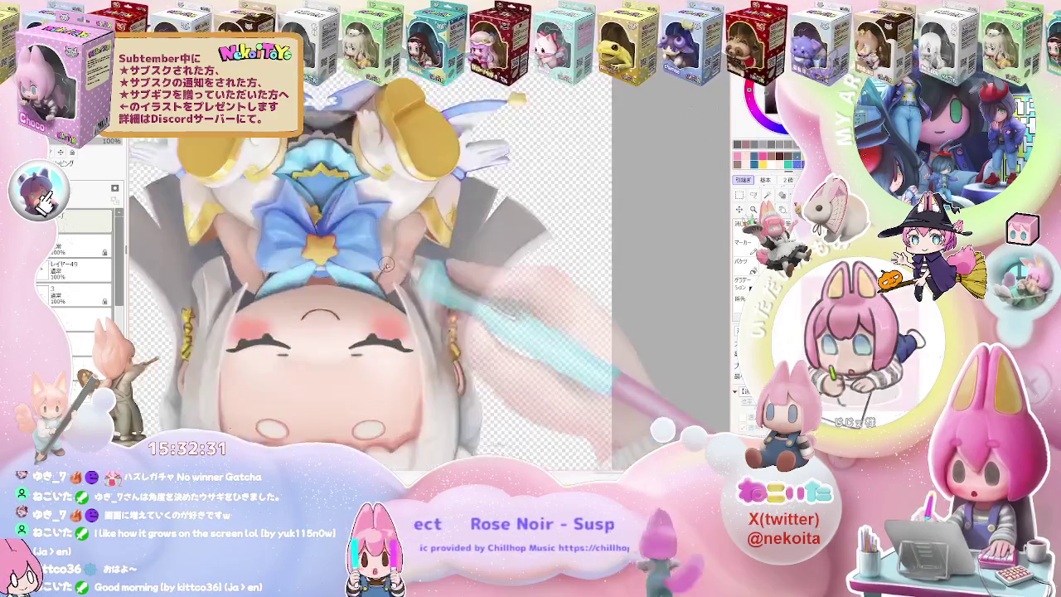
Zoom in and out around the blue star bow to inspect its shading.
scroll(387, 264, up, 2)
scroll(369, 199, up, 1)
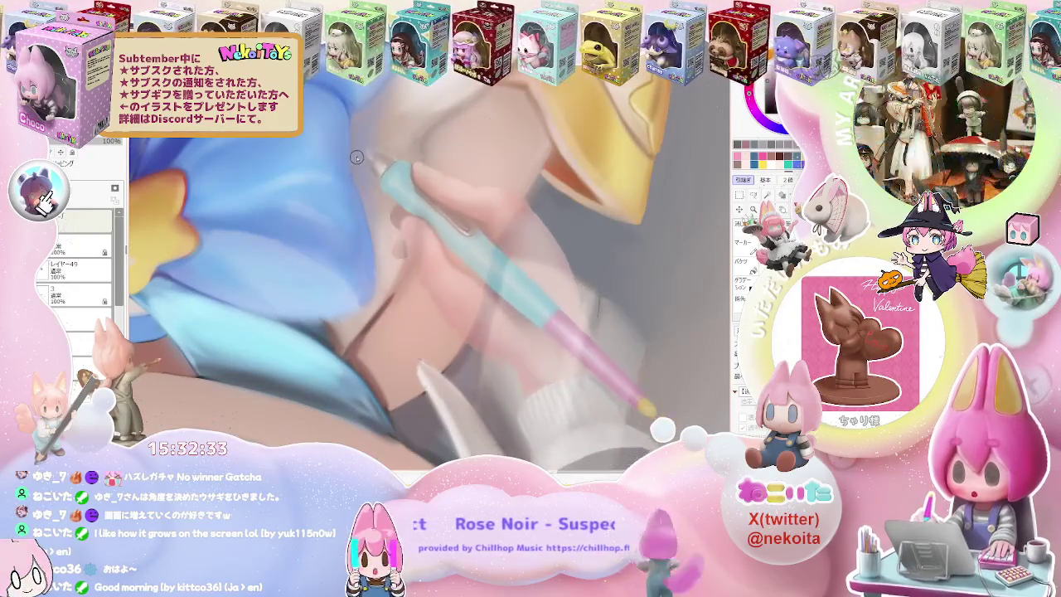
scroll(377, 216, down, 1)
scroll(340, 296, up, 1)
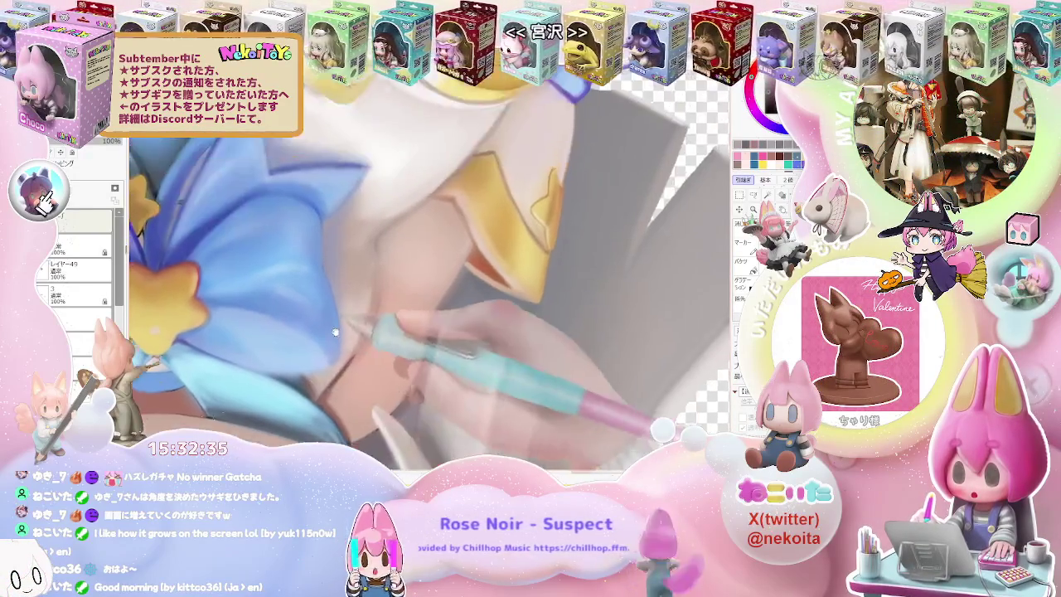
scroll(328, 248, up, 1)
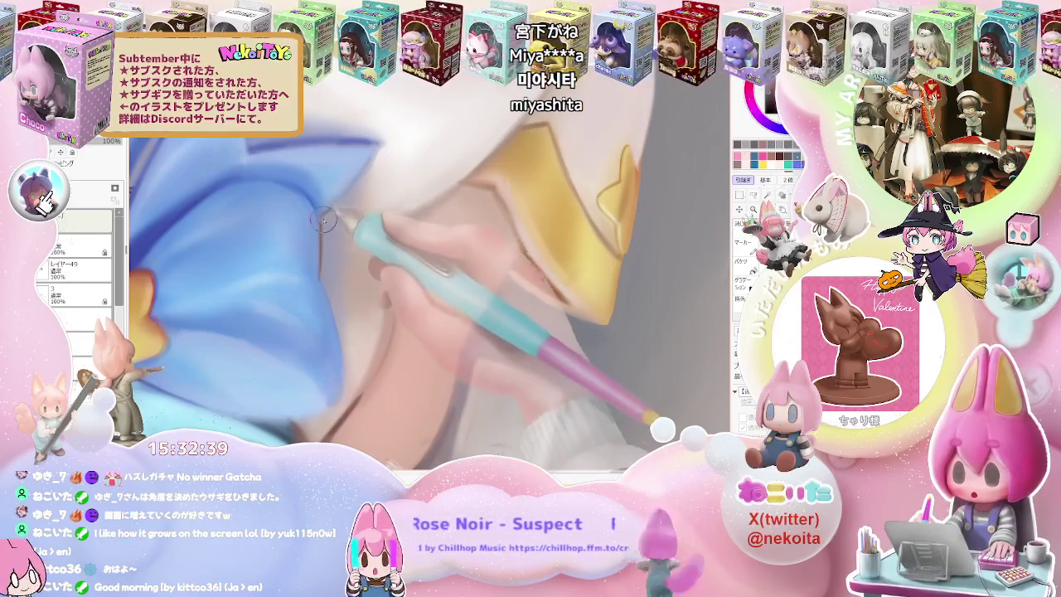
scroll(349, 208, down, 1)
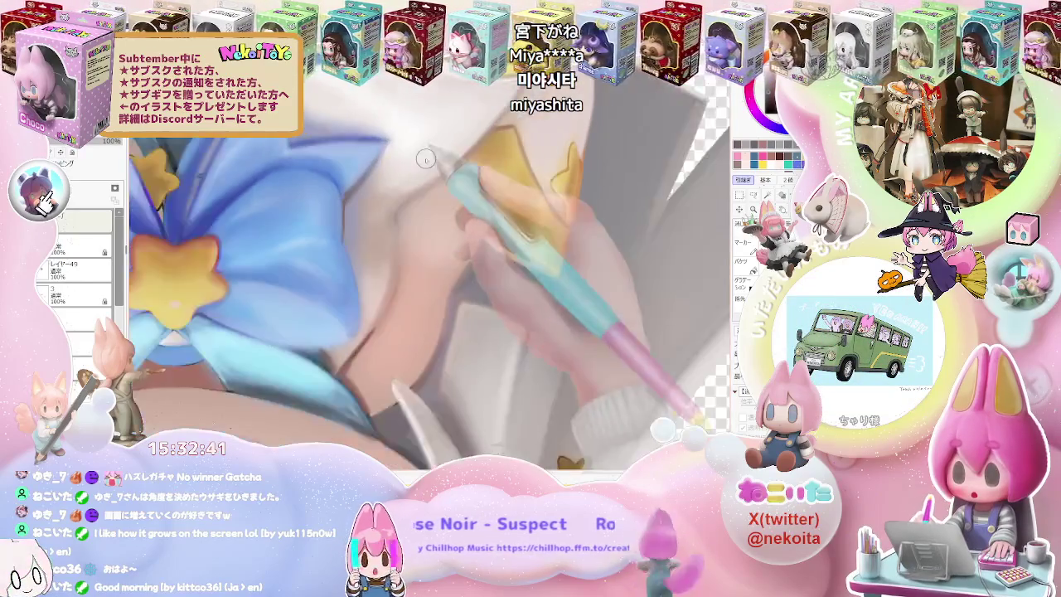
scroll(448, 269, down, 1)
scroll(447, 268, down, 2)
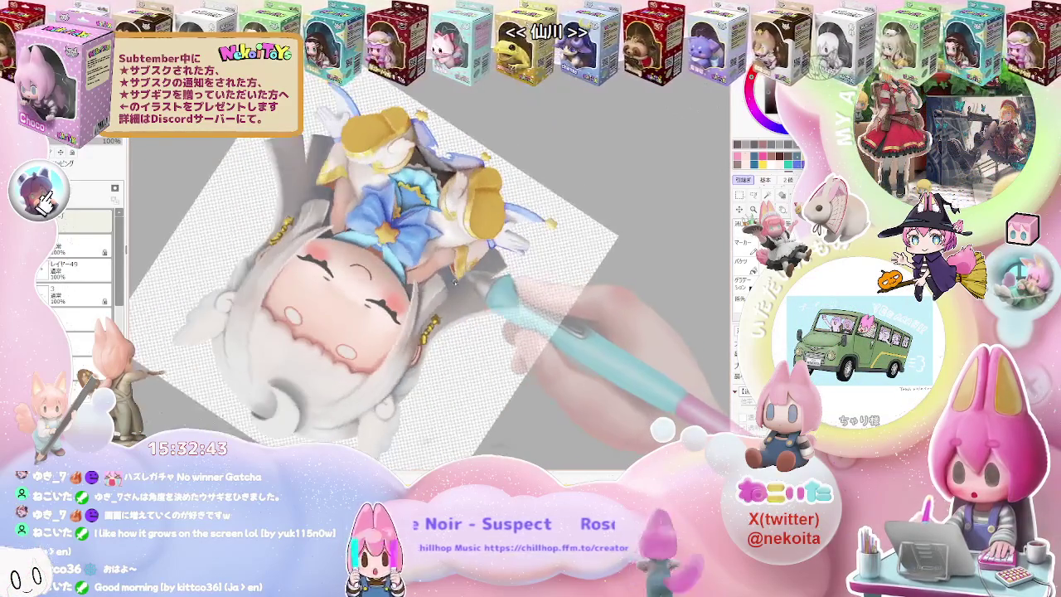
scroll(429, 267, up, 2)
scroll(430, 267, up, 3)
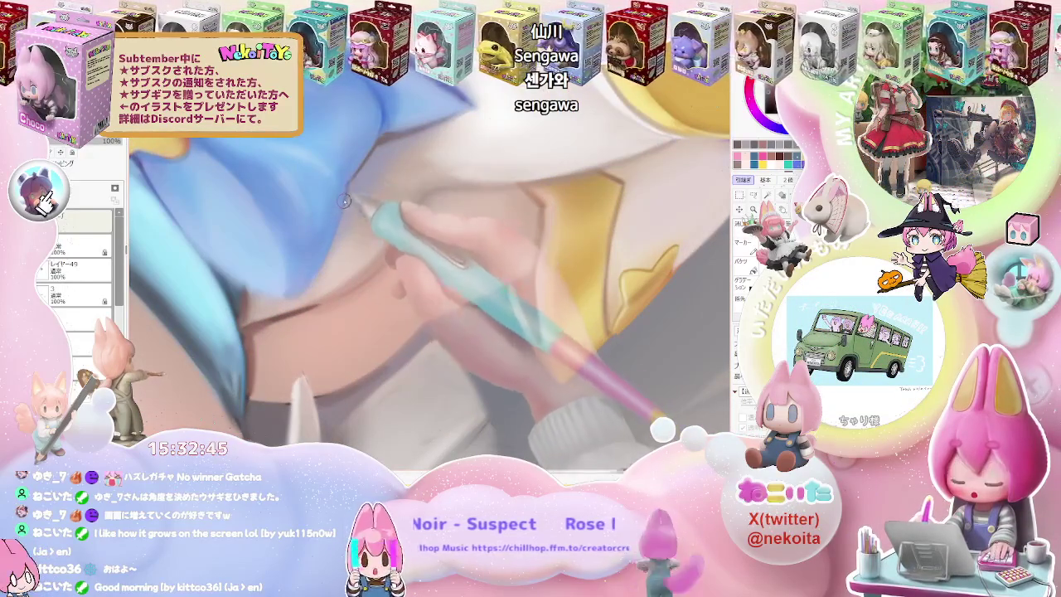
Zoom in closer to paint shading on the blue bow's ribbon.
scroll(295, 300, down, 2)
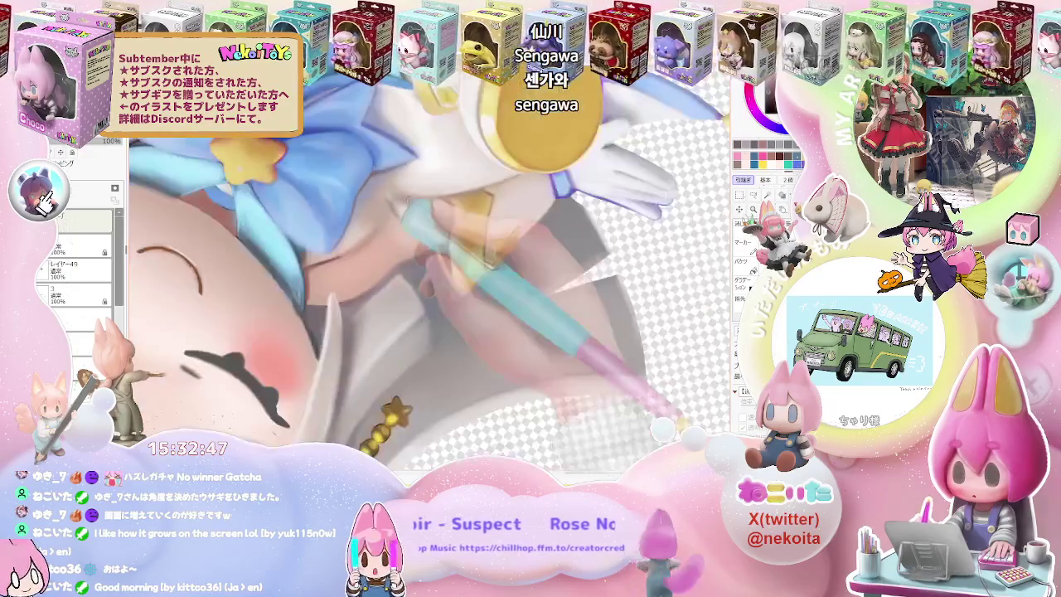
scroll(295, 300, down, 1)
scroll(386, 265, up, 3)
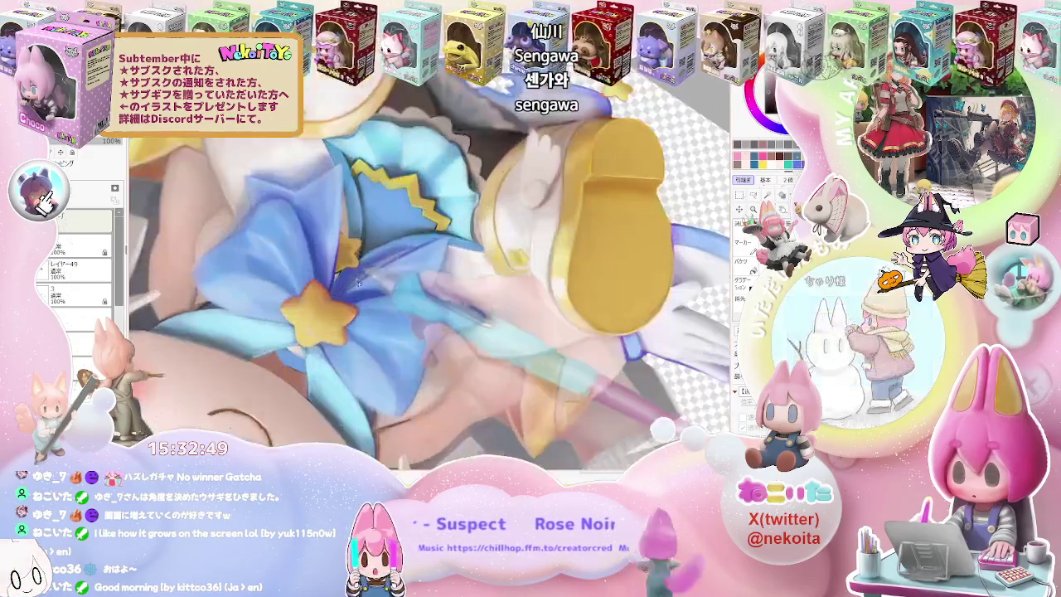
scroll(341, 313, up, 2)
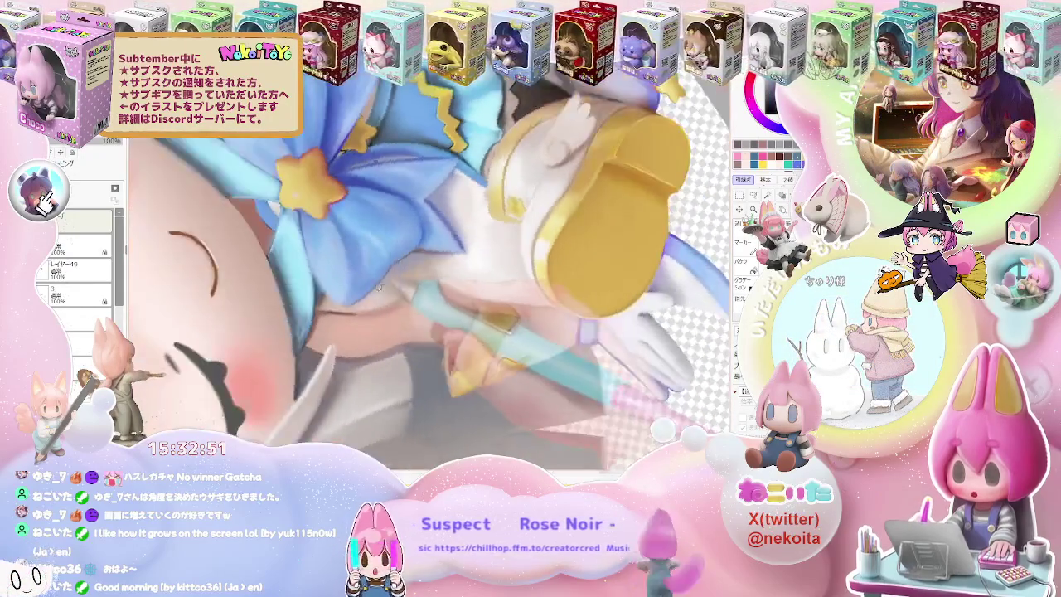
scroll(341, 313, up, 2)
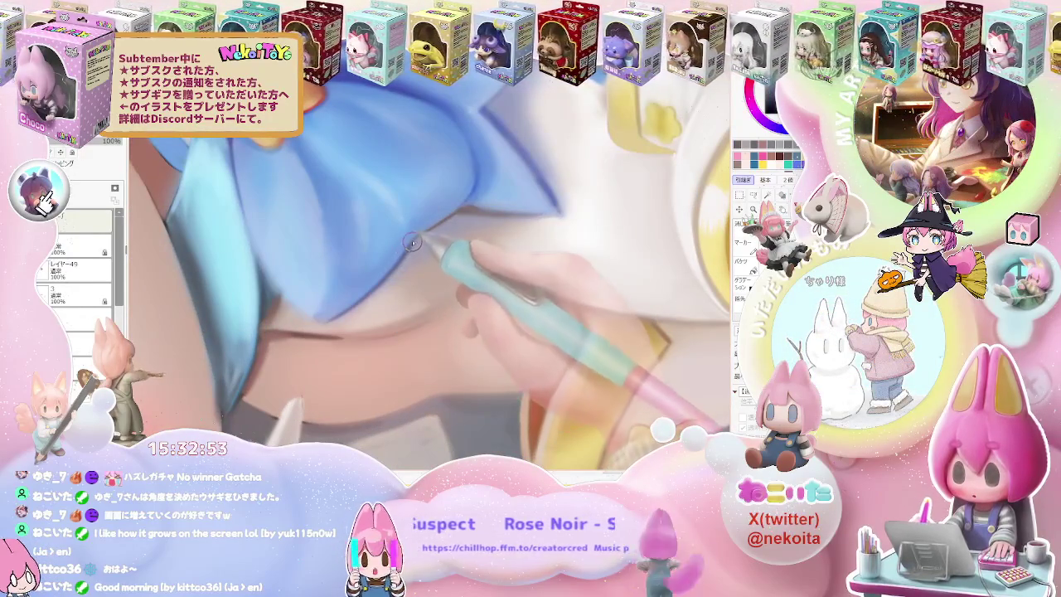
scroll(429, 225, down, 2)
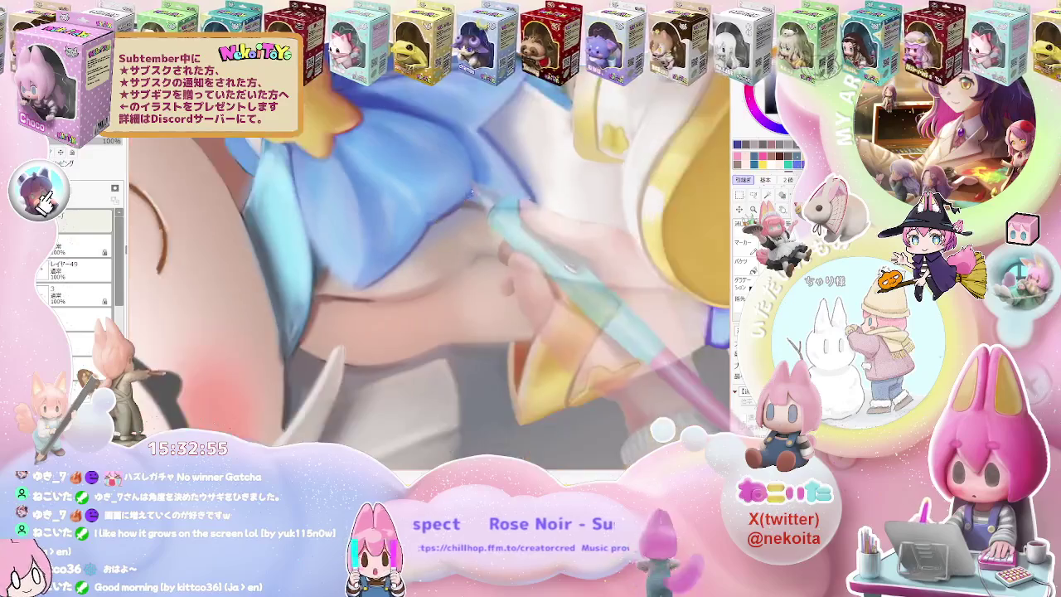
scroll(428, 225, down, 2)
scroll(428, 225, down, 2)
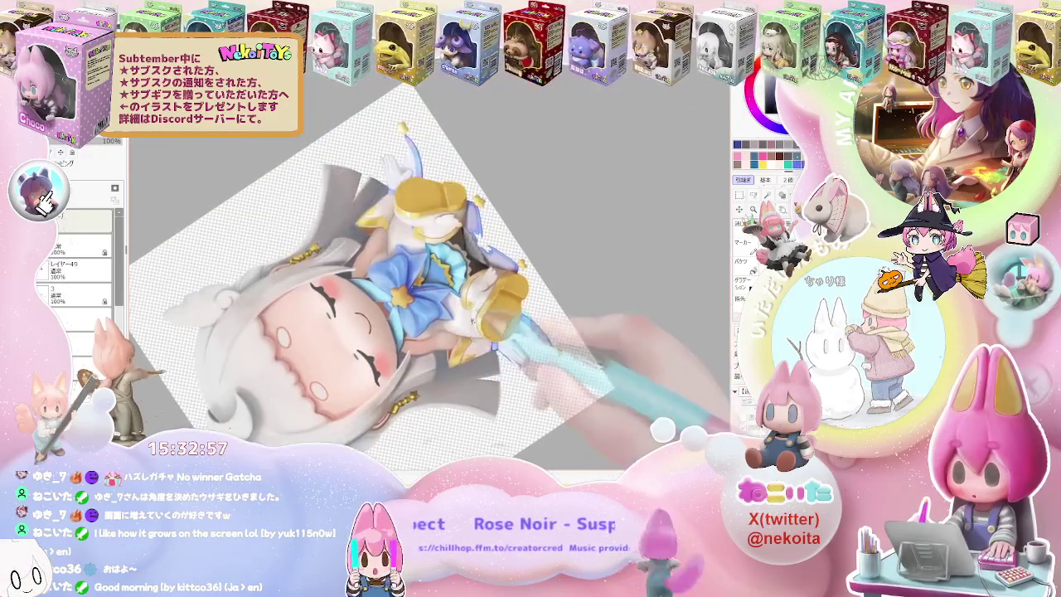
scroll(408, 264, up, 3)
scroll(408, 264, up, 2)
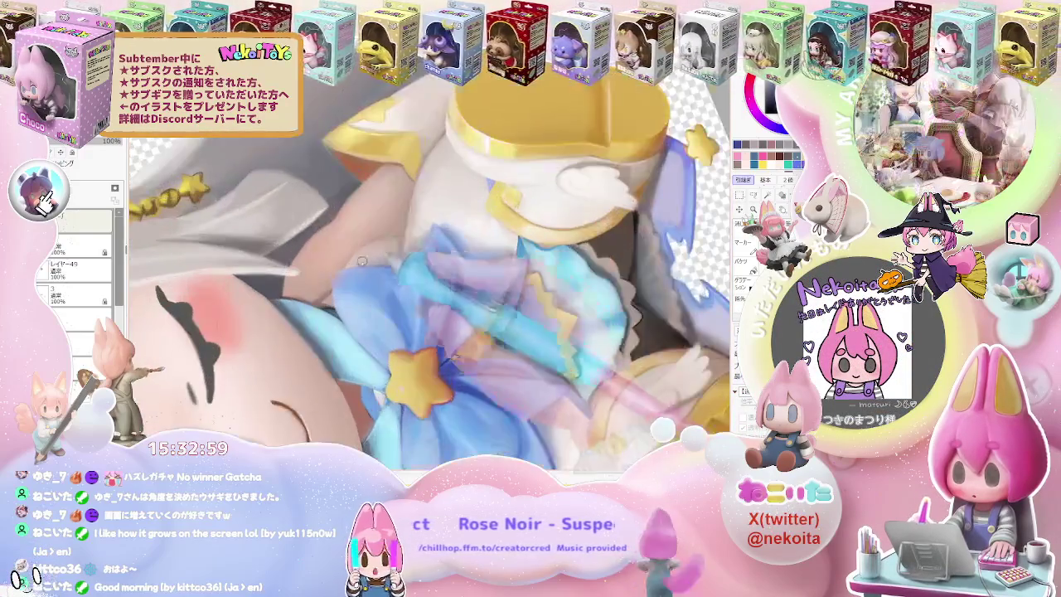
scroll(407, 264, up, 2)
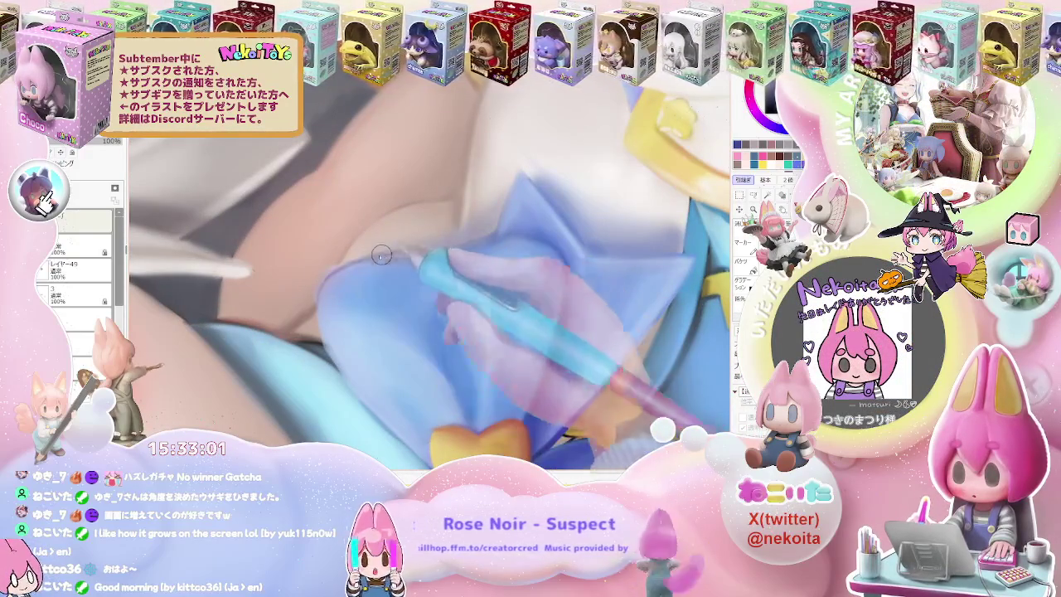
Continue shading the bow, then reset the canvas rotation upright.
scroll(441, 252, up, 2)
scroll(379, 324, up, 1)
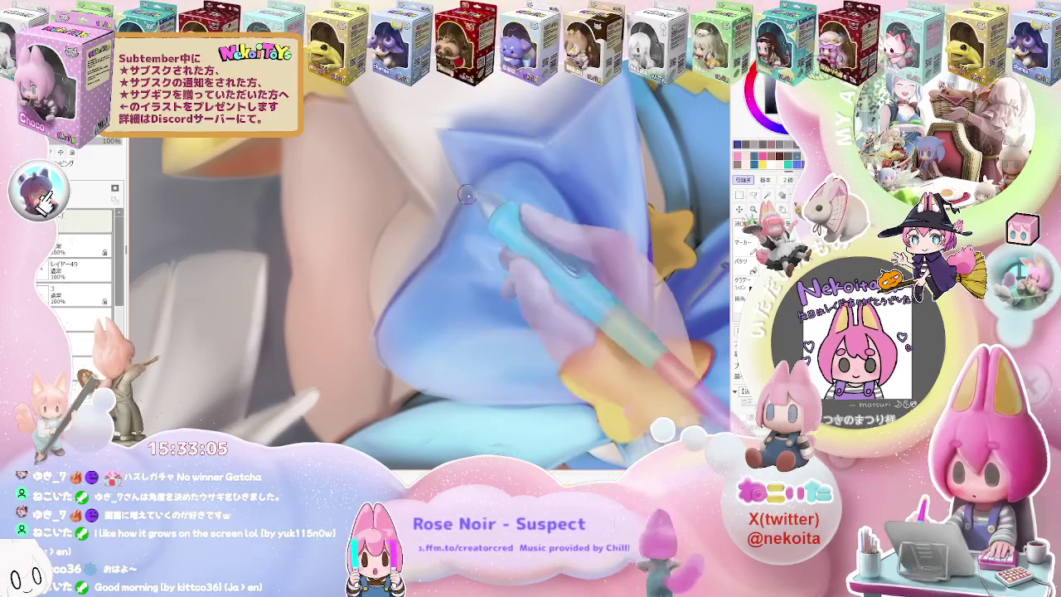
scroll(489, 188, down, 2)
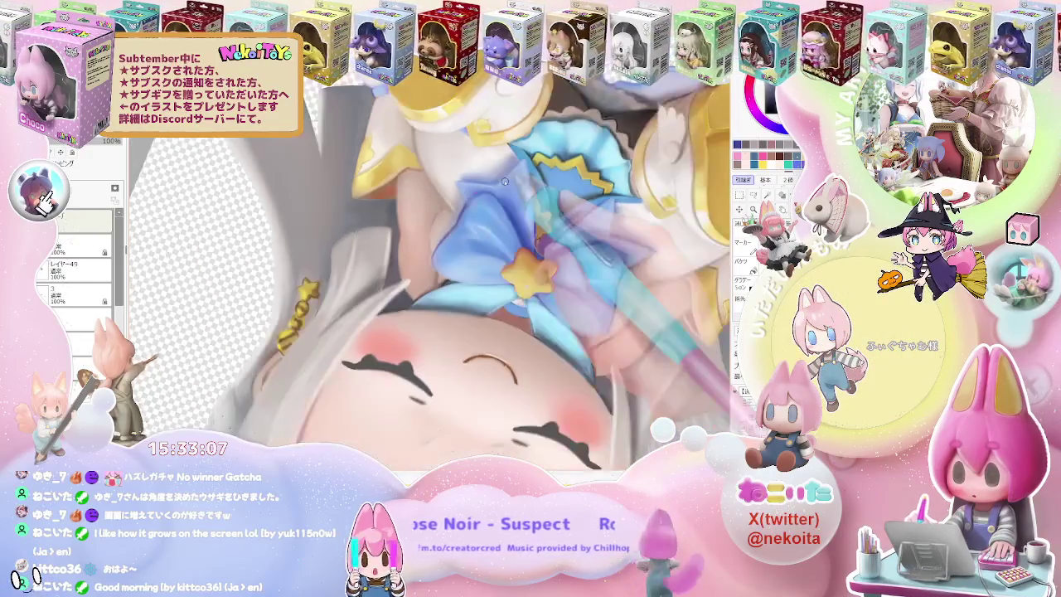
scroll(504, 181, down, 2)
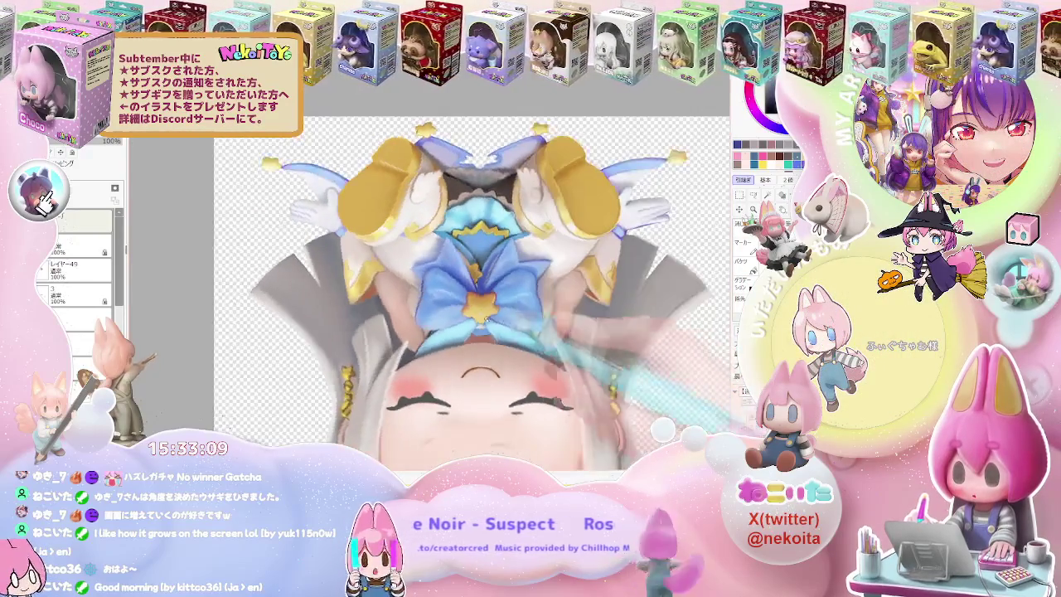
scroll(352, 251, up, 3)
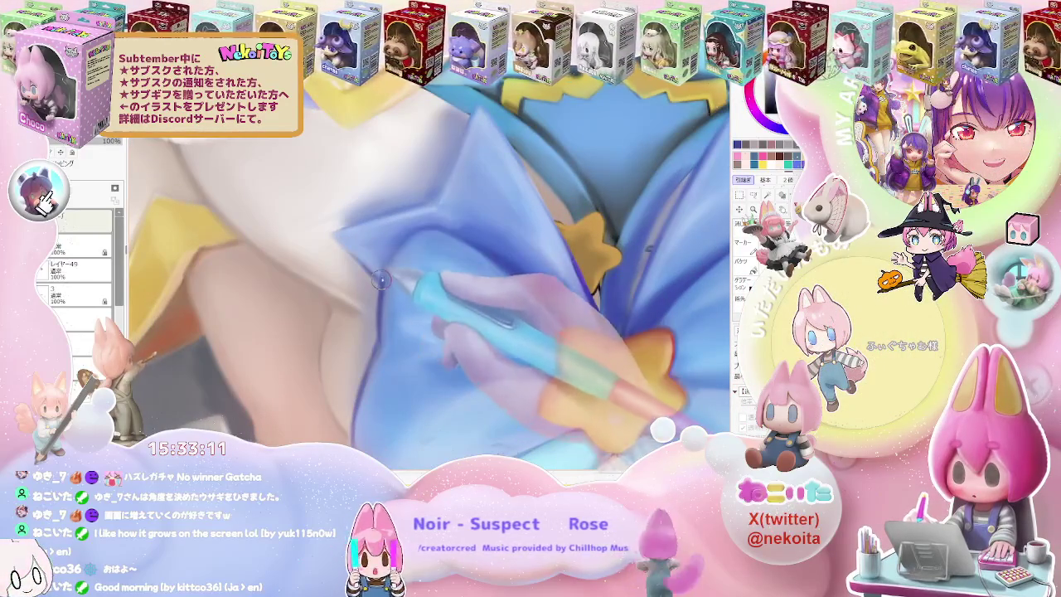
scroll(568, 365, down, 1)
scroll(568, 365, down, 1)
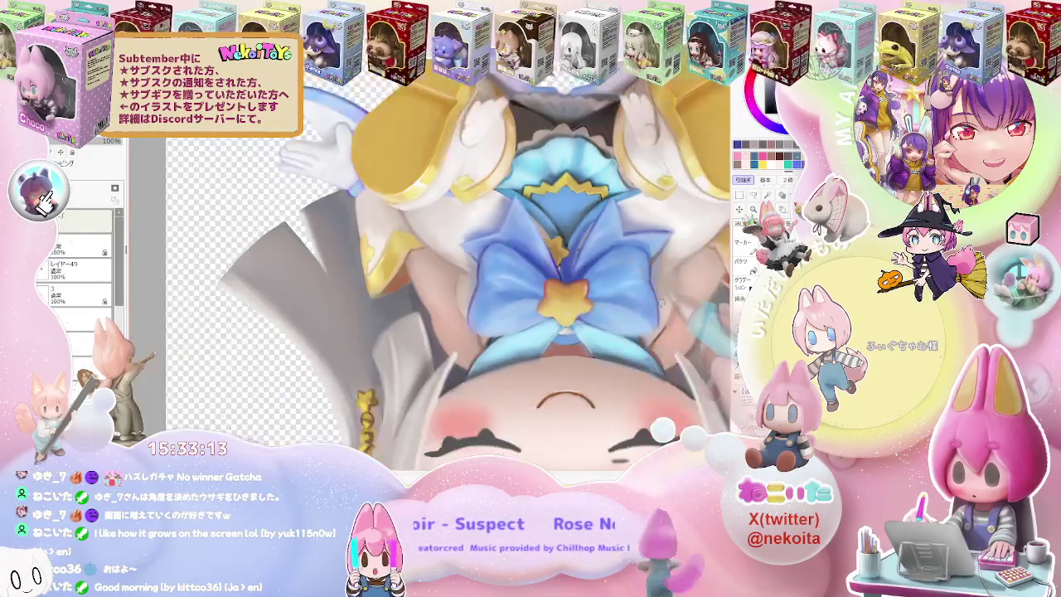
scroll(567, 365, down, 1)
scroll(568, 365, down, 1)
key(Home)
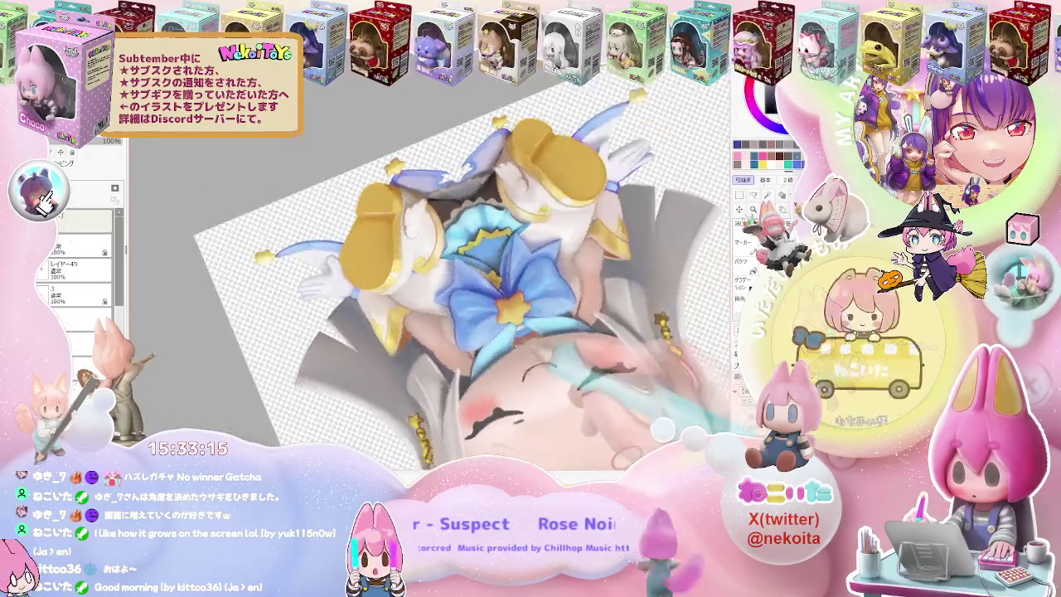
Rotate the canvas sideways and zoom in on the bow and cheek.
scroll(514, 348, up, 3)
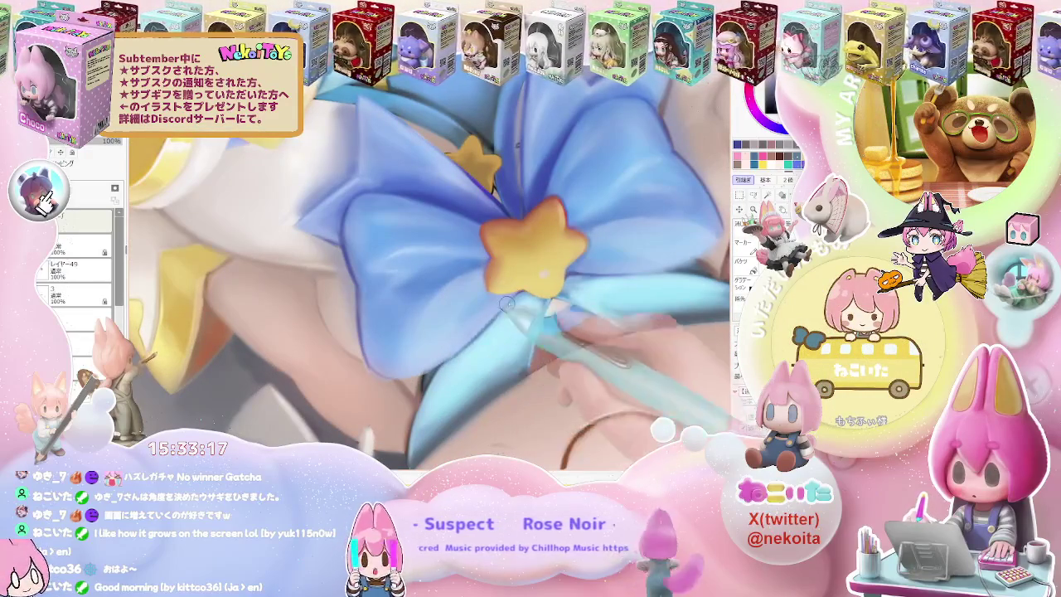
scroll(514, 297, down, 3)
scroll(514, 297, down, 1)
scroll(514, 297, down, 1)
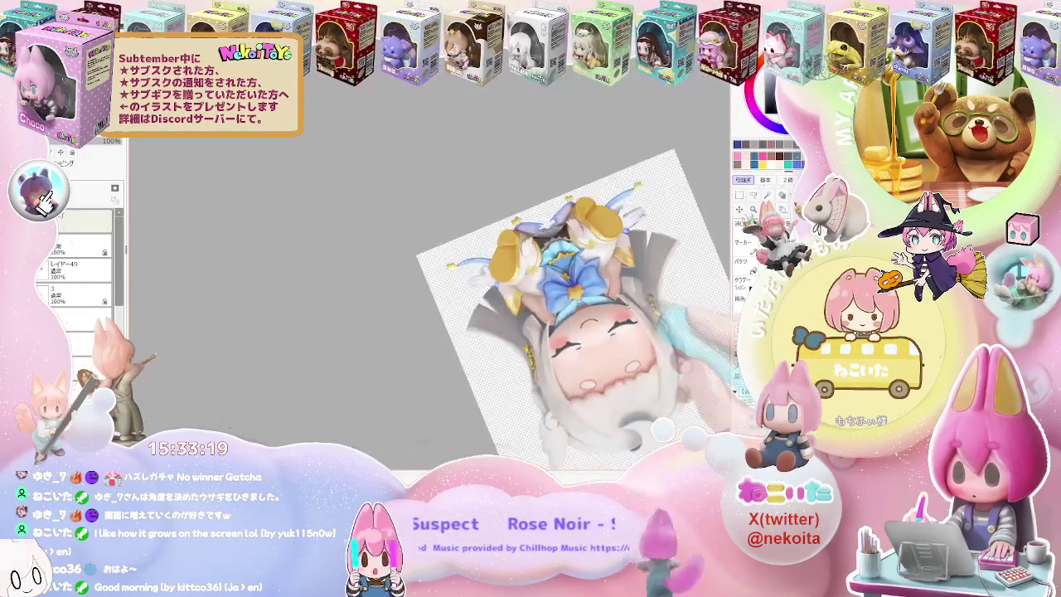
drag(509, 462, 710, 426)
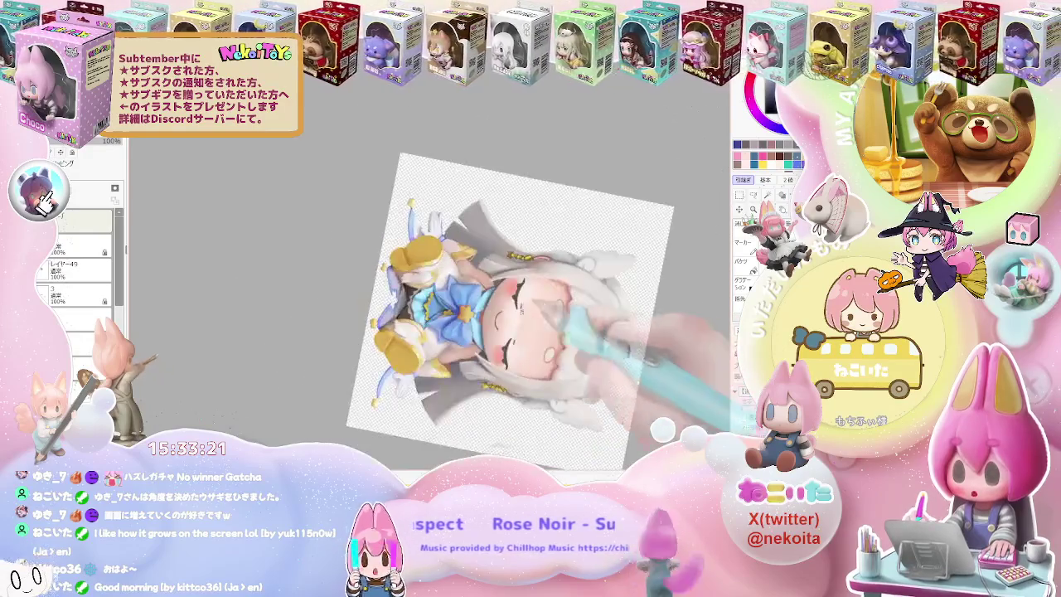
scroll(465, 298, up, 3)
scroll(465, 298, up, 1)
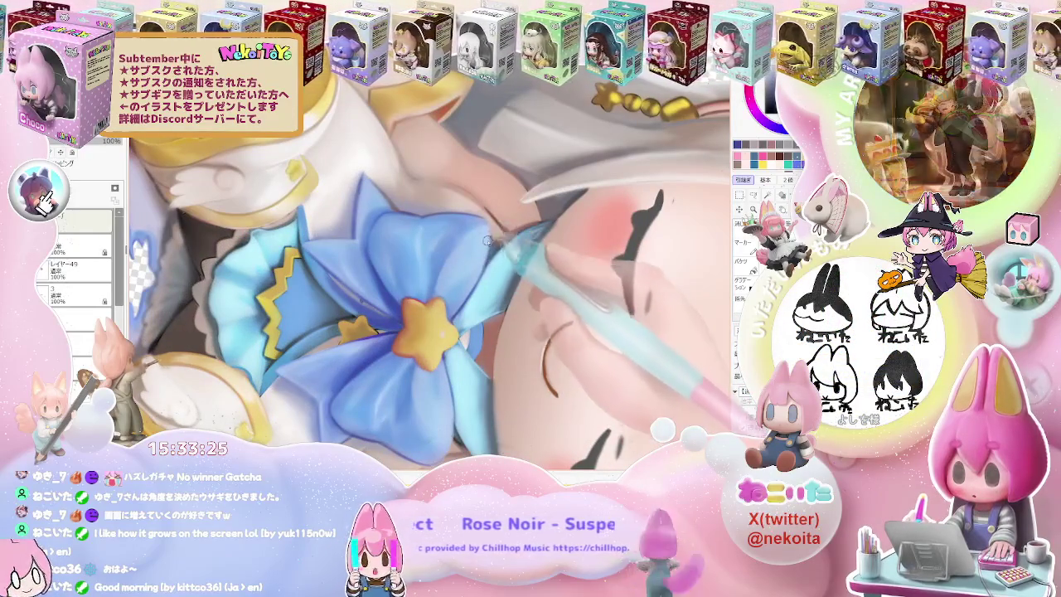
scroll(592, 332, down, 5)
scroll(599, 335, down, 1)
scroll(581, 340, down, 1)
scroll(521, 358, down, 1)
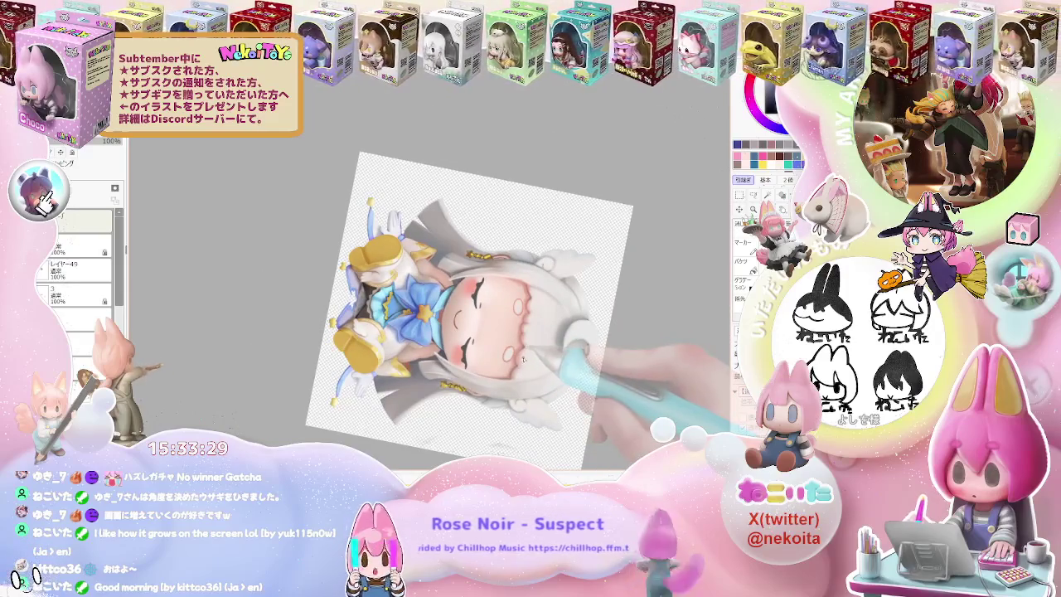
scroll(523, 358, up, 2)
scroll(464, 344, up, 2)
scroll(398, 327, up, 1)
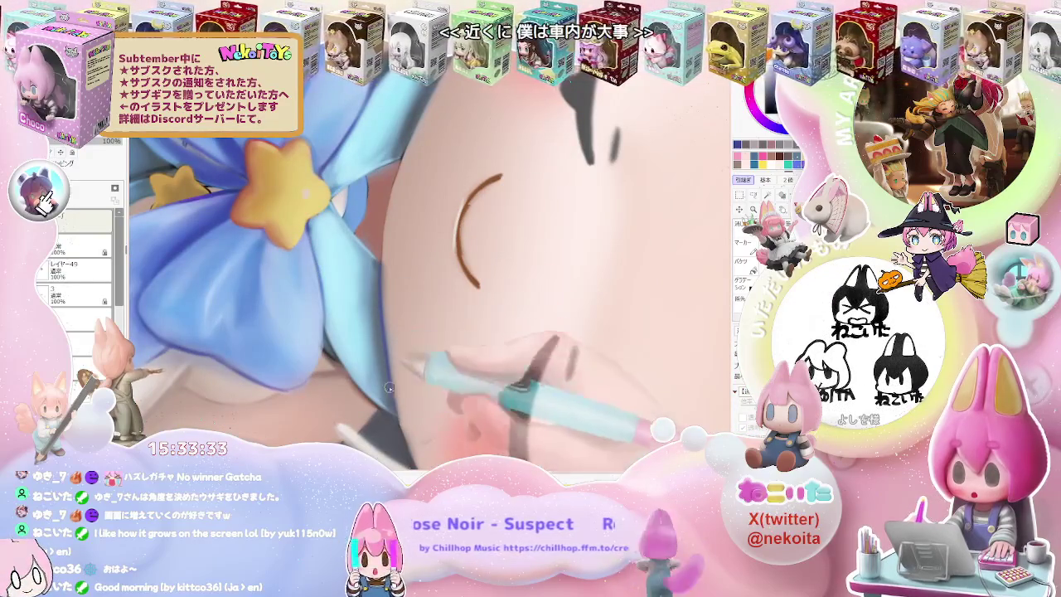
scroll(431, 365, down, 2)
scroll(497, 336, down, 2)
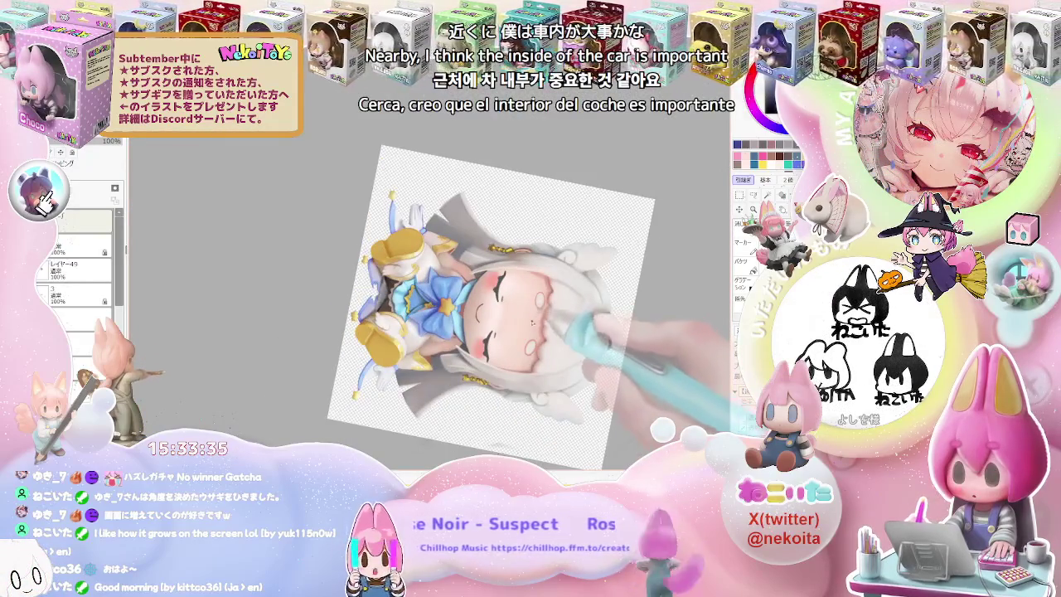
scroll(406, 312, up, 2)
scroll(406, 311, up, 2)
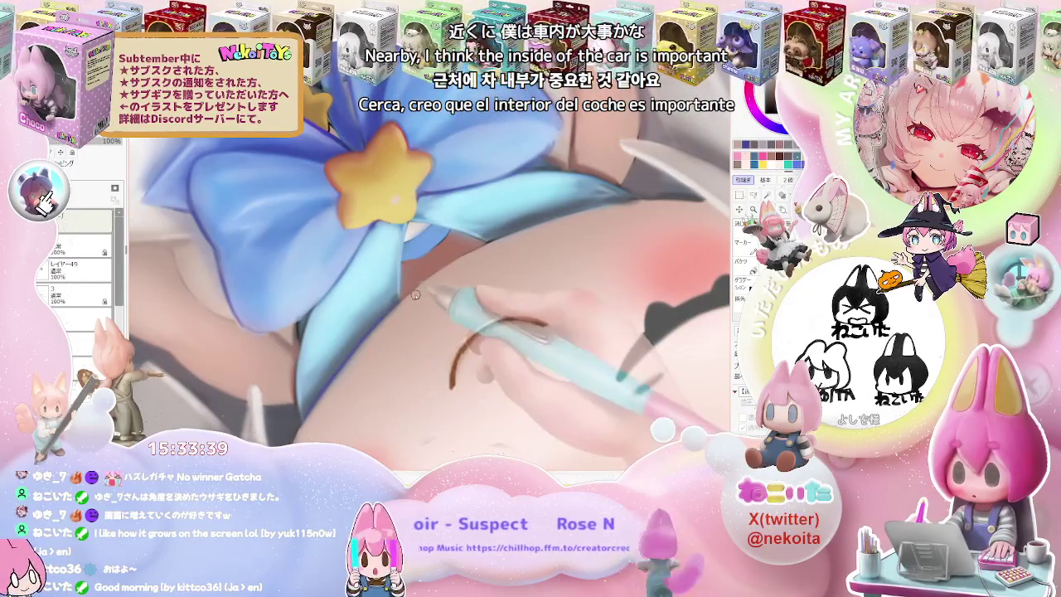
scroll(431, 315, down, 2)
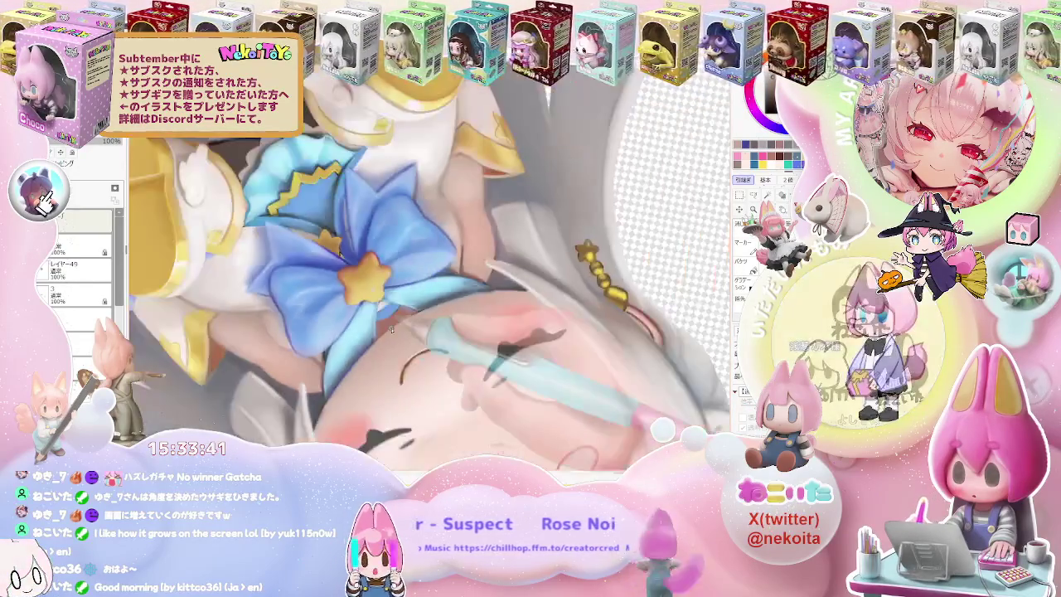
scroll(432, 315, down, 2)
scroll(431, 315, down, 1)
key(Home)
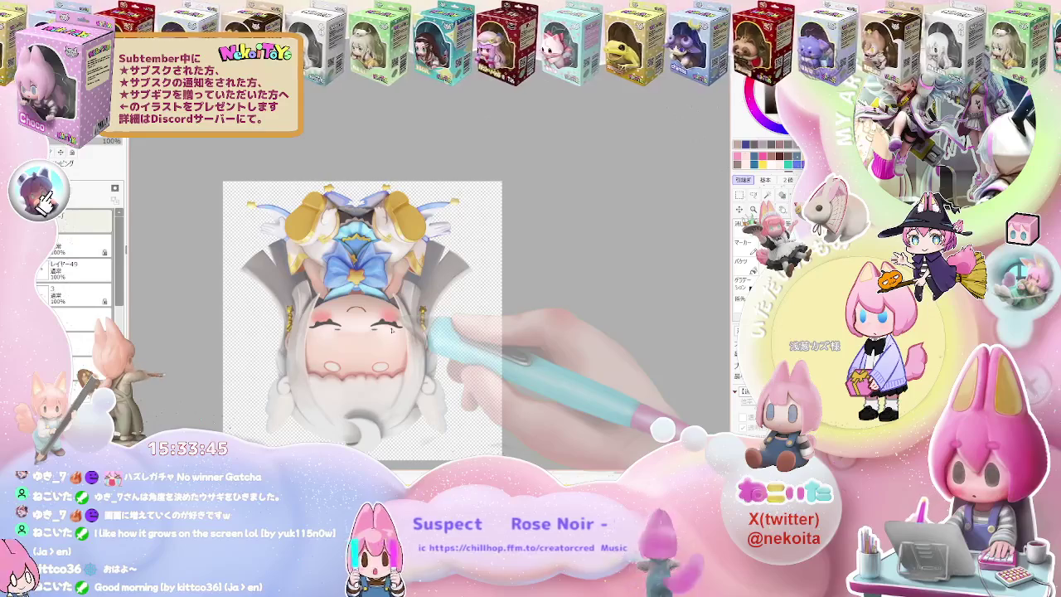
key(Delete)
key(Delete)
key(Home)
scroll(391, 330, up, 5)
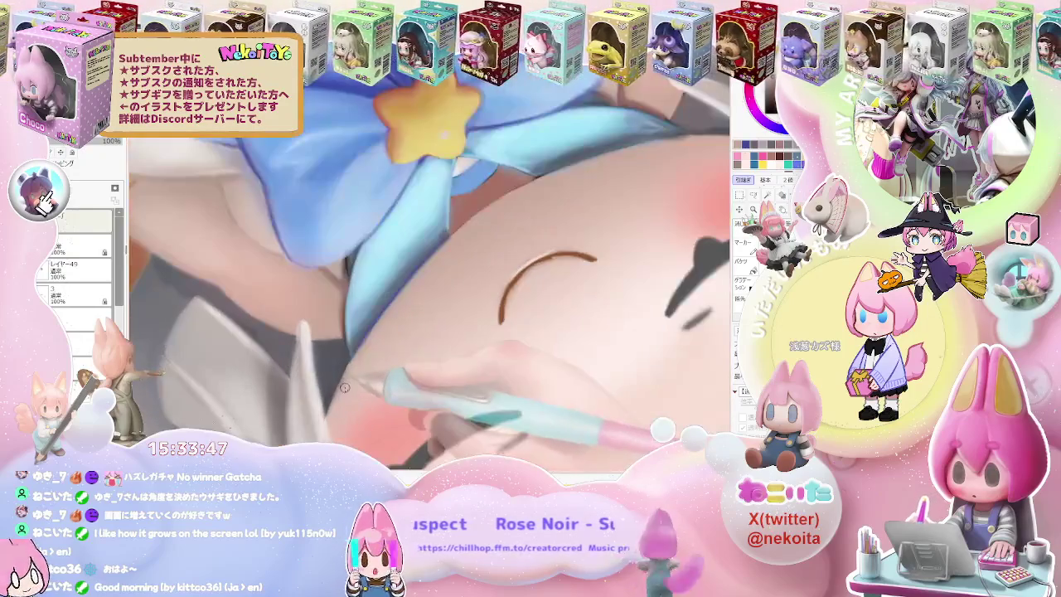
scroll(360, 359, down, 3)
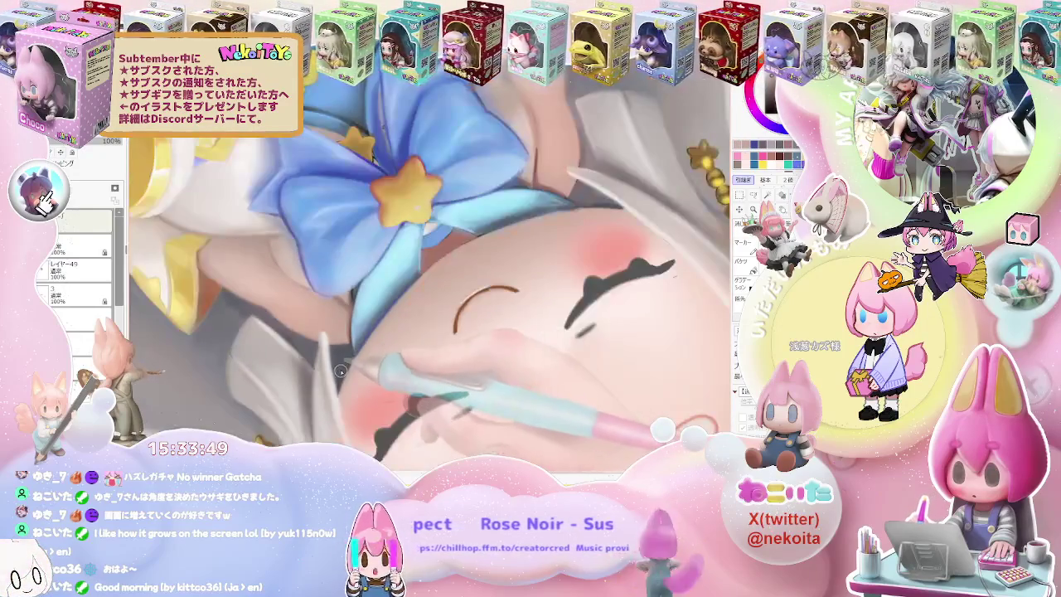
scroll(362, 344, up, 3)
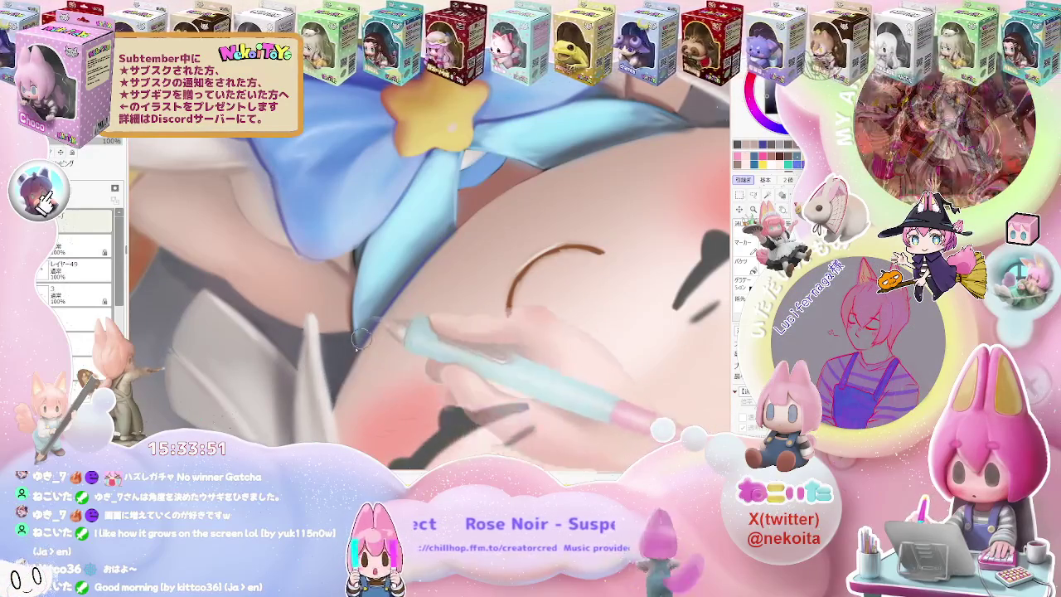
scroll(390, 306, down, 2)
scroll(422, 270, down, 2)
scroll(421, 271, down, 3)
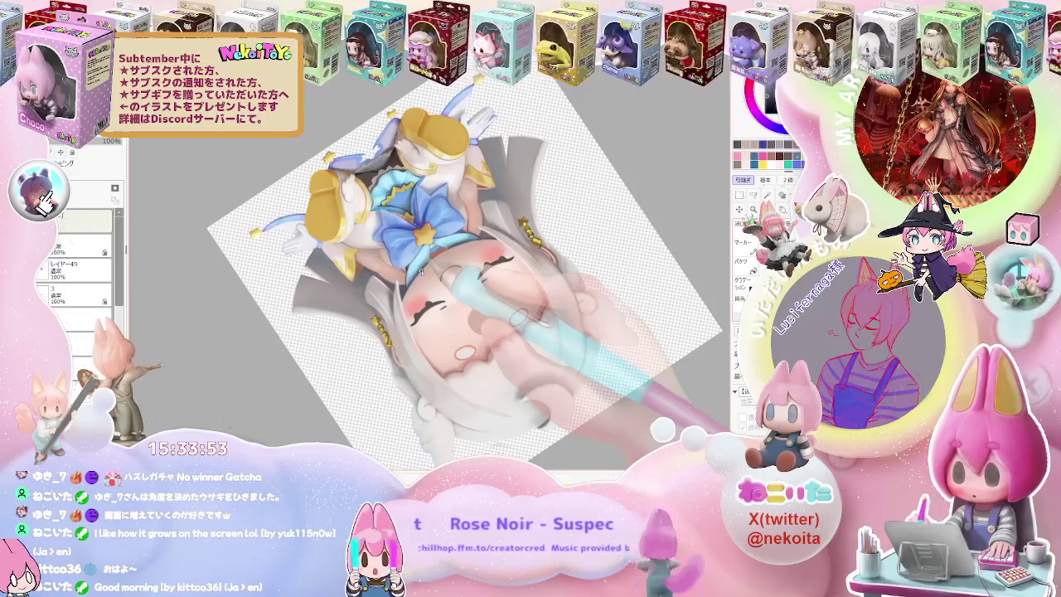
scroll(447, 282, up, 1)
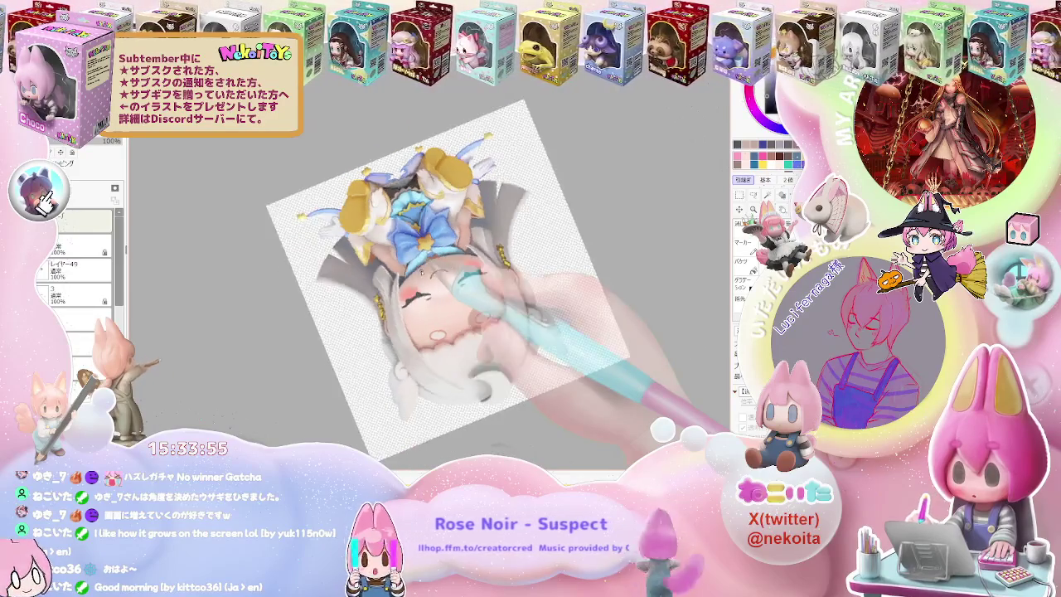
scroll(448, 282, up, 1)
scroll(451, 285, up, 2)
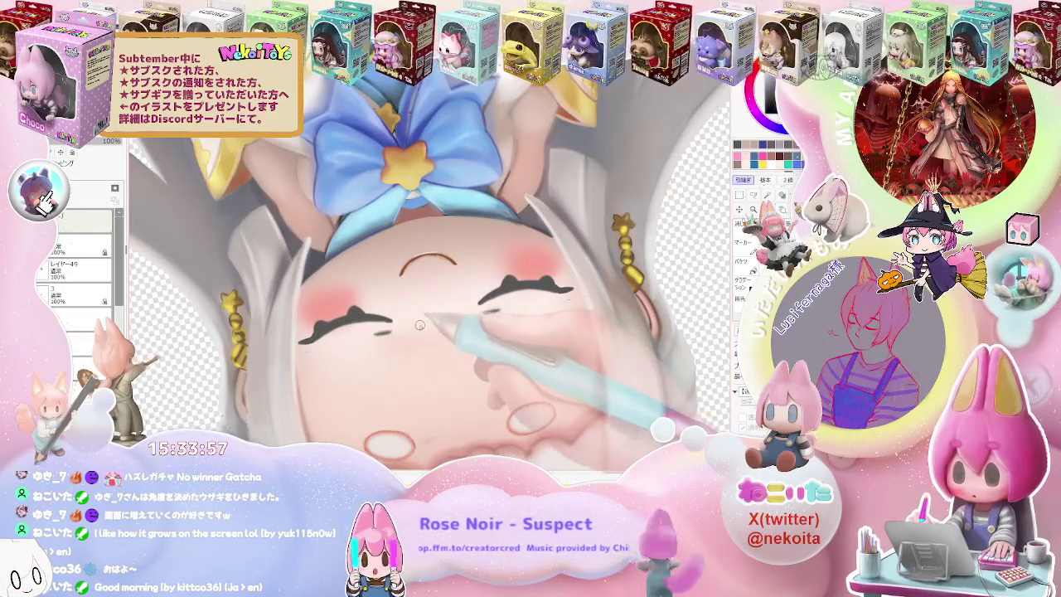
Lower the brush size slider and turn the canvas to a comfortable drawing angle.
drag(415, 340, 354, 364)
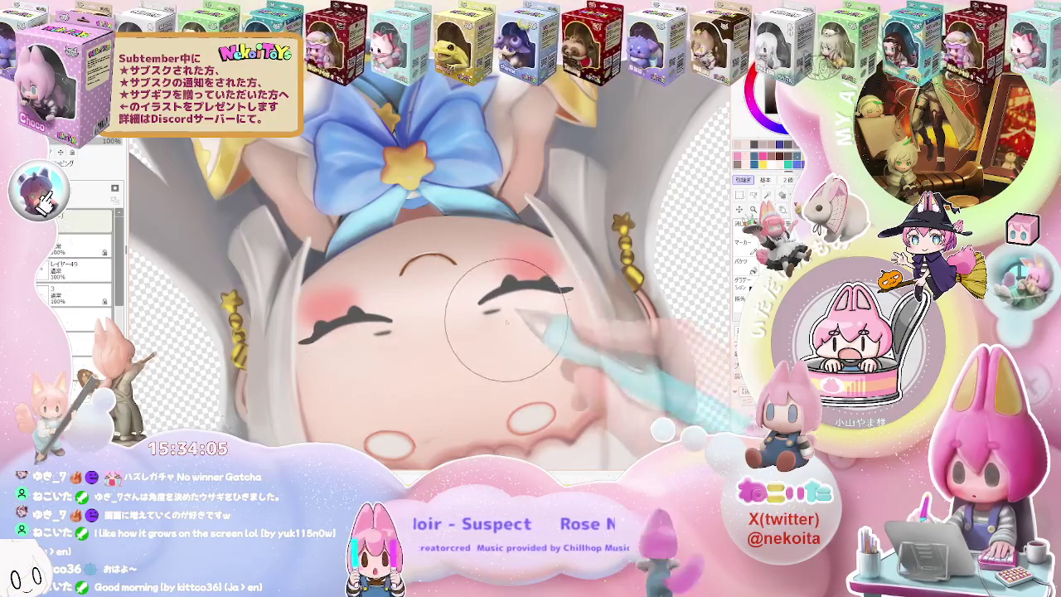
scroll(514, 329, down, 3)
scroll(572, 327, down, 2)
scroll(578, 330, down, 1)
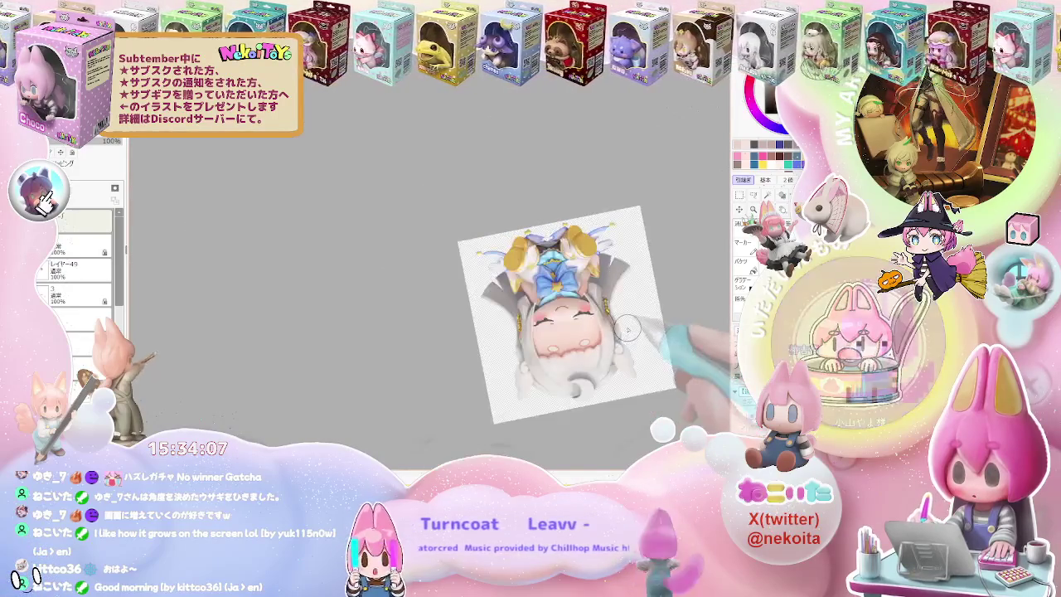
drag(578, 330, 631, 340)
scroll(632, 340, up, 1)
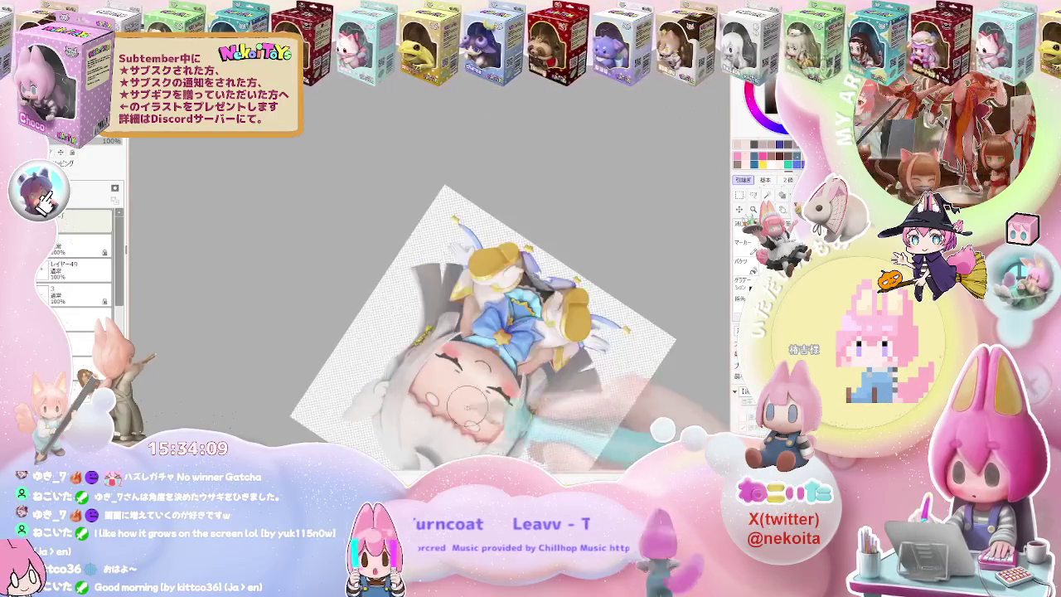
scroll(477, 382, up, 3)
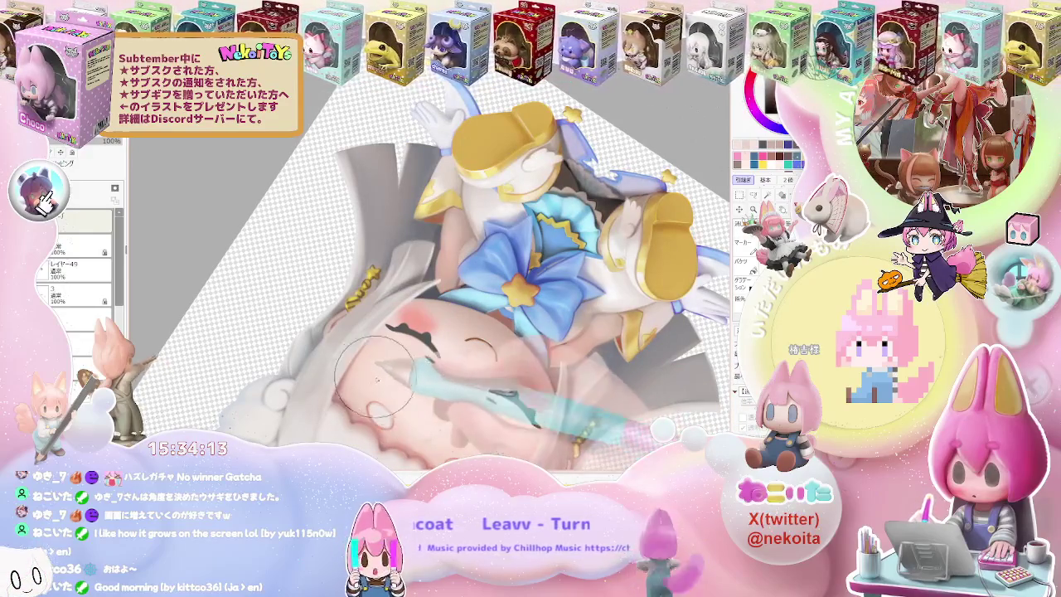
mouse_move(479, 433)
mouse_down()
mouse_move(322, 389)
mouse_move(305, 417)
mouse_up()
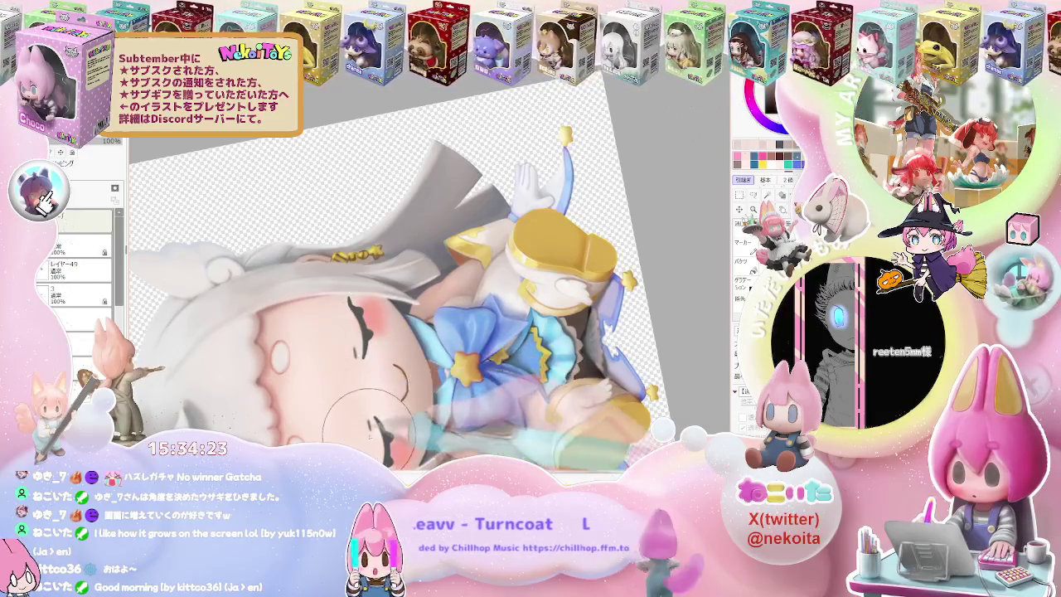
scroll(365, 418, down, 2)
scroll(365, 418, down, 2)
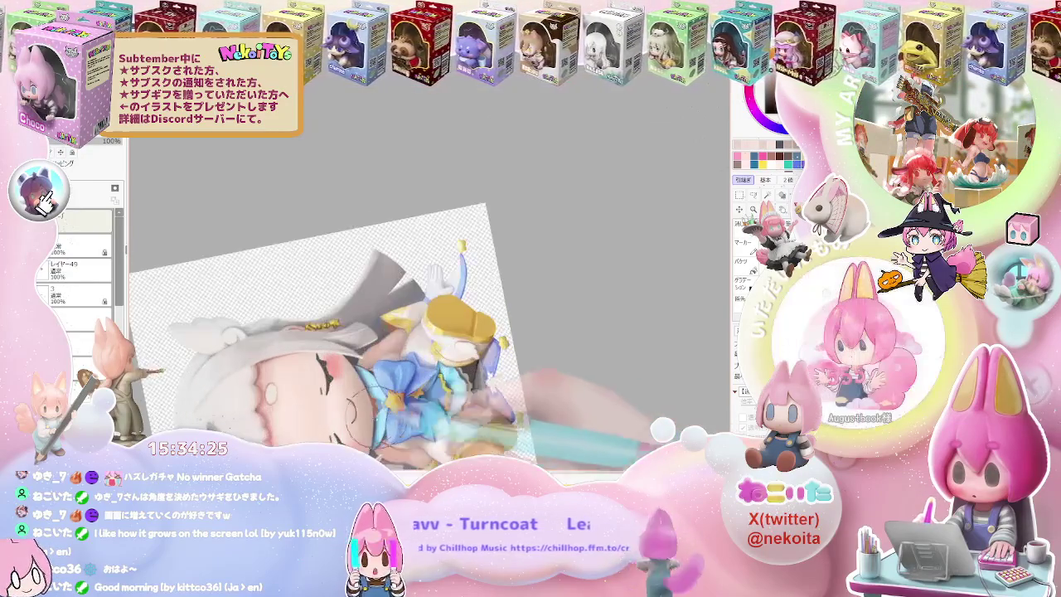
scroll(336, 368, up, 2)
scroll(336, 368, up, 2)
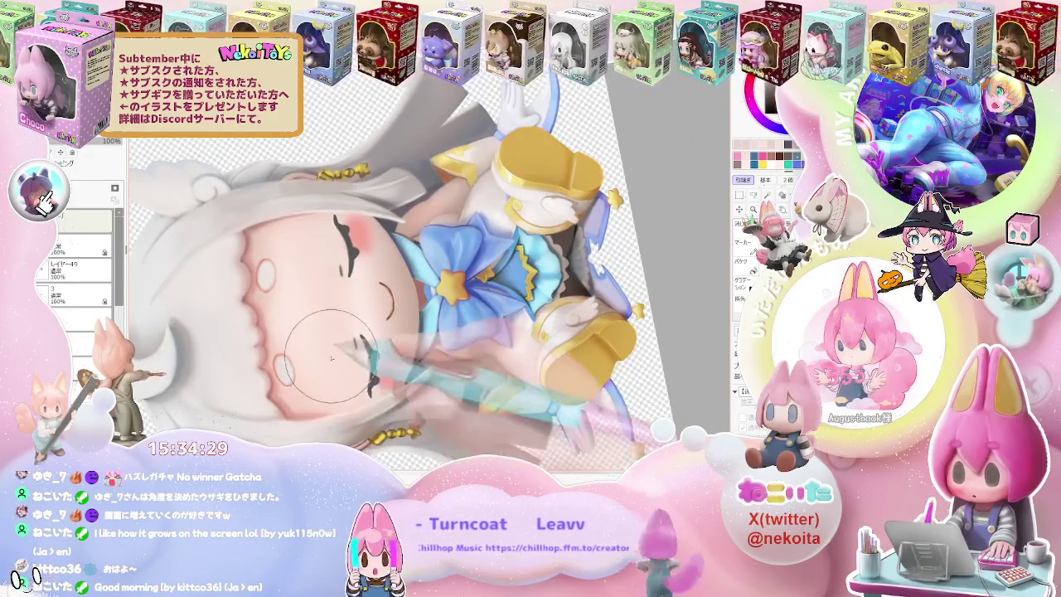
scroll(332, 358, up, 2)
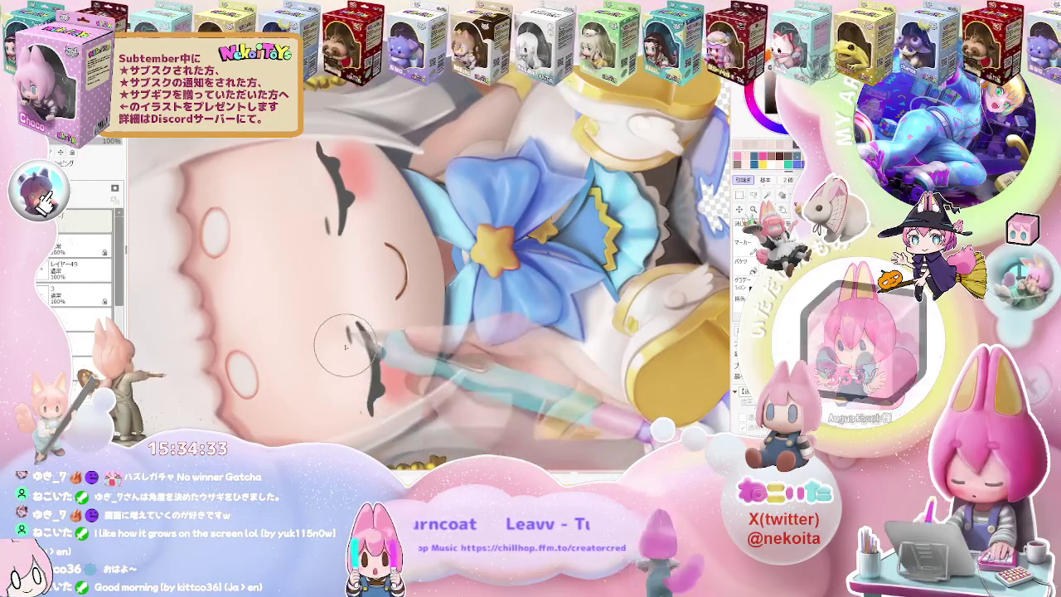
scroll(340, 381, down, 2)
scroll(373, 348, down, 1)
scroll(422, 317, down, 1)
scroll(421, 319, up, 2)
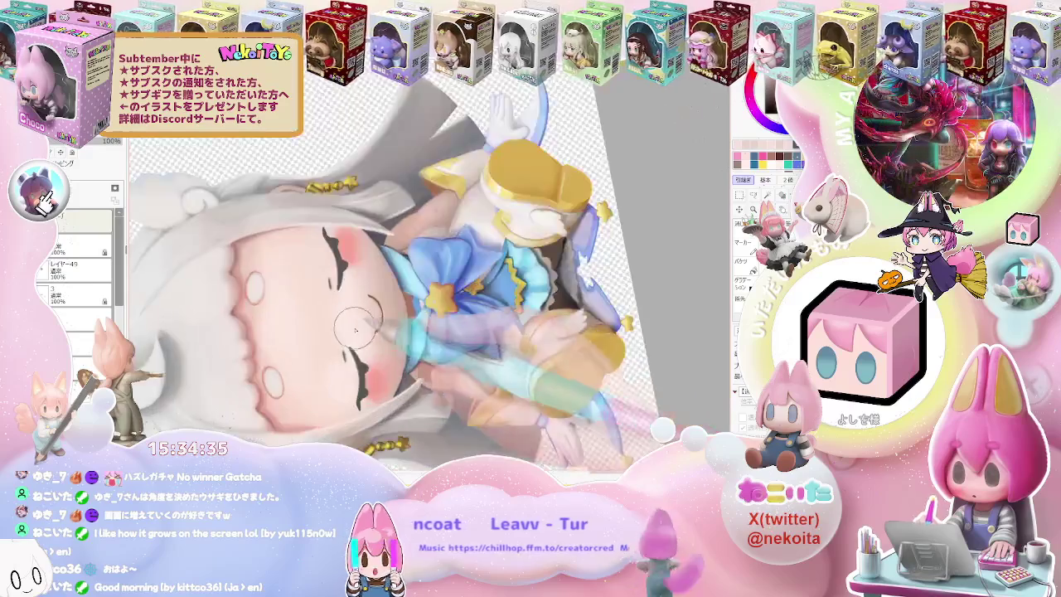
scroll(344, 369, up, 1)
drag(338, 355, 302, 210)
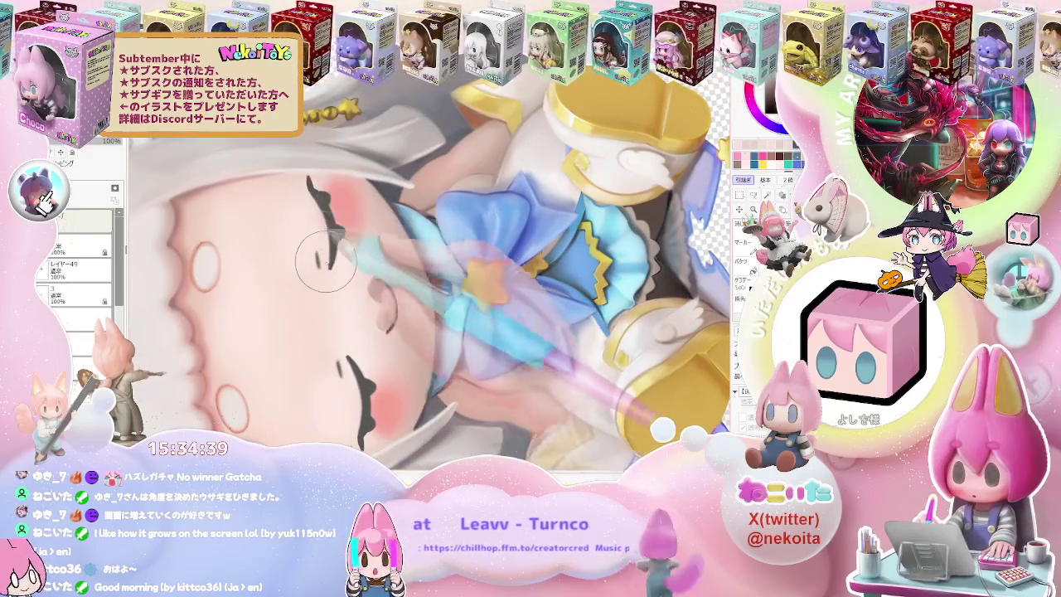
scroll(349, 268, down, 3)
key(ctrl+z)
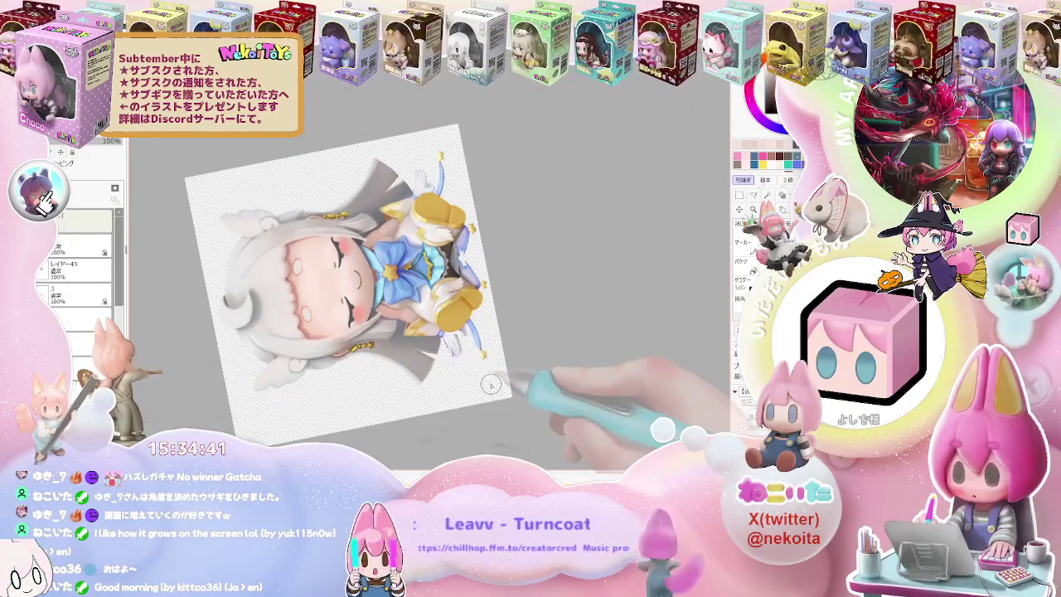
scroll(490, 384, up, 2)
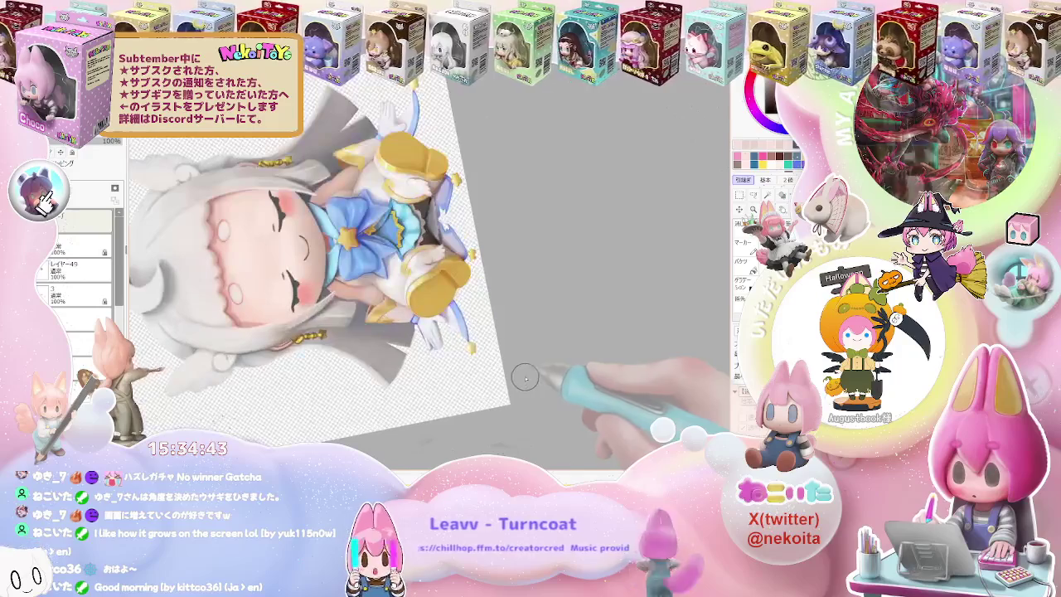
scroll(526, 378, down, 1)
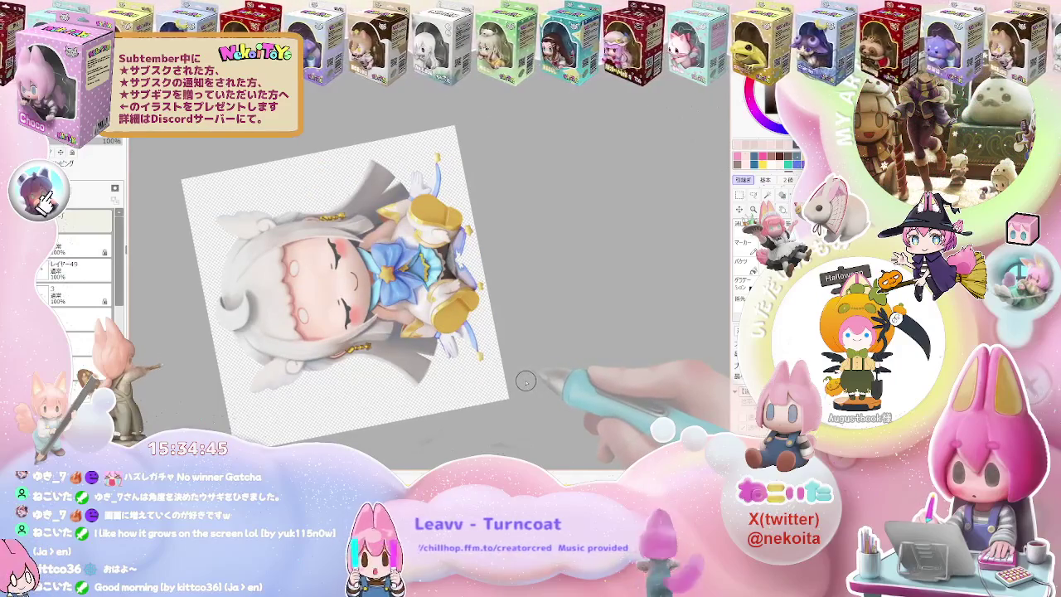
key(Delete)
scroll(457, 339, up, 3)
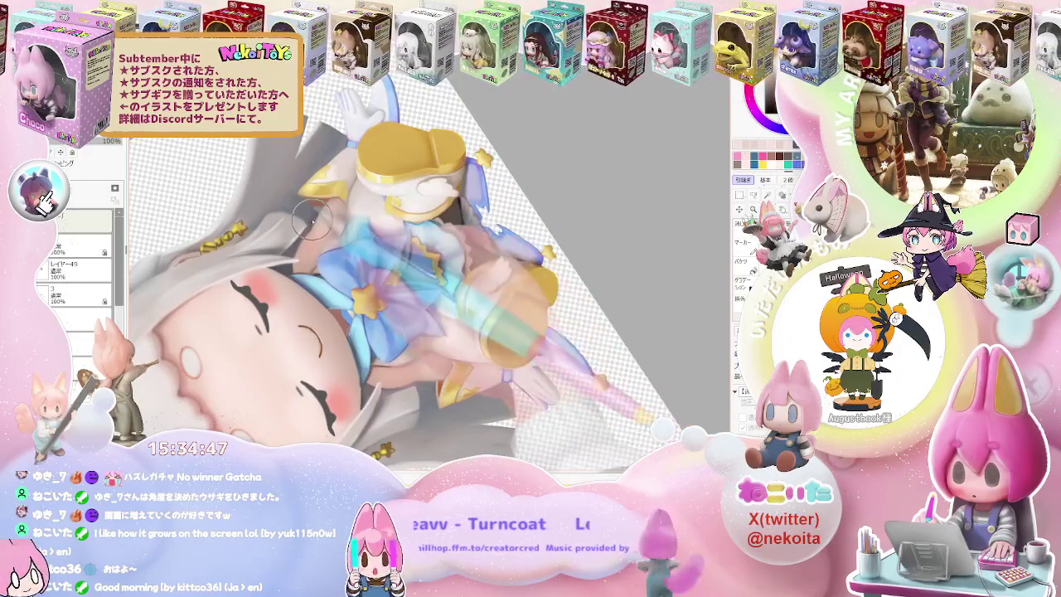
scroll(430, 383, up, 2)
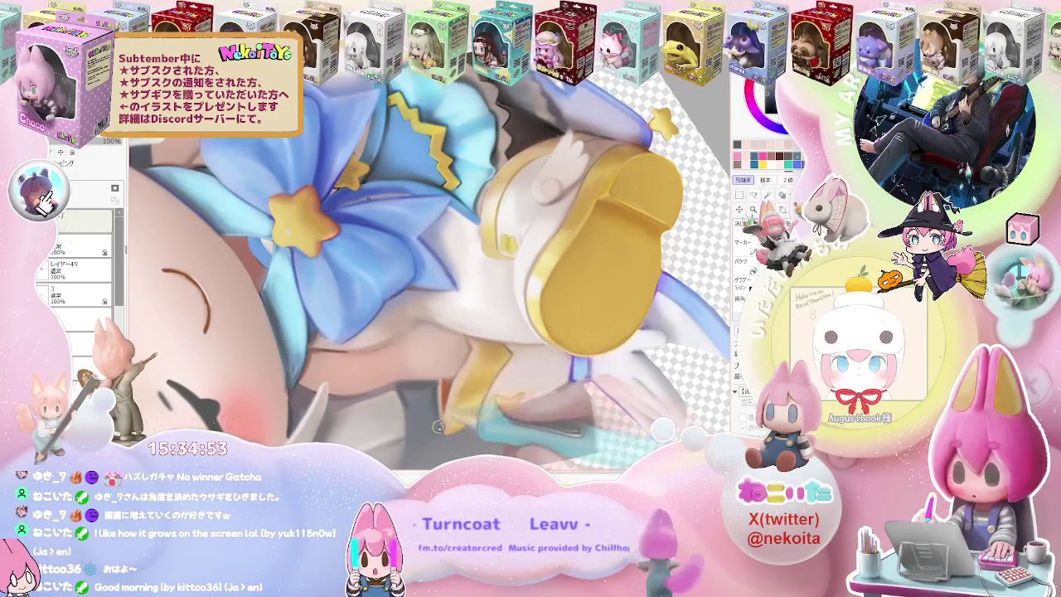
scroll(439, 426, down, 3)
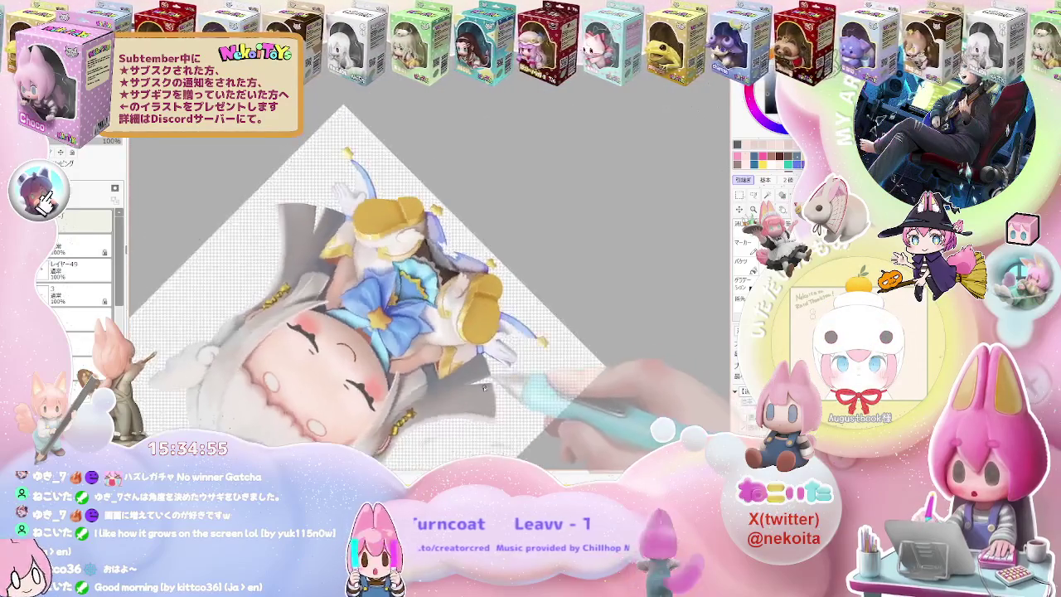
scroll(484, 387, up, 2)
scroll(447, 386, up, 3)
scroll(407, 383, up, 2)
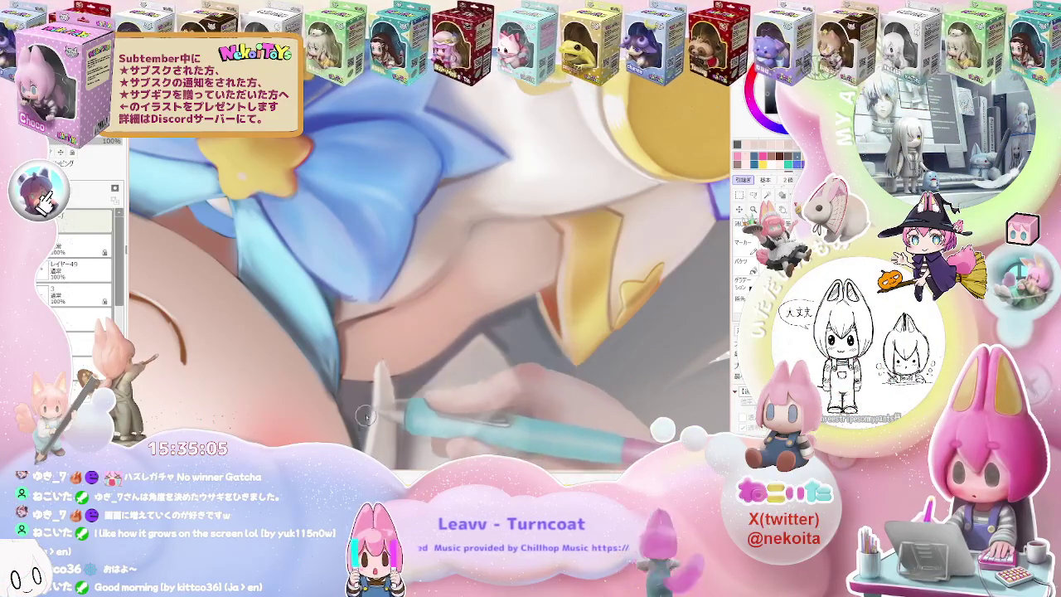
scroll(362, 410, down, 2)
scroll(360, 408, down, 3)
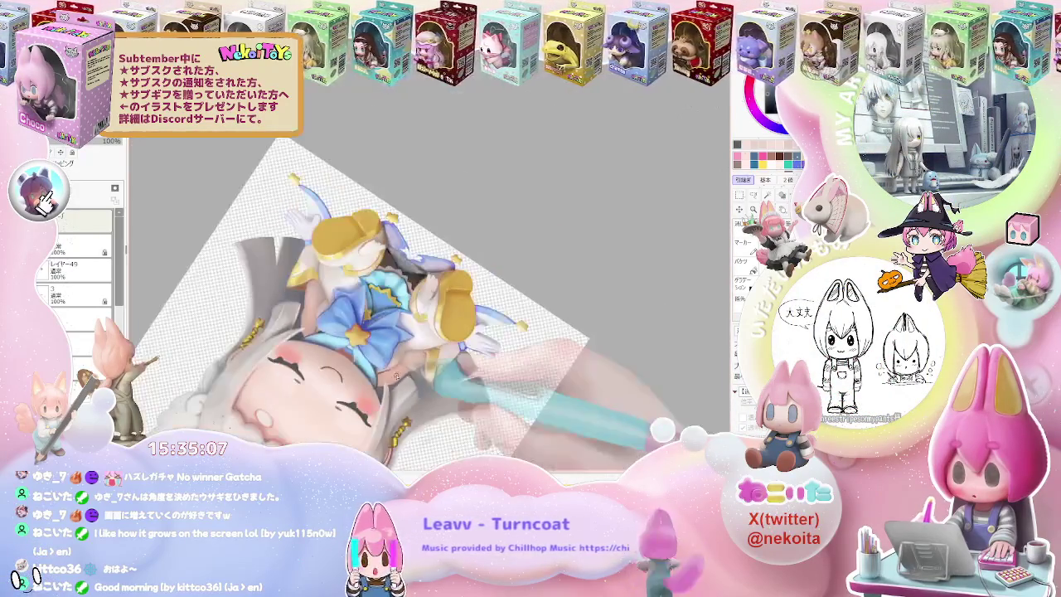
scroll(477, 401, down, 2)
scroll(477, 402, up, 2)
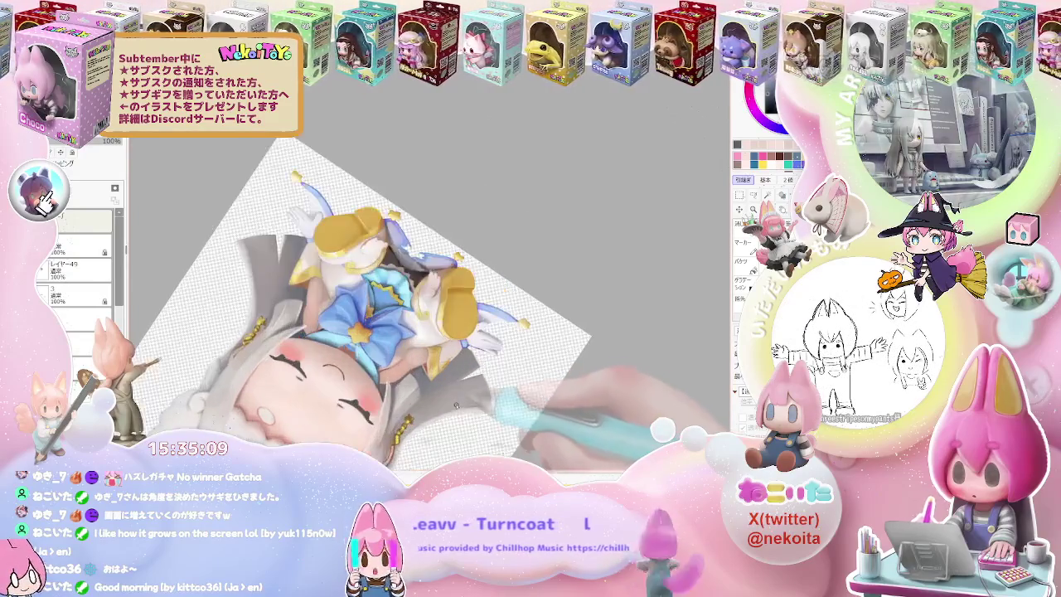
scroll(414, 382, up, 2)
scroll(365, 360, up, 2)
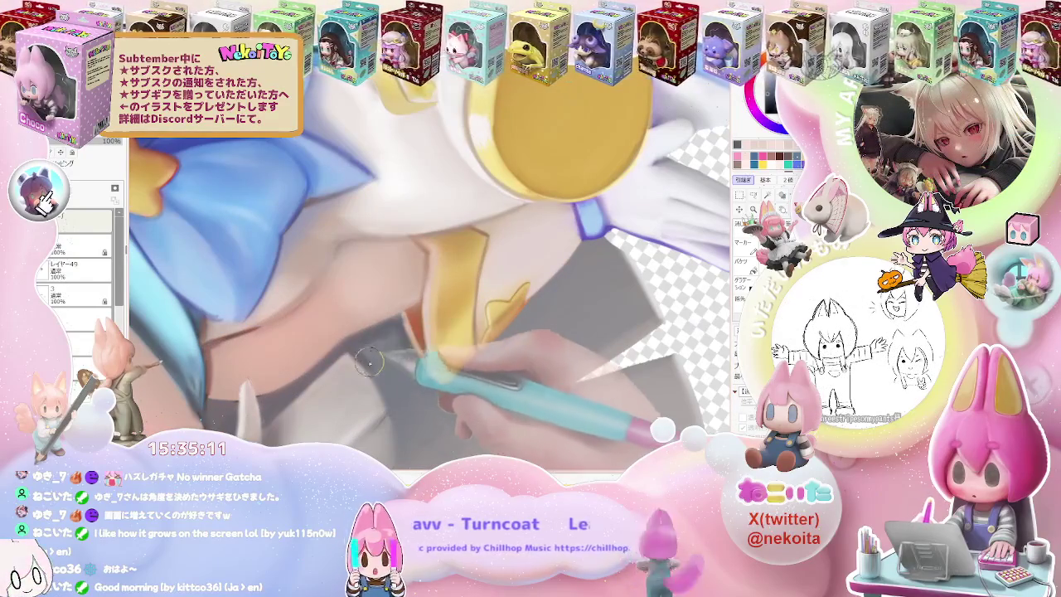
scroll(368, 361, down, 1)
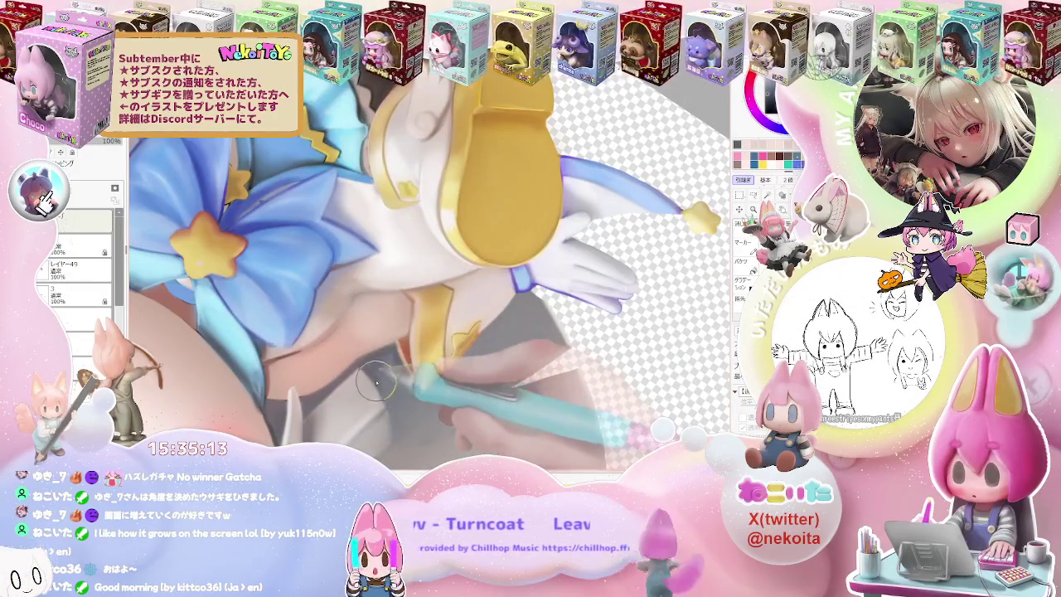
scroll(377, 382, down, 1)
scroll(394, 404, down, 1)
scroll(394, 404, down, 1)
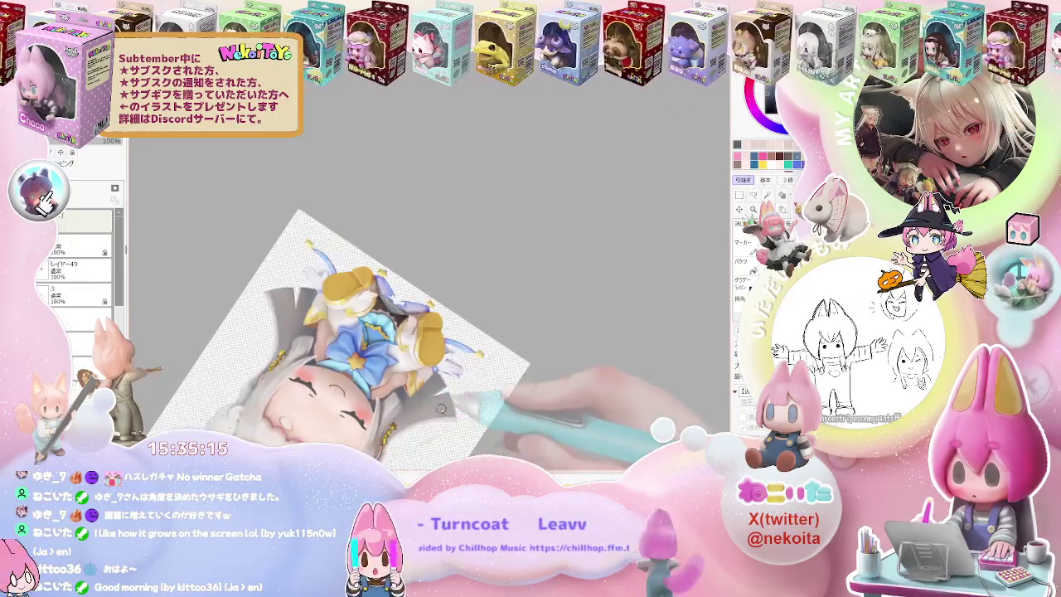
scroll(500, 403, down, 1)
scroll(485, 411, up, 1)
scroll(414, 407, up, 1)
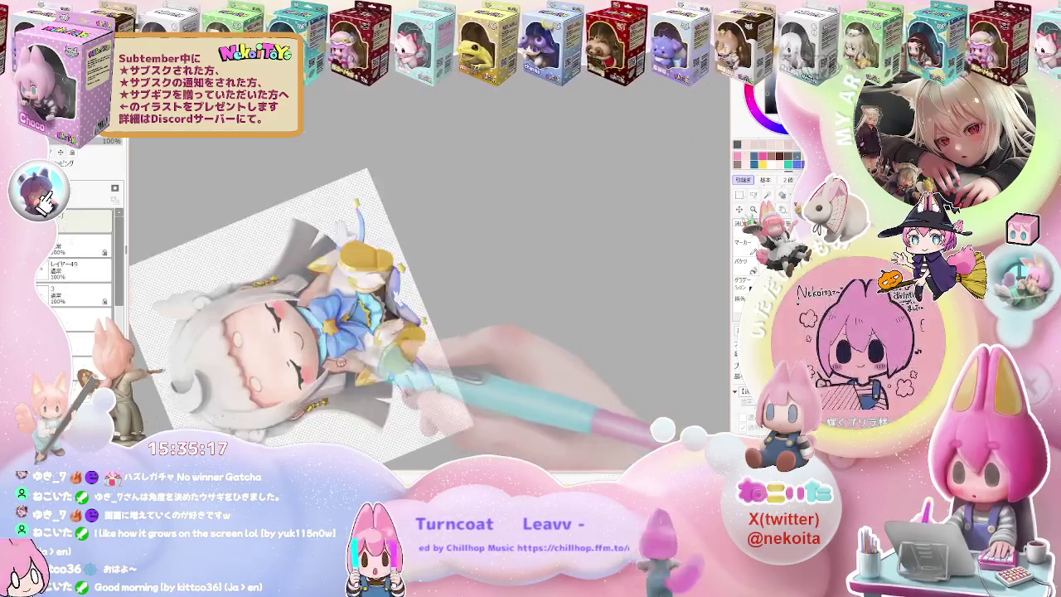
scroll(356, 400, up, 2)
scroll(344, 398, up, 1)
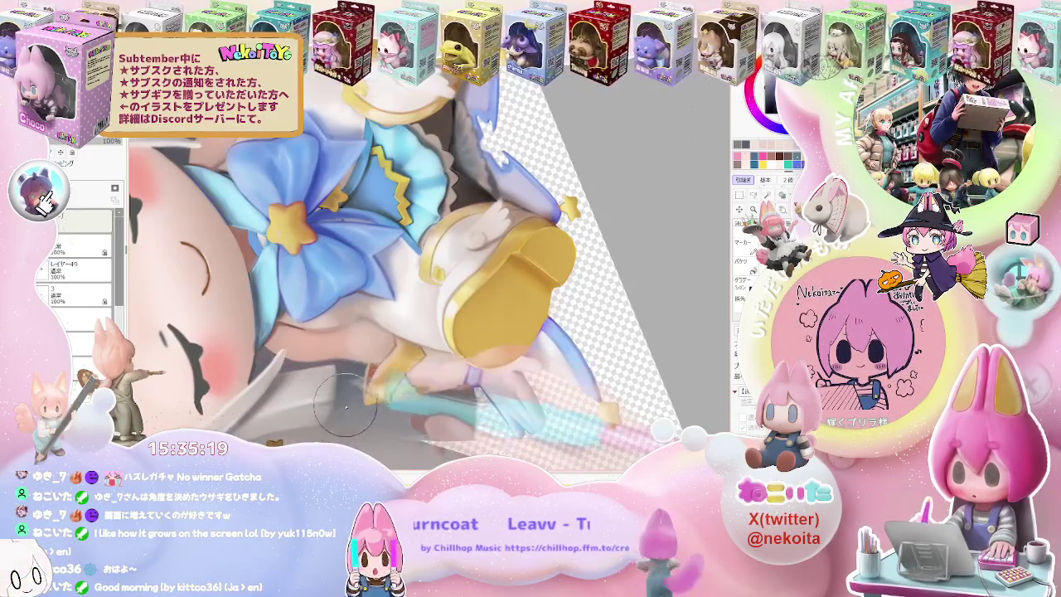
scroll(352, 406, down, 1)
scroll(385, 412, down, 1)
scroll(418, 418, down, 1)
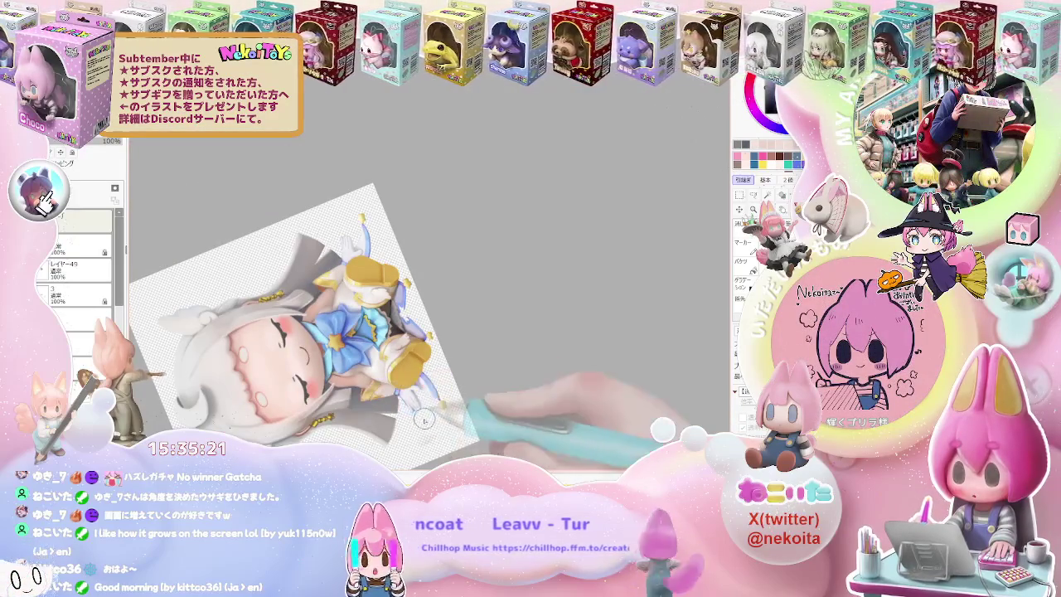
key(End)
scroll(422, 428, up, 2)
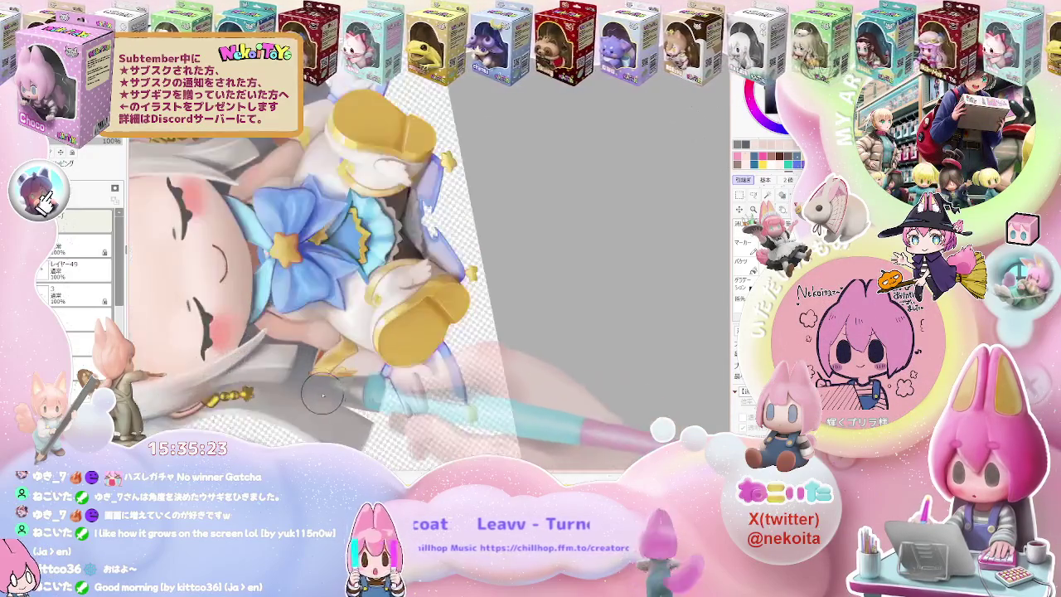
scroll(364, 385, up, 2)
scroll(311, 336, up, 1)
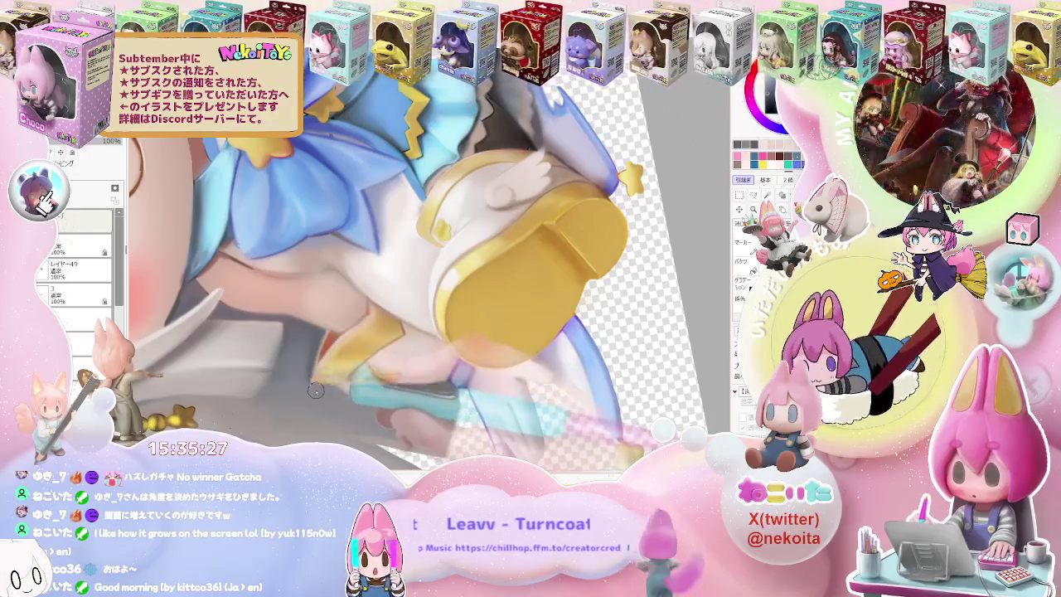
scroll(315, 381, down, 2)
scroll(479, 412, down, 1)
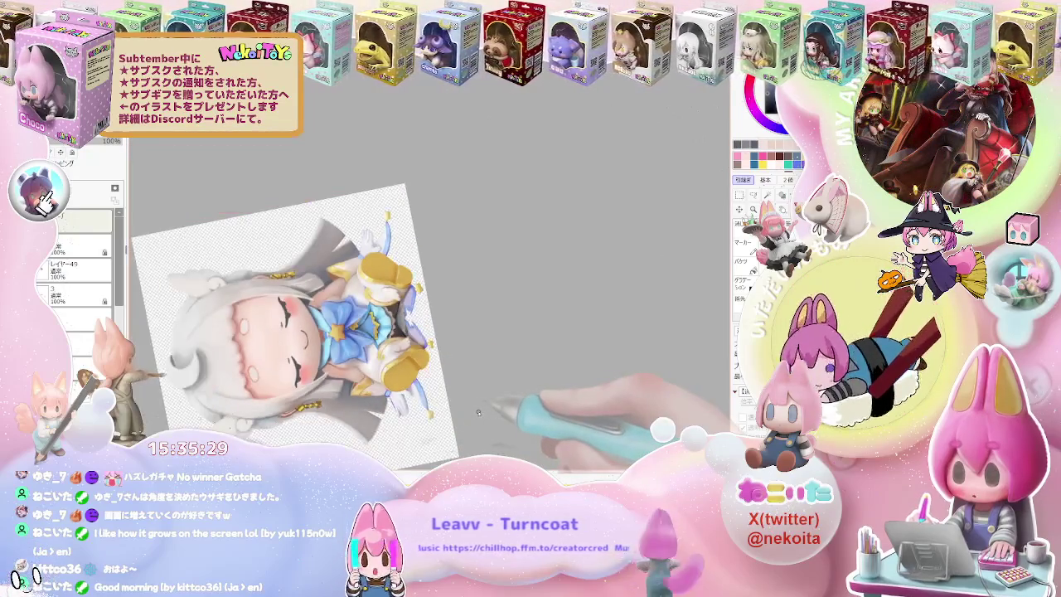
key(ctrl+z)
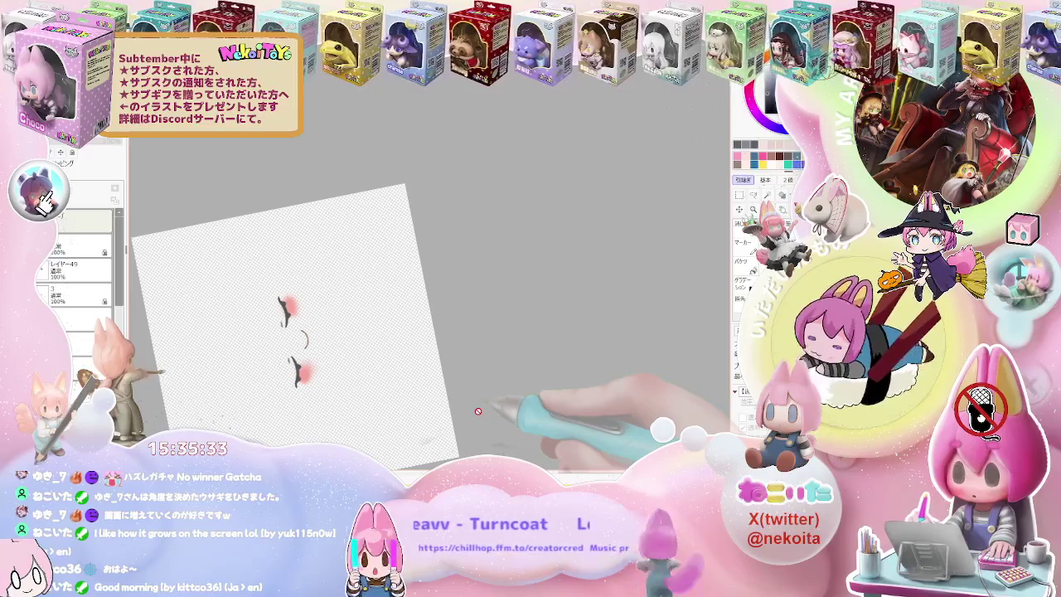
key(ctrl+y)
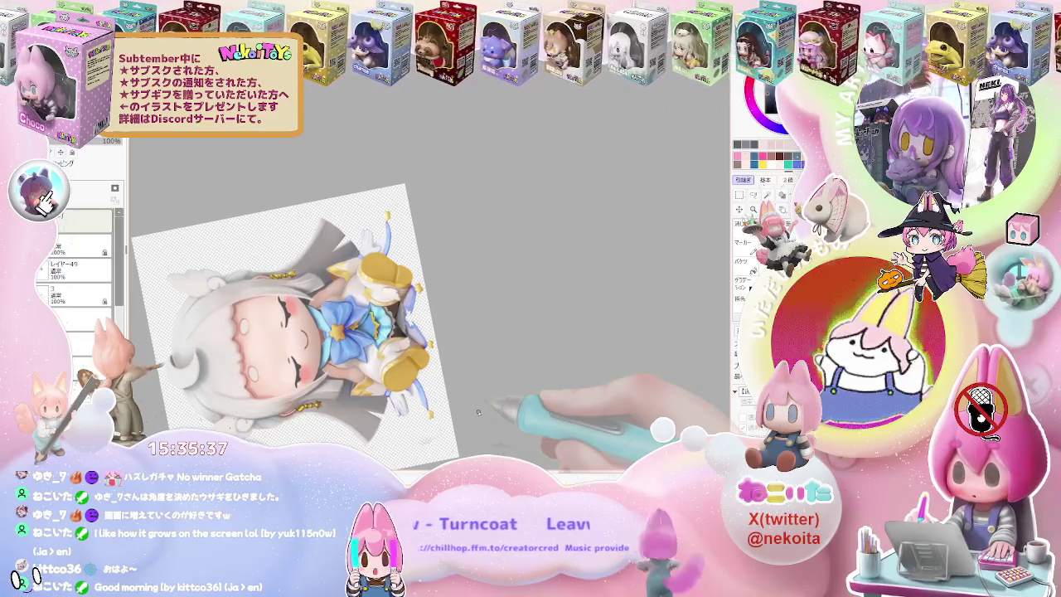
scroll(479, 412, up, 2)
scroll(464, 410, up, 2)
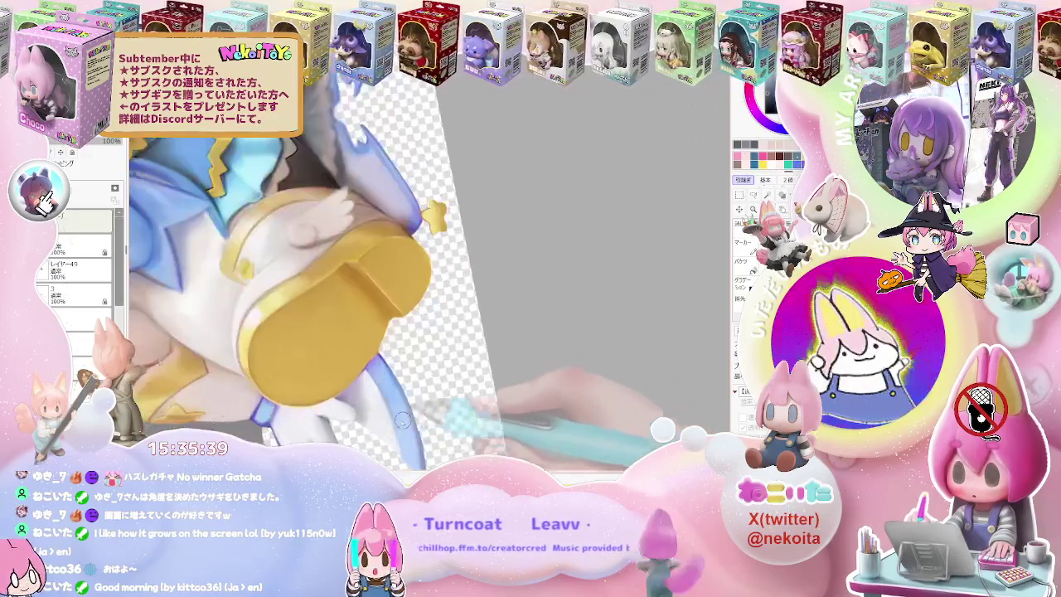
scroll(348, 403, up, 2)
scroll(348, 403, up, 2)
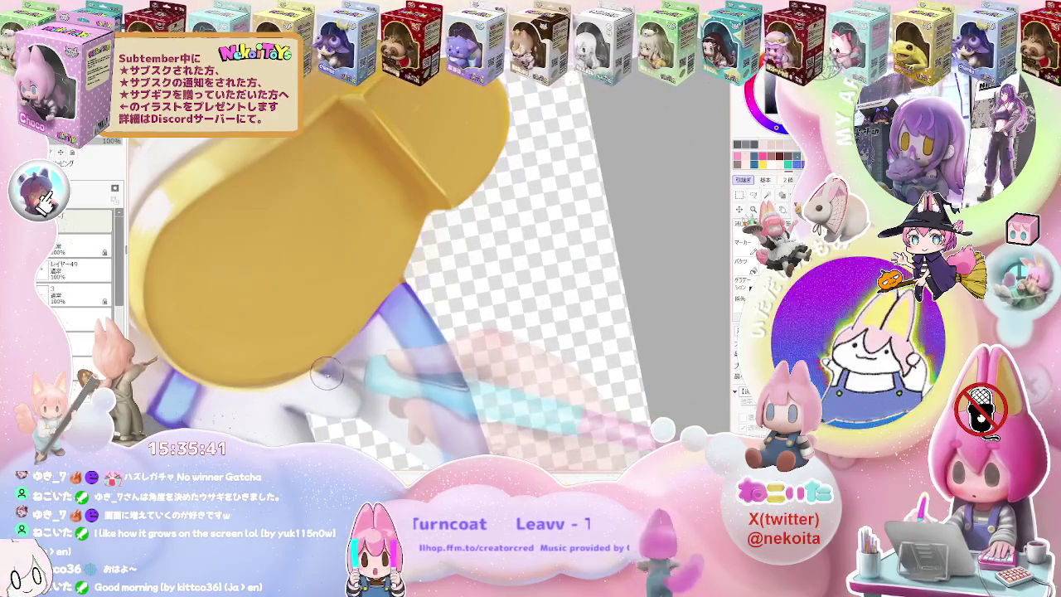
scroll(326, 375, up, 2)
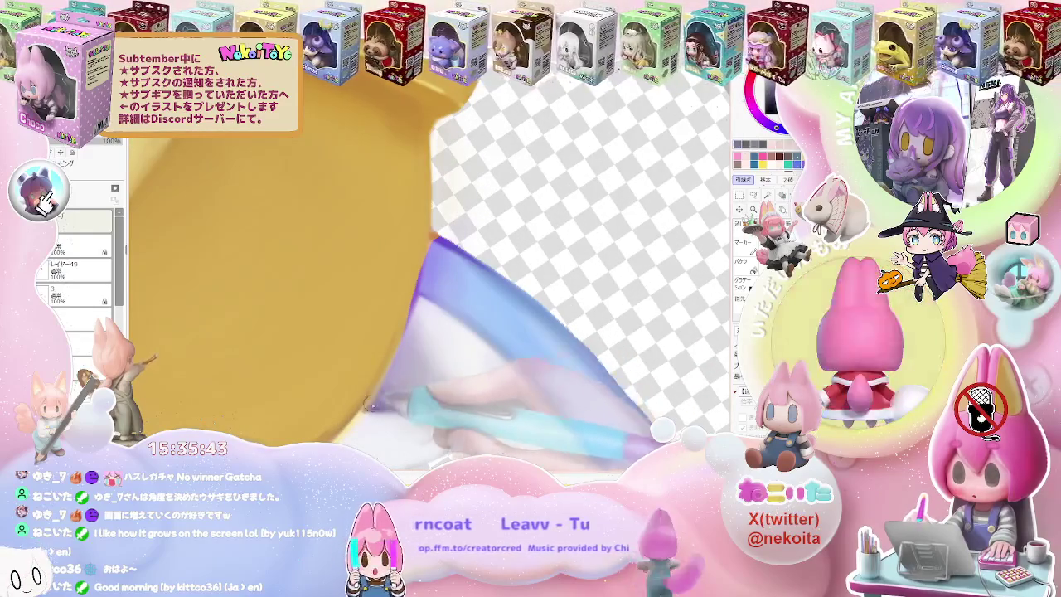
drag(386, 374, 411, 311)
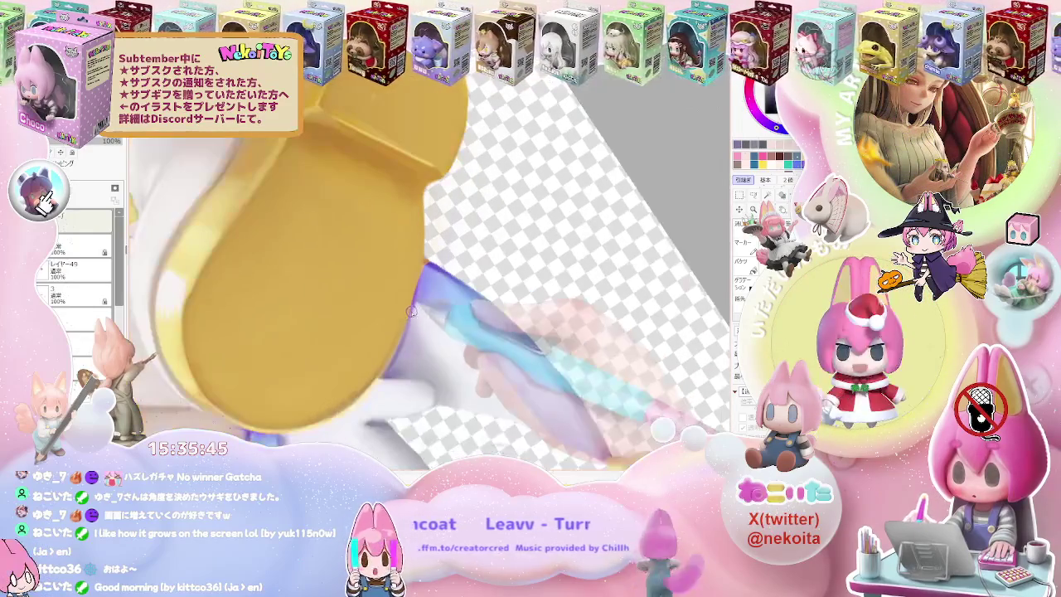
scroll(382, 373, down, 3)
scroll(398, 356, down, 3)
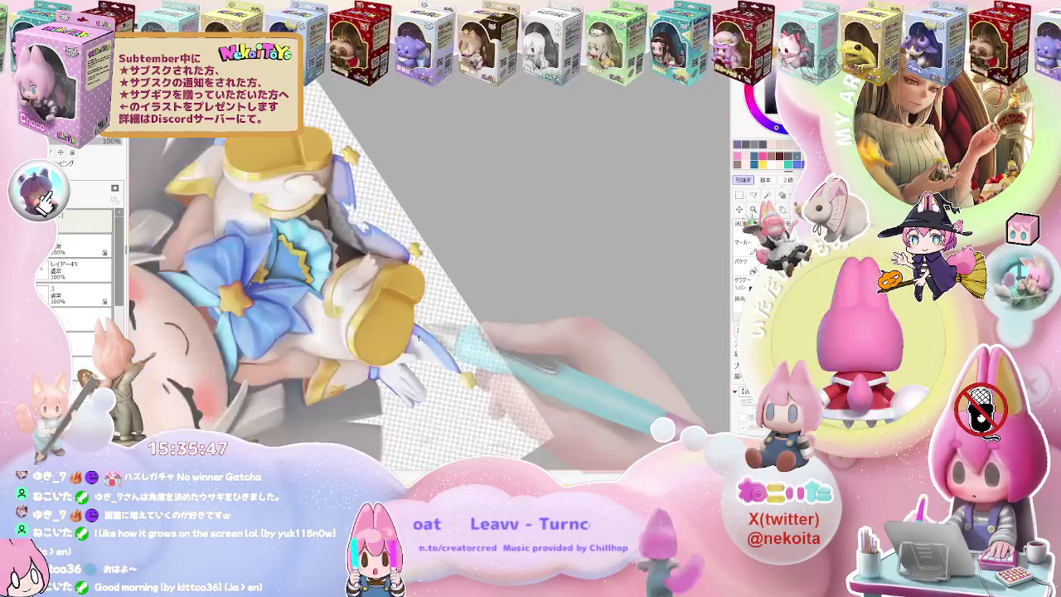
scroll(415, 341, down, 2)
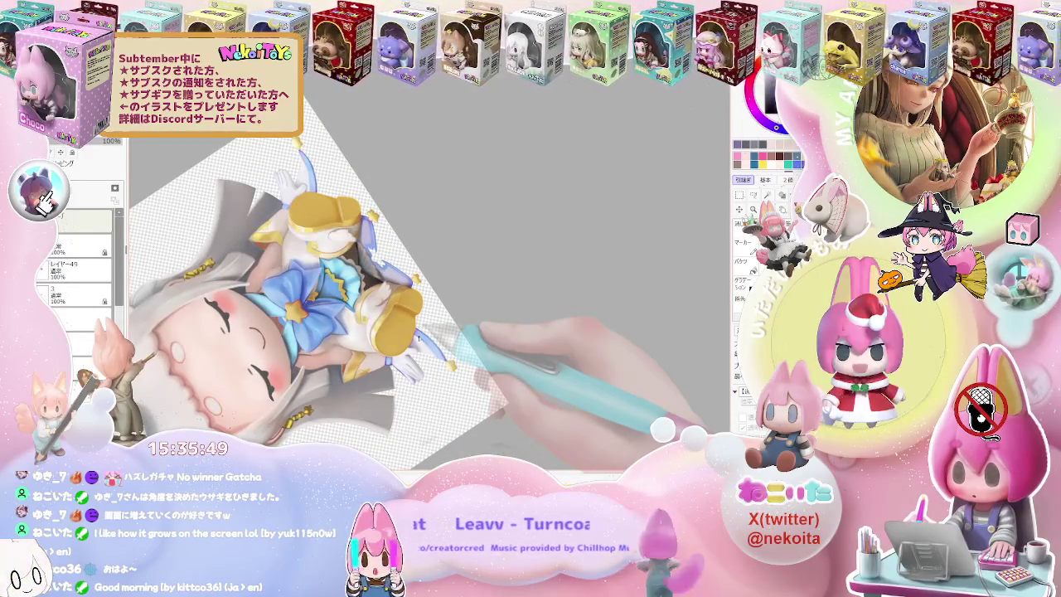
scroll(419, 338, up, 1)
scroll(415, 338, up, 1)
scroll(402, 339, up, 1)
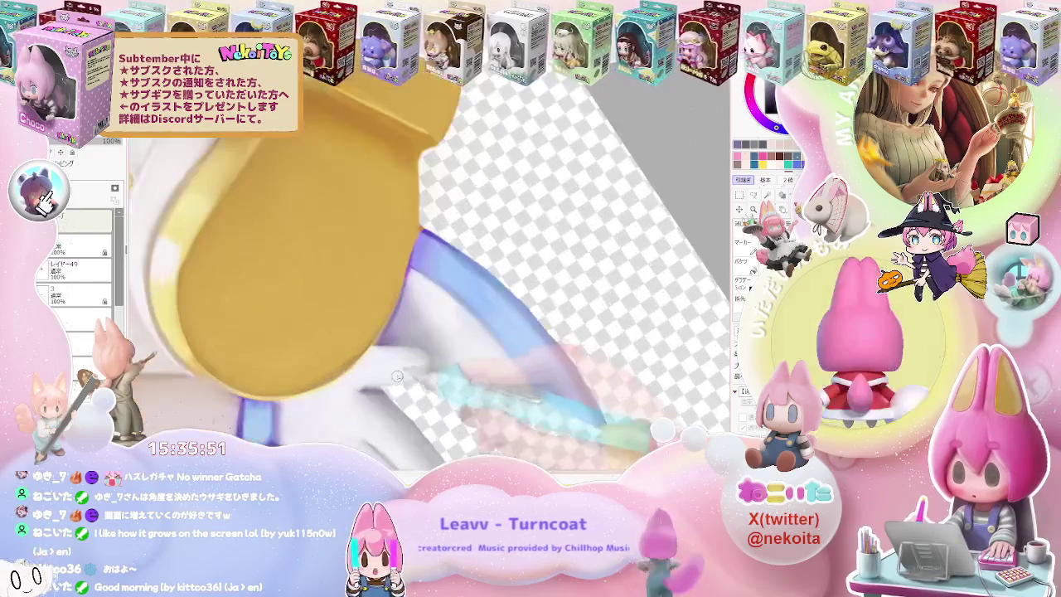
scroll(389, 340, up, 1)
scroll(365, 347, down, 1)
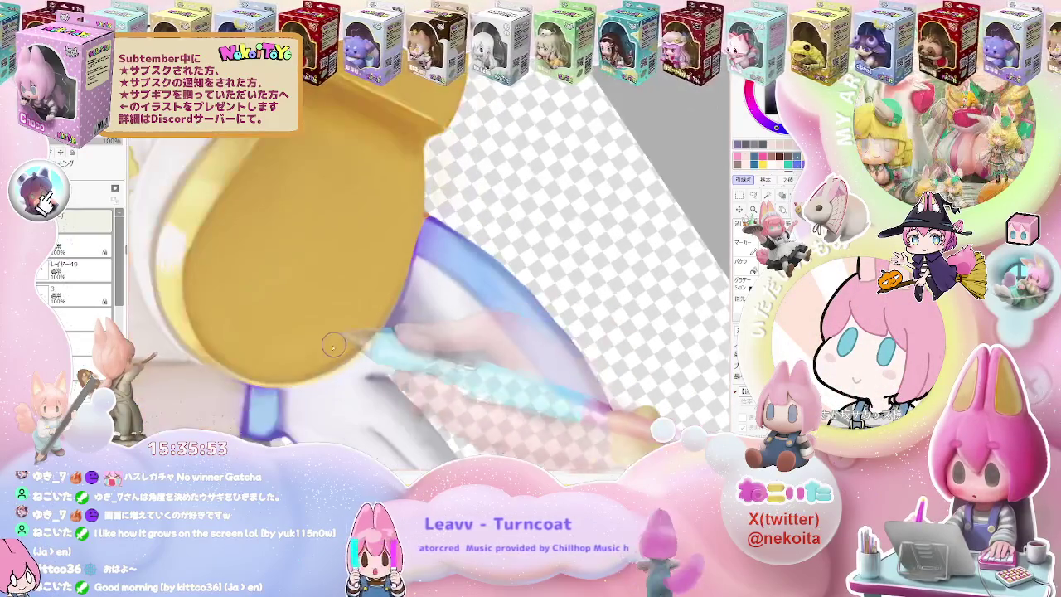
scroll(330, 365, down, 1)
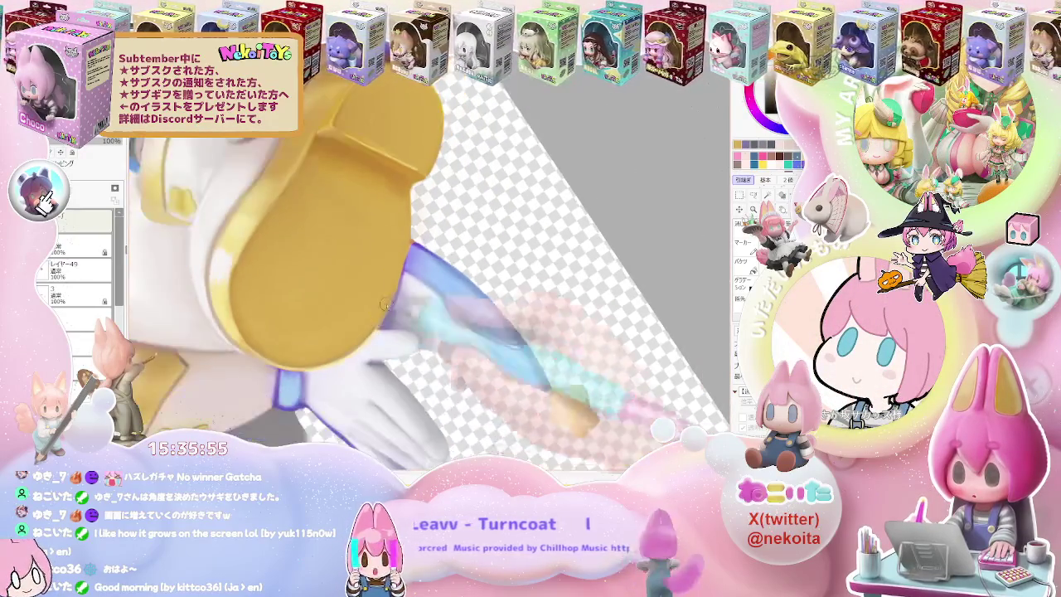
scroll(330, 366, down, 1)
scroll(330, 365, down, 1)
scroll(330, 366, down, 1)
scroll(439, 295, up, 2)
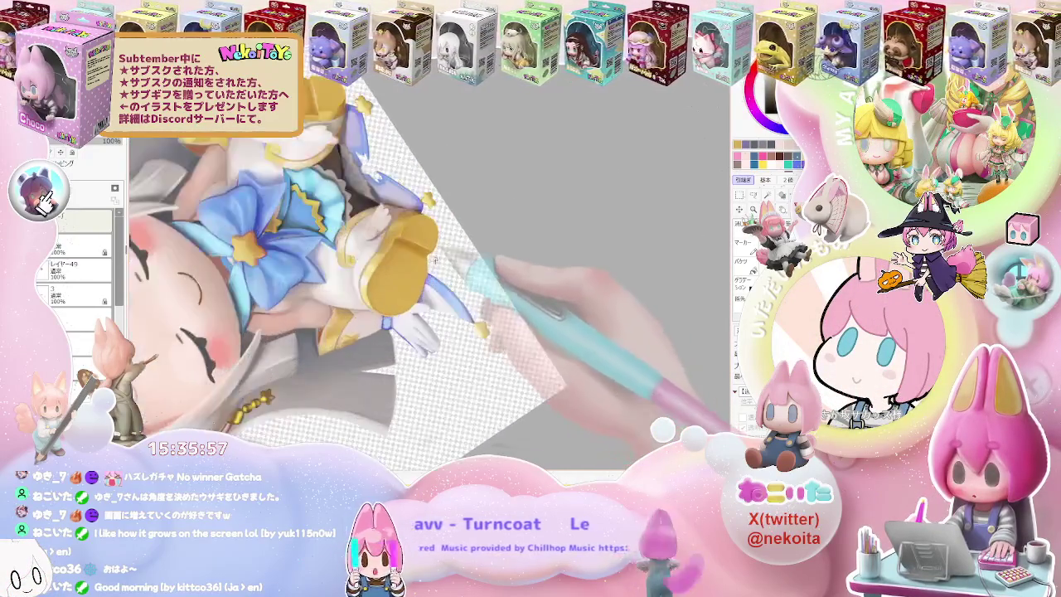
scroll(427, 292, up, 2)
scroll(414, 290, up, 1)
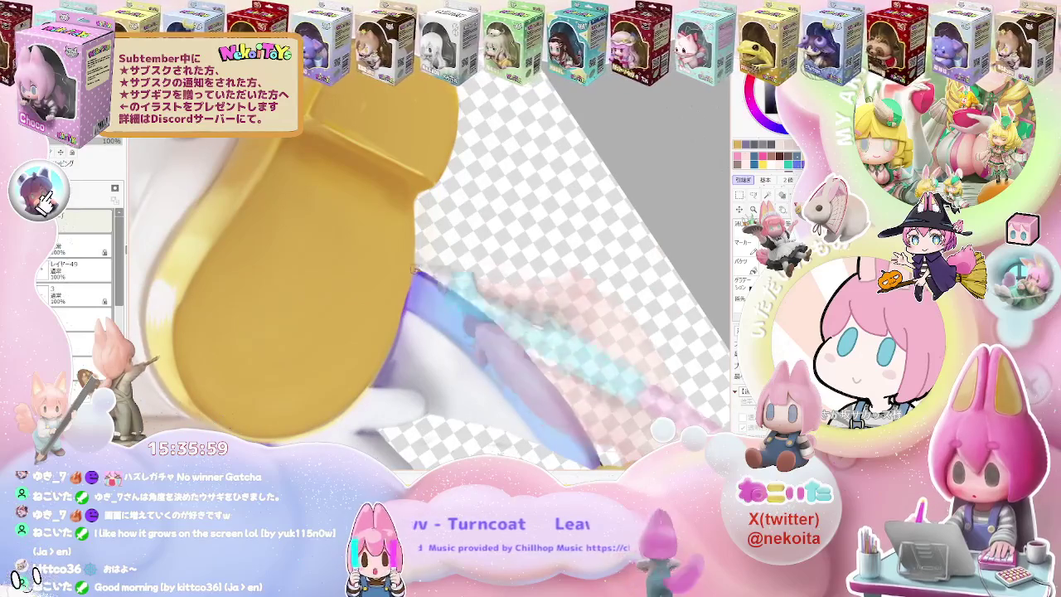
scroll(412, 292, down, 1)
scroll(412, 293, down, 2)
scroll(412, 292, down, 2)
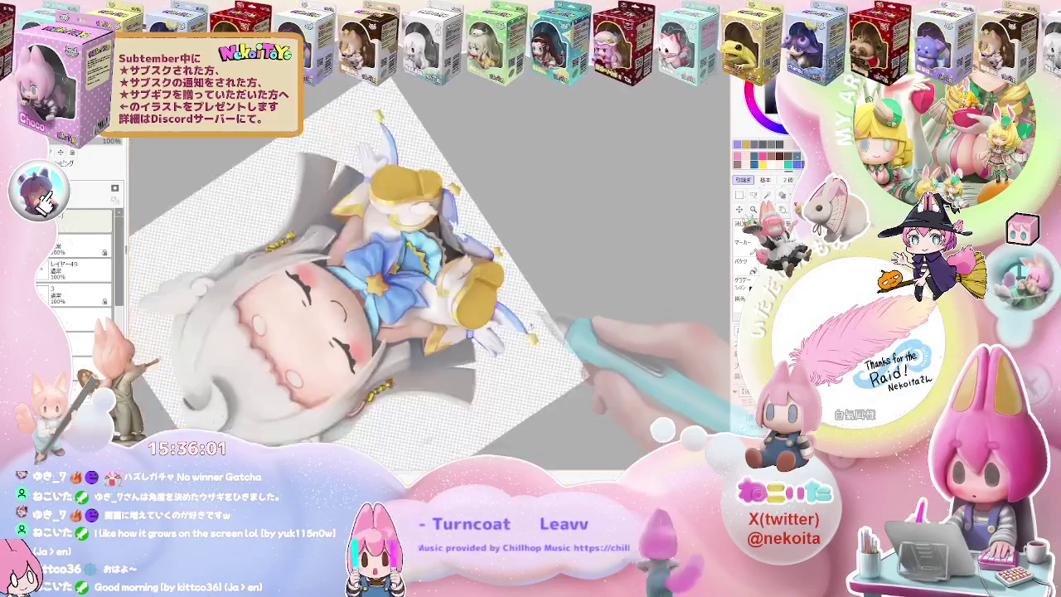
scroll(535, 341, down, 1)
key(End)
key(End)
key(End)
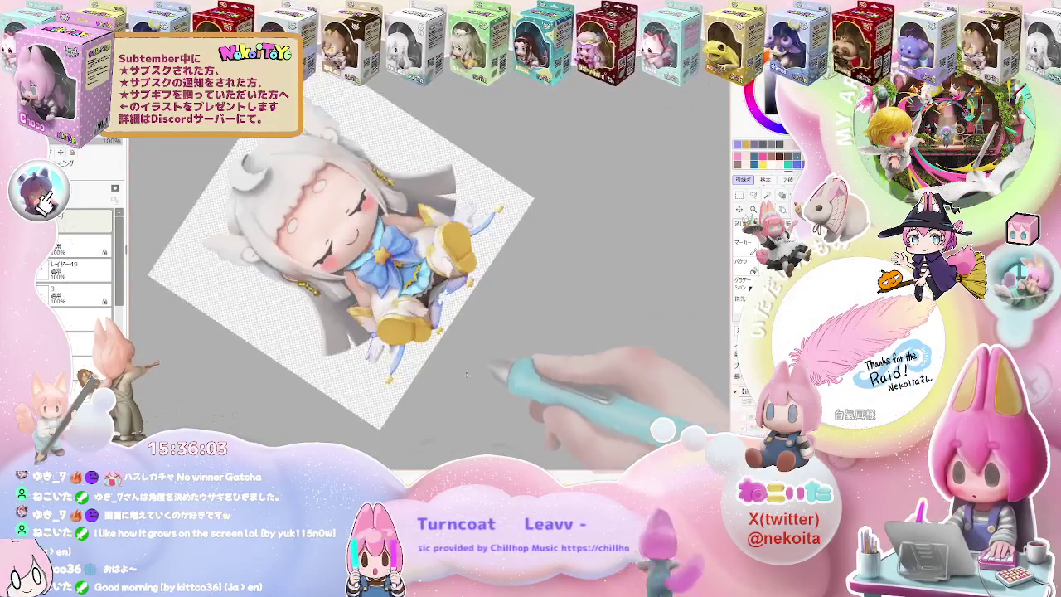
Zoom around the white glove to paint the wand's blue shaft.
scroll(464, 327, up, 3)
scroll(412, 327, up, 2)
scroll(383, 338, up, 1)
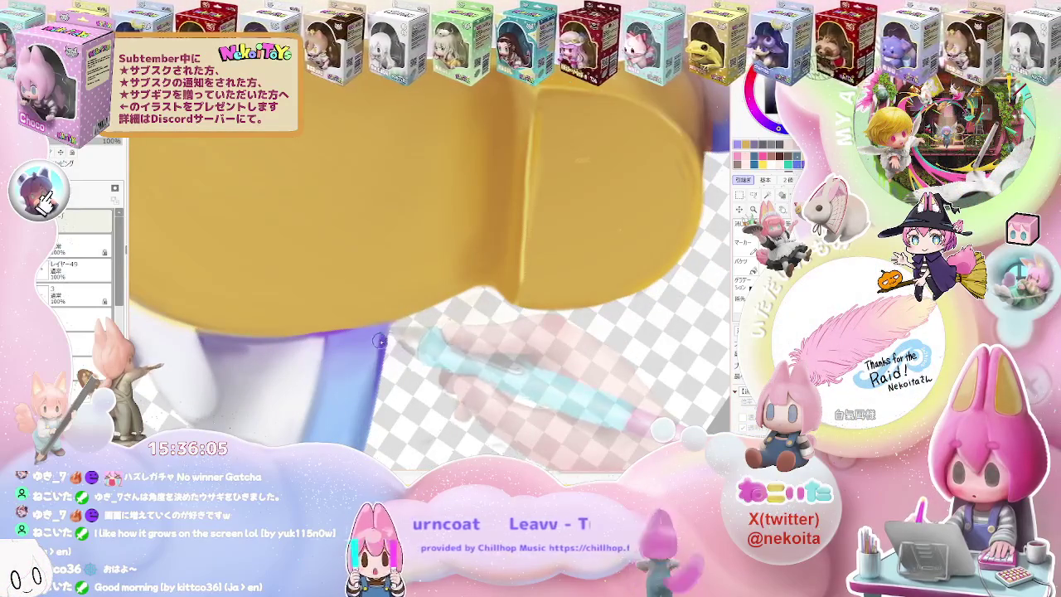
scroll(381, 357, down, 1)
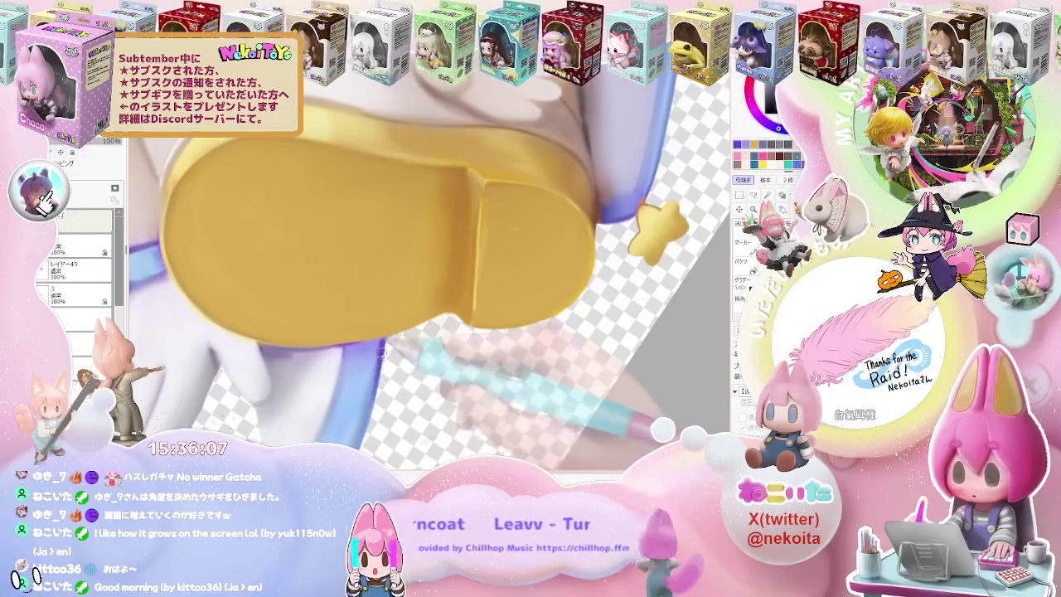
scroll(365, 411, down, 1)
scroll(365, 410, down, 1)
scroll(355, 407, up, 2)
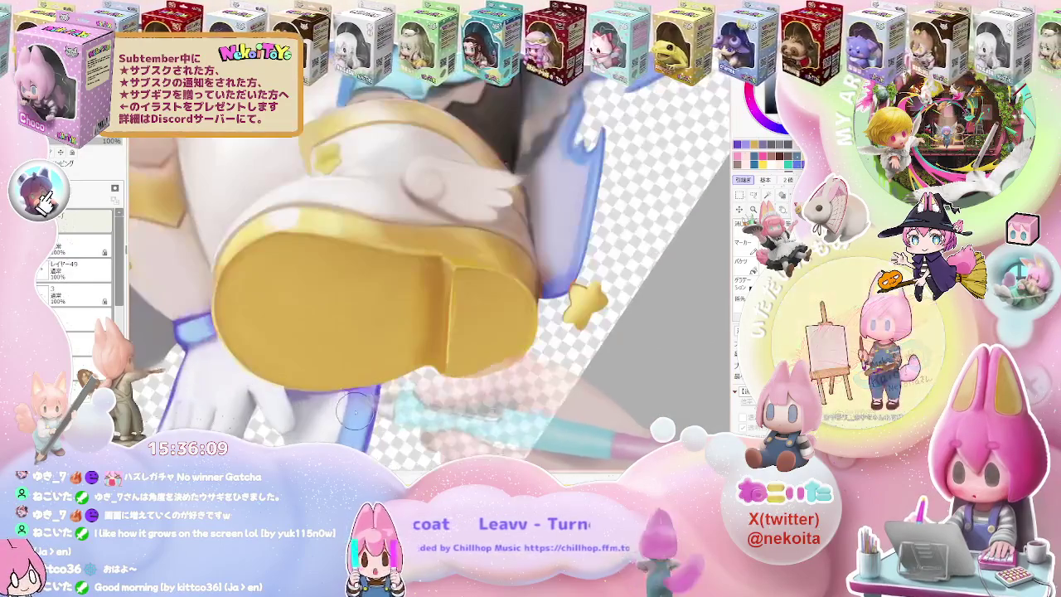
scroll(365, 402, down, 1)
scroll(365, 402, down, 1)
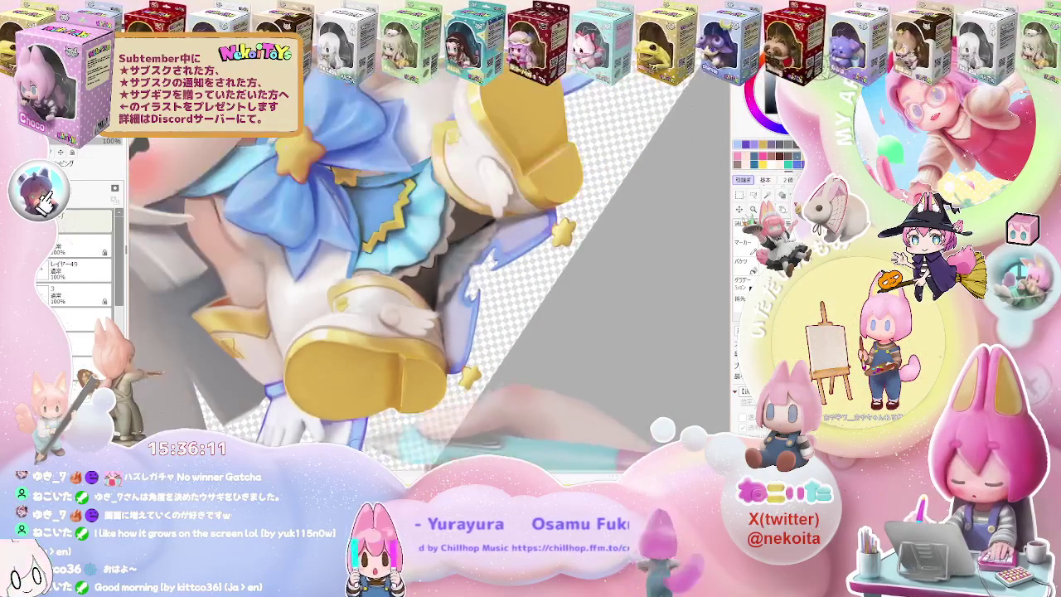
scroll(365, 390, down, 2)
Zoom in on the wand tip to paint its yellow star.
scroll(448, 356, up, 1)
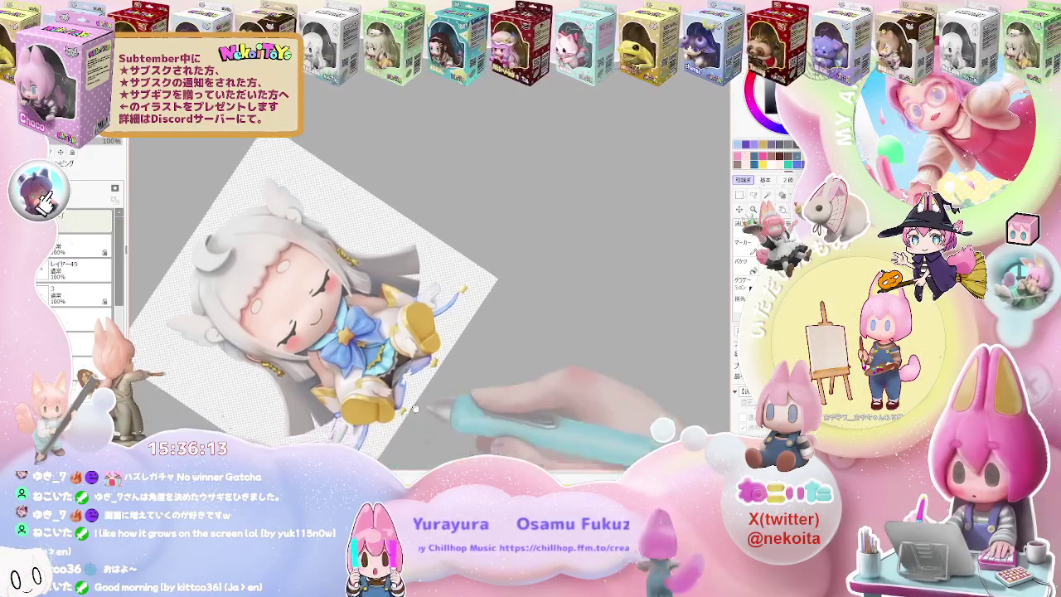
scroll(448, 357, up, 1)
scroll(447, 357, up, 1)
scroll(370, 269, up, 1)
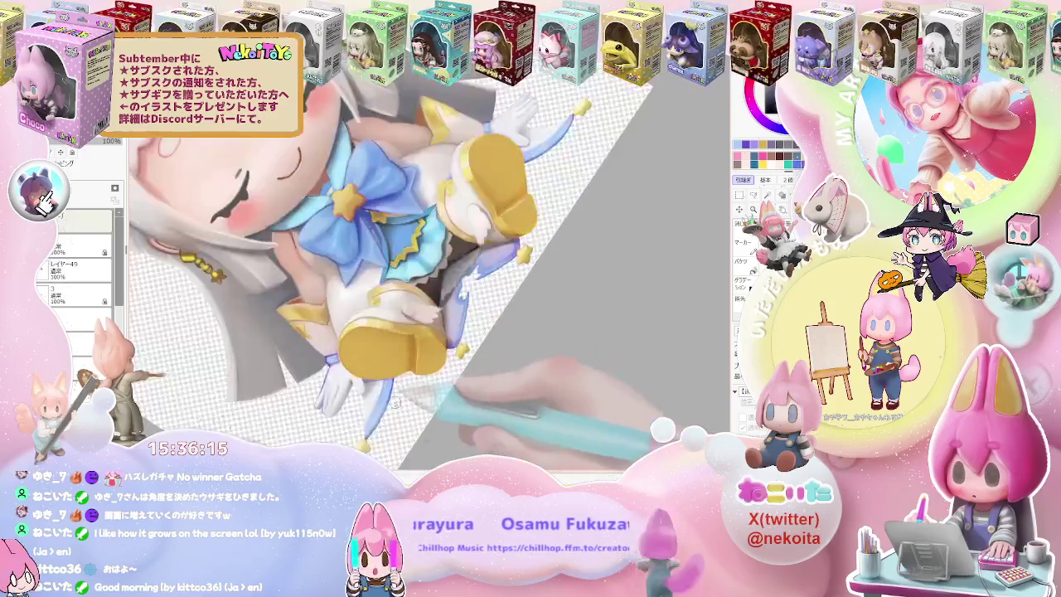
scroll(380, 401, up, 1)
scroll(379, 401, up, 1)
scroll(396, 366, down, 1)
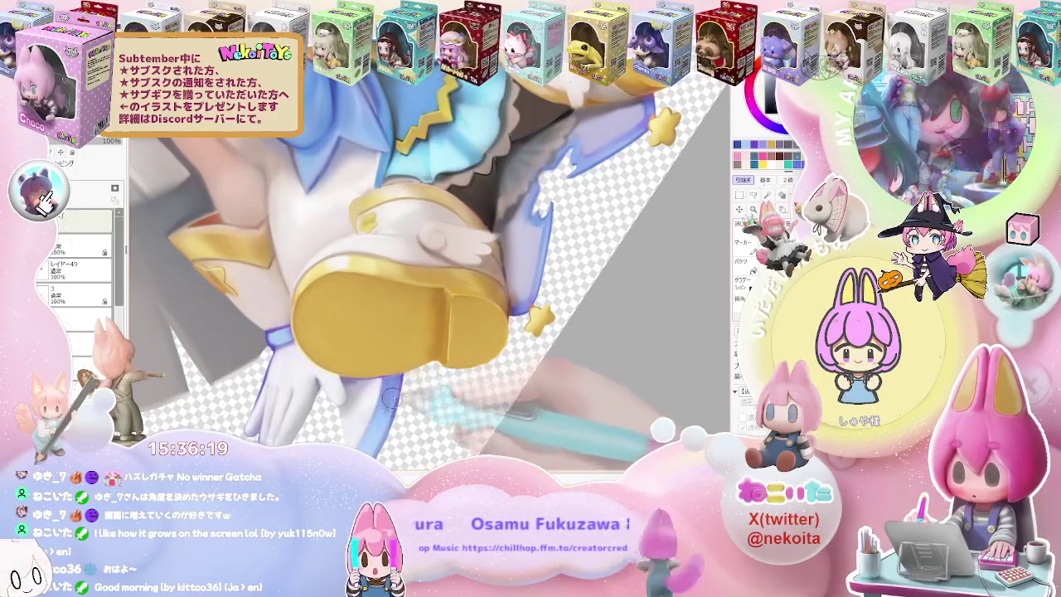
Zoom out to check the wand beside the glove and golden shoe.
scroll(385, 410, down, 1)
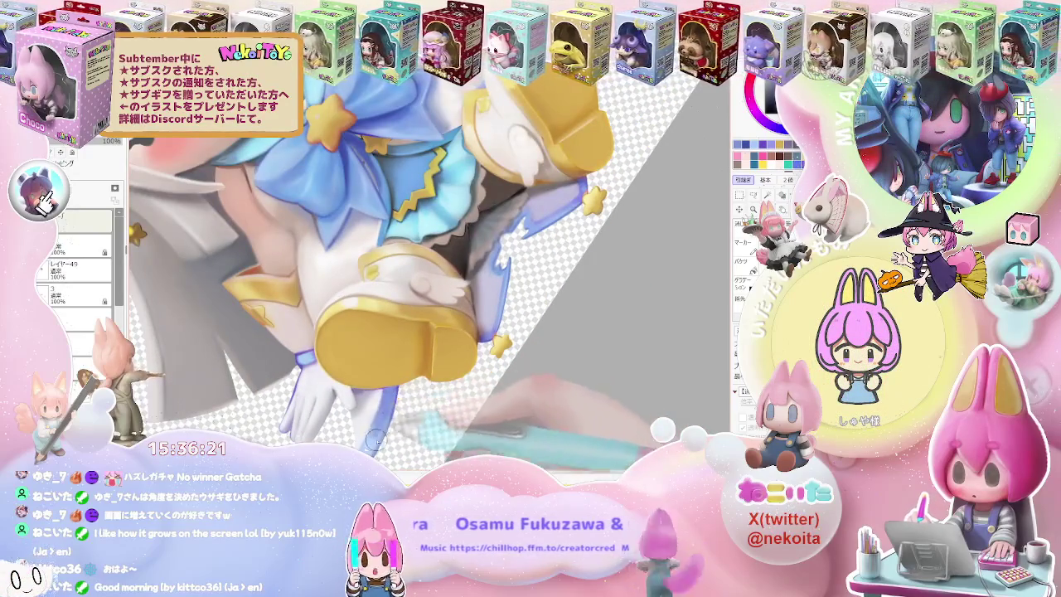
scroll(374, 439, down, 2)
scroll(375, 431, down, 1)
scroll(398, 373, down, 1)
scroll(446, 298, up, 3)
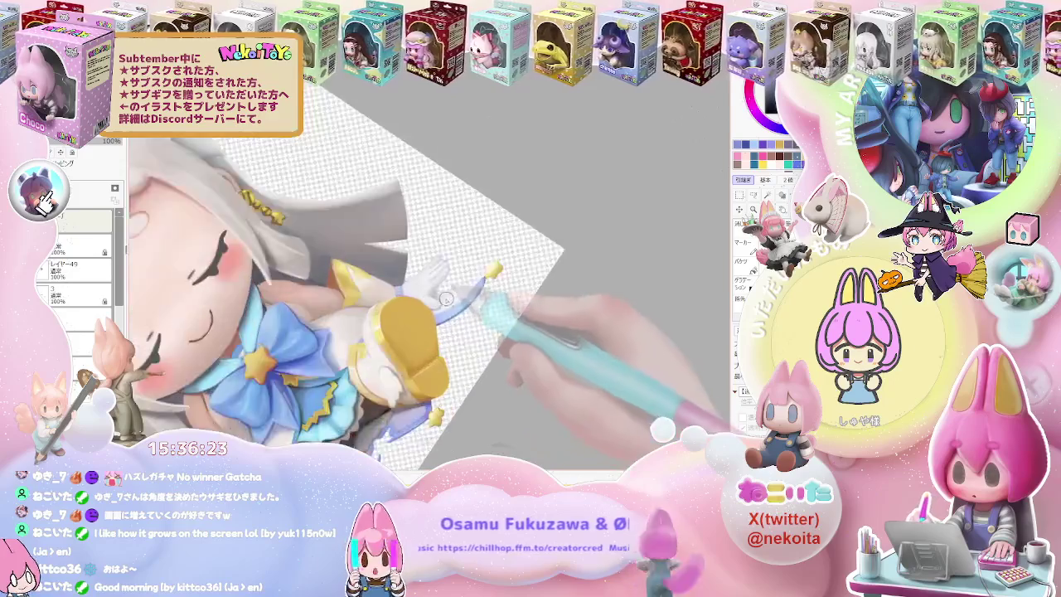
scroll(447, 298, up, 2)
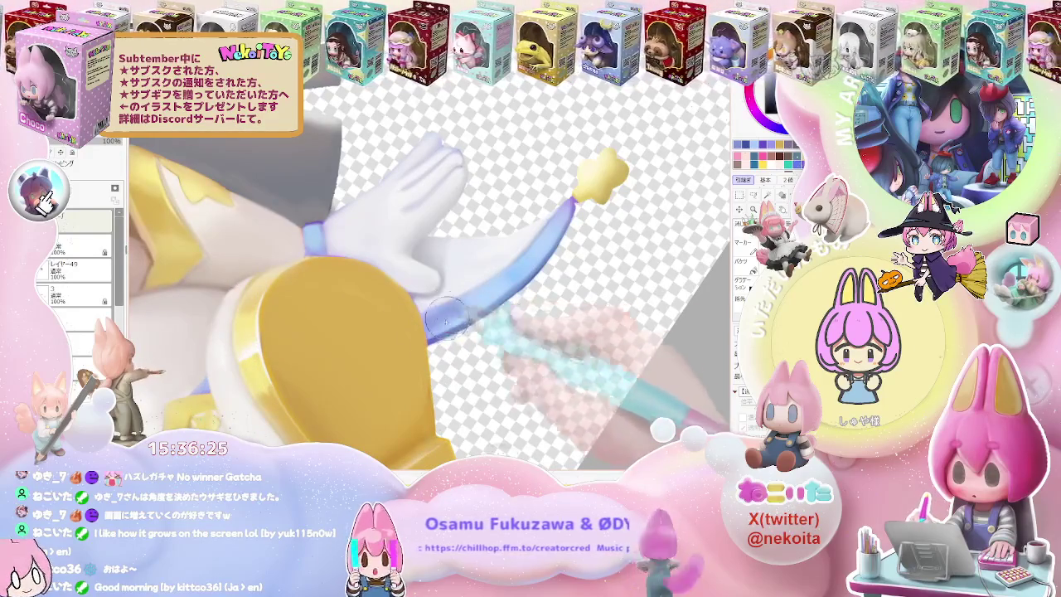
scroll(427, 338, down, 2)
scroll(427, 338, down, 1)
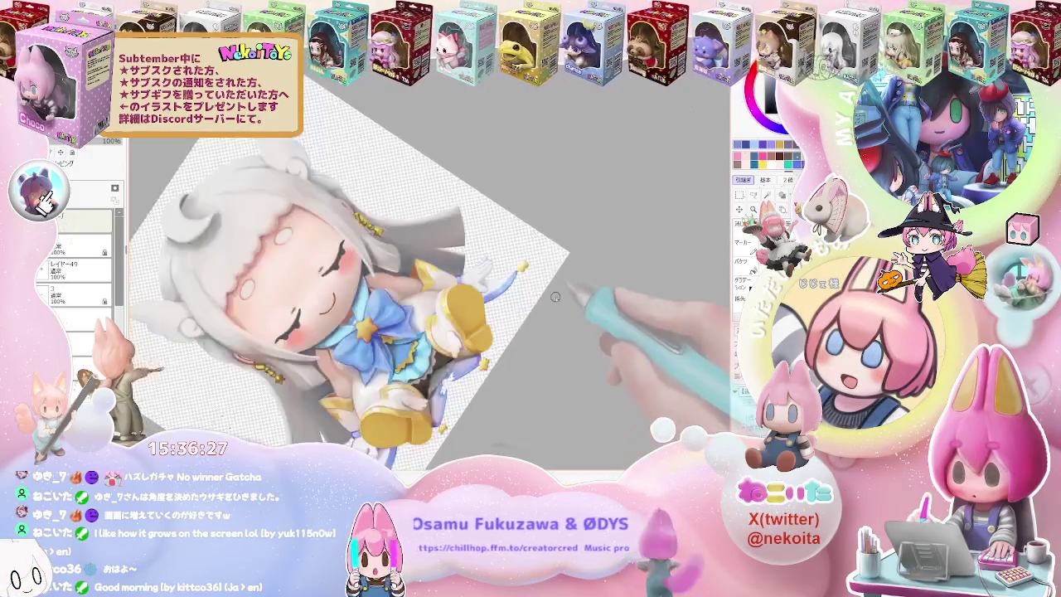
Zoom in and out over the white glove to refine its shading.
scroll(427, 338, down, 1)
scroll(473, 398, up, 2)
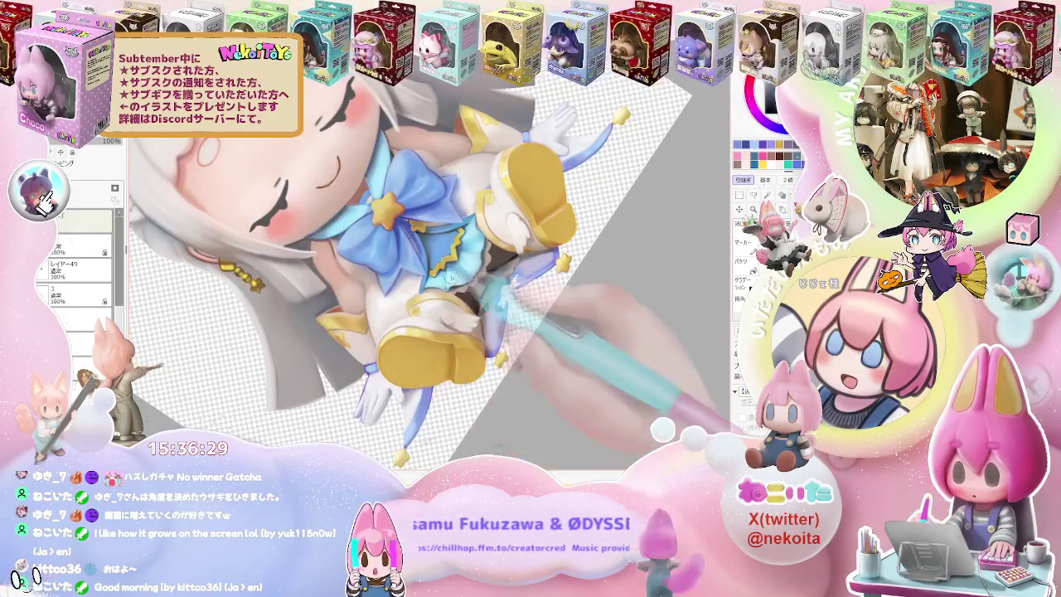
scroll(428, 245, down, 2)
scroll(448, 274, down, 1)
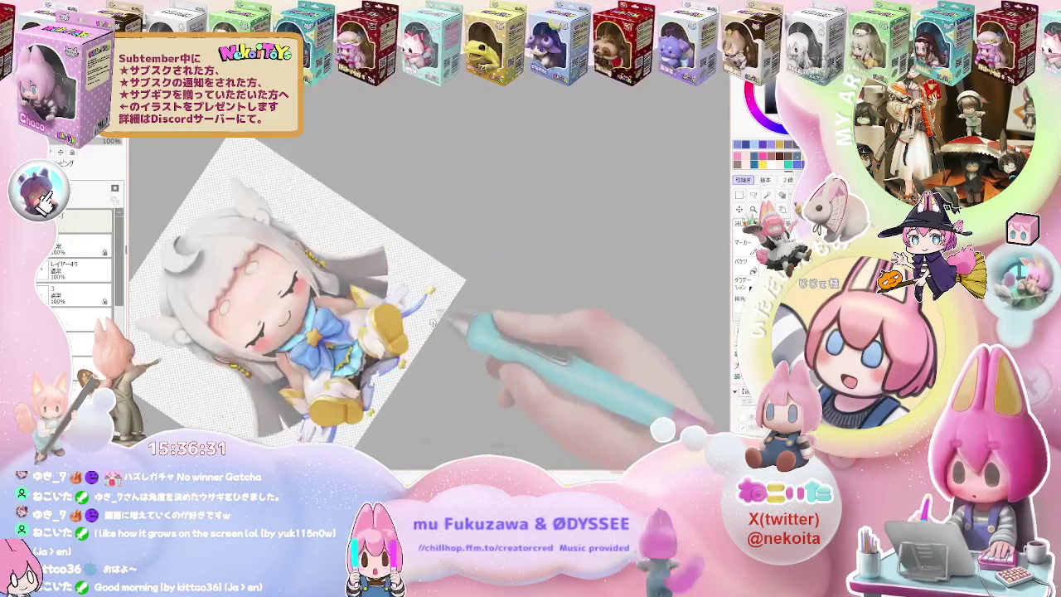
scroll(412, 306, up, 3)
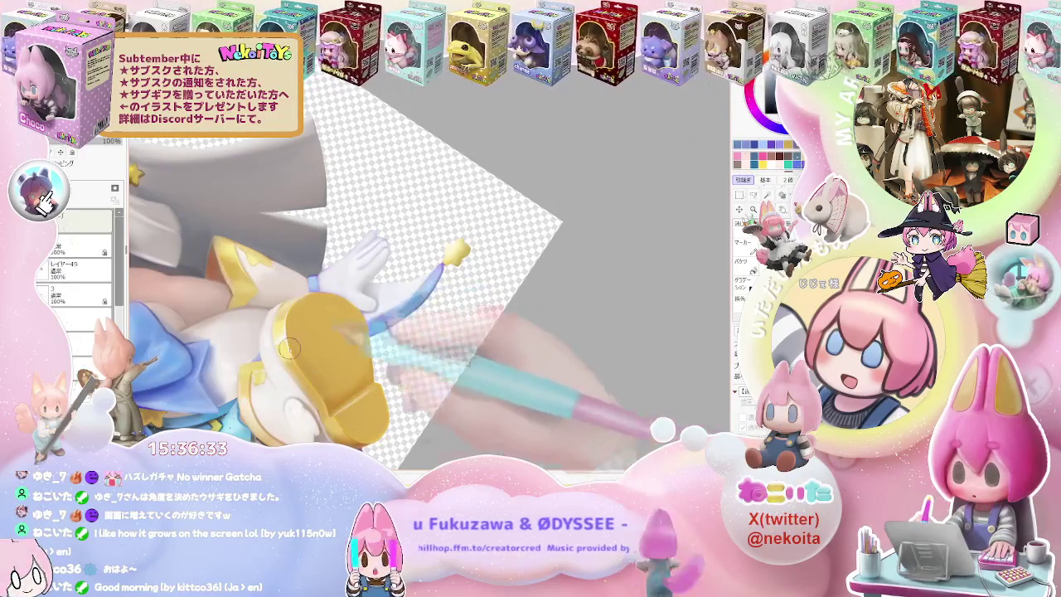
scroll(288, 348, up, 1)
scroll(421, 295, down, 1)
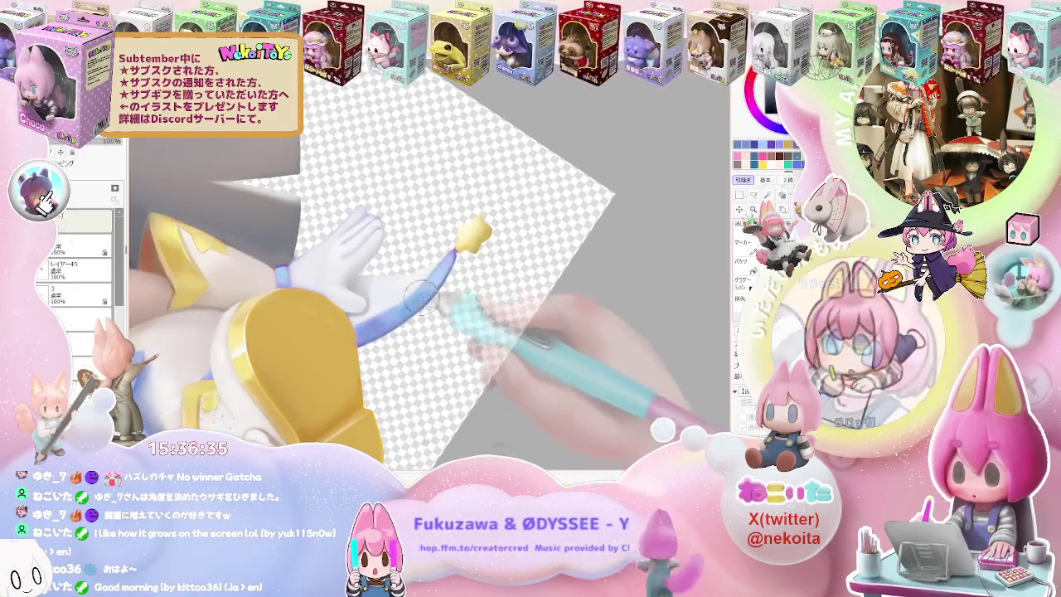
scroll(421, 295, down, 1)
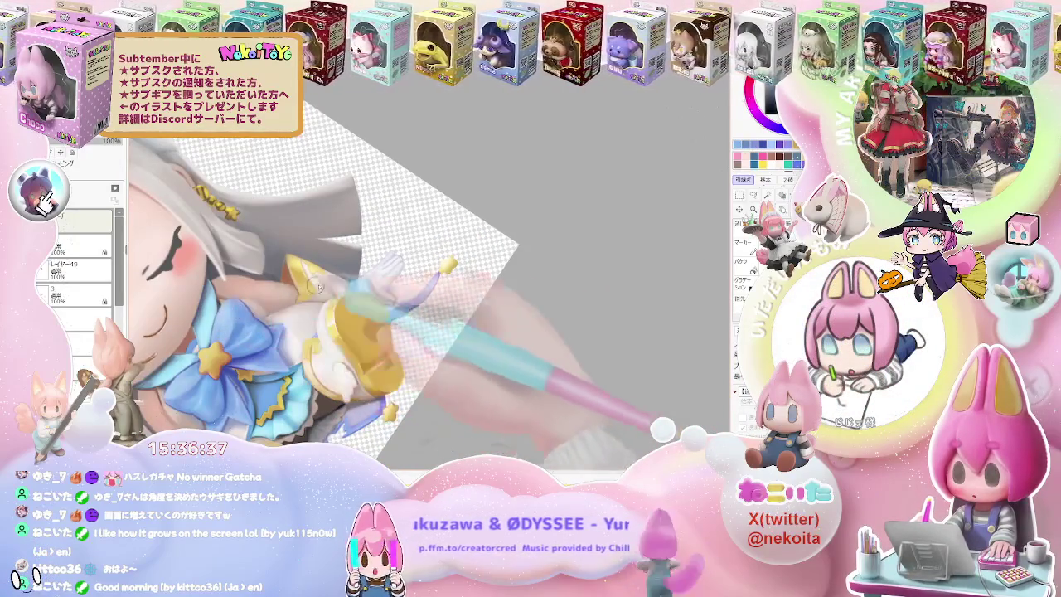
scroll(315, 285, up, 2)
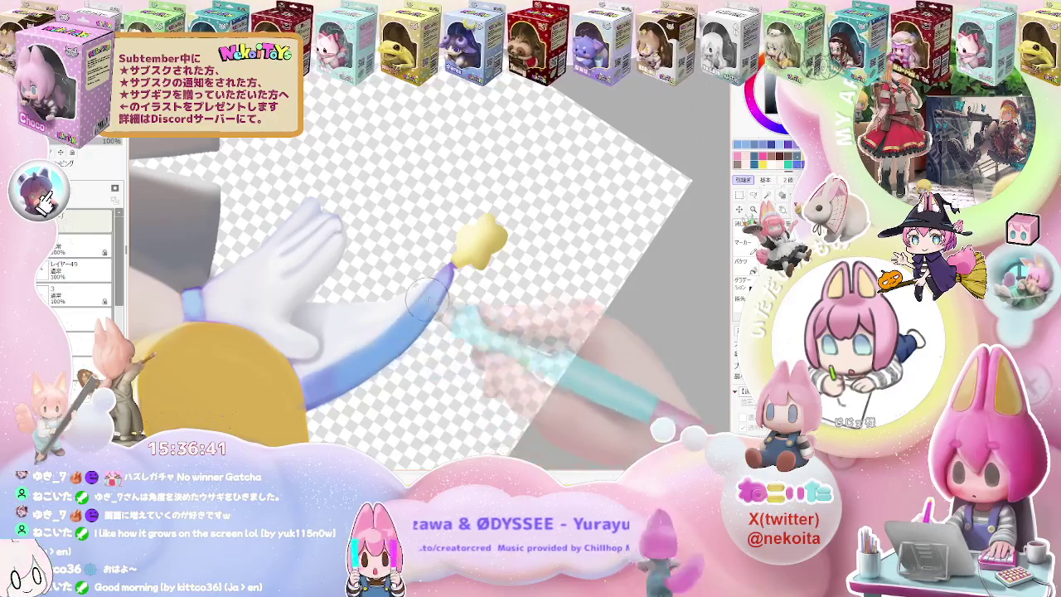
Finish the glove shading and rotate the canvas back upright.
scroll(456, 340, down, 2)
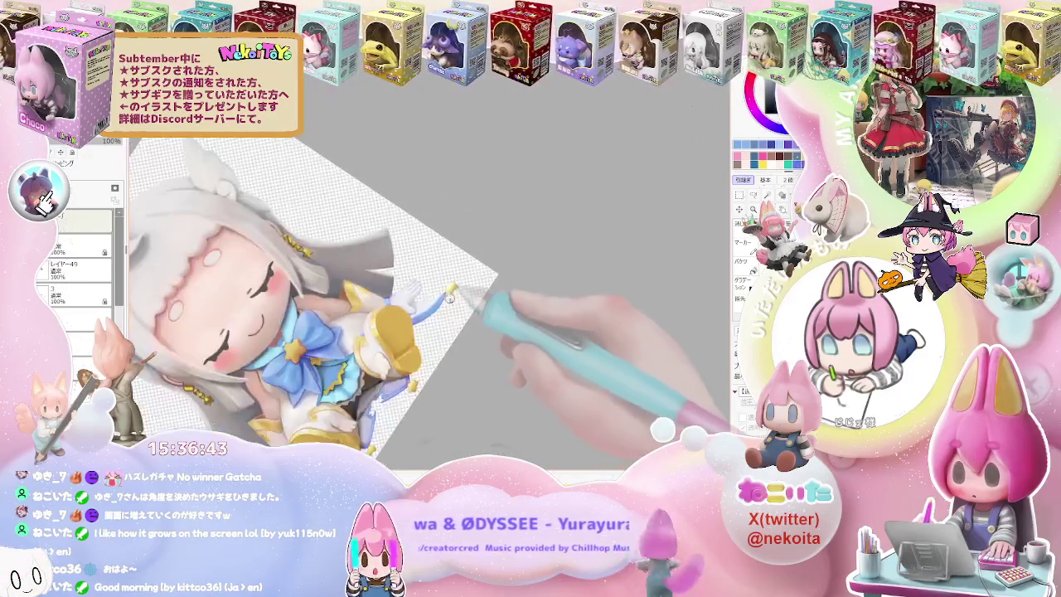
scroll(452, 340, up, 1)
scroll(422, 352, up, 1)
scroll(397, 365, up, 1)
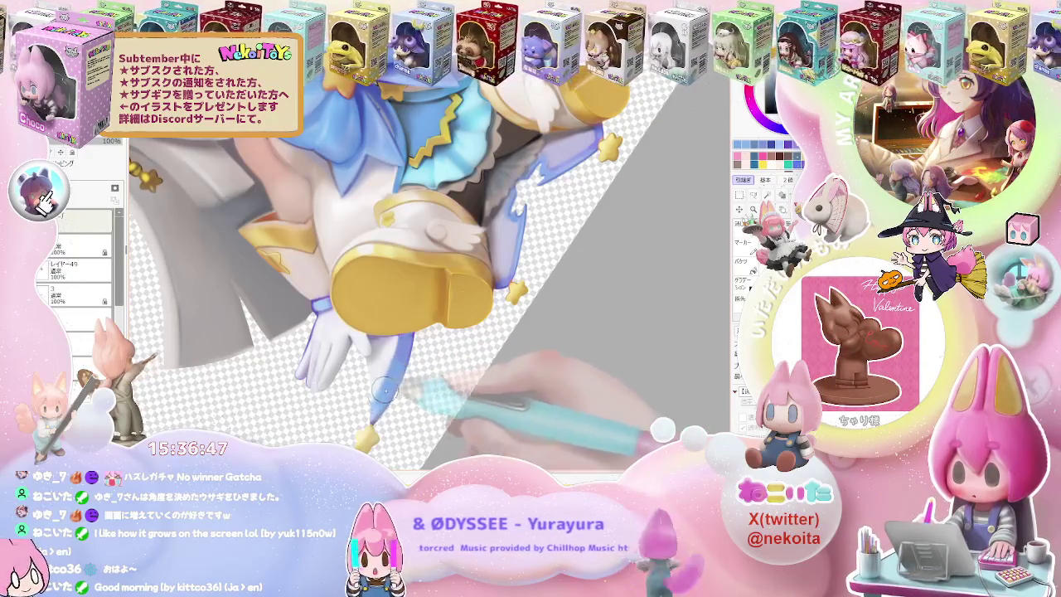
scroll(405, 363, down, 3)
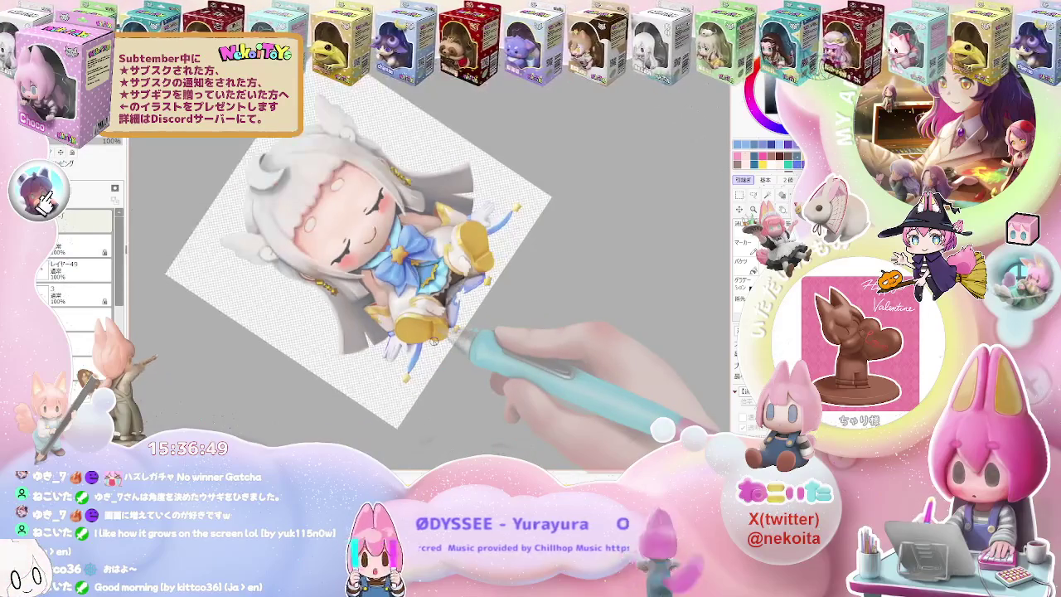
drag(432, 340, 486, 427)
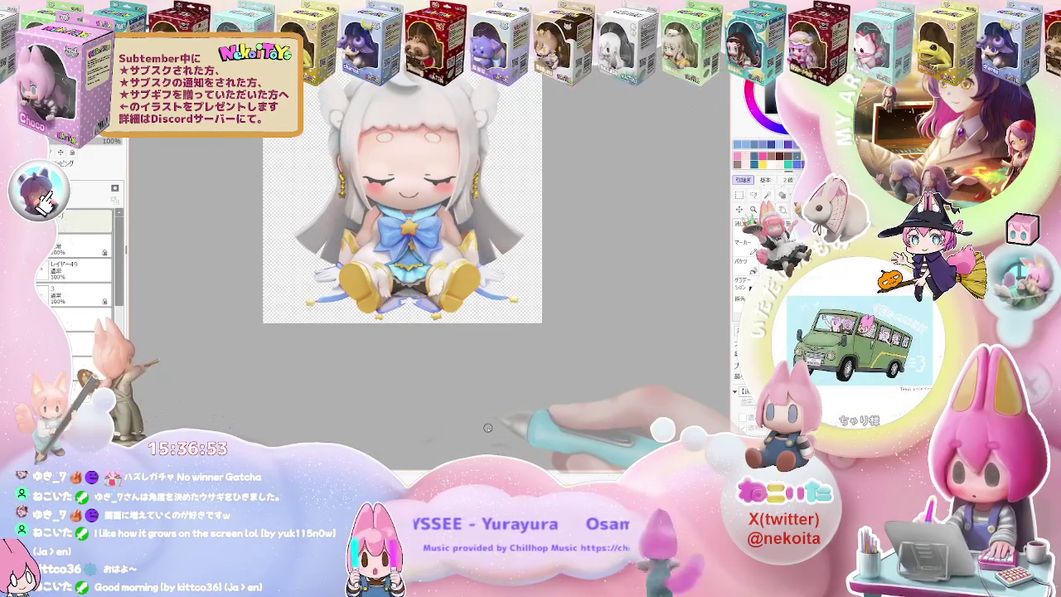
Pan and tilt the view toward the right yellow boot and skirt.
scroll(487, 428, up, 5)
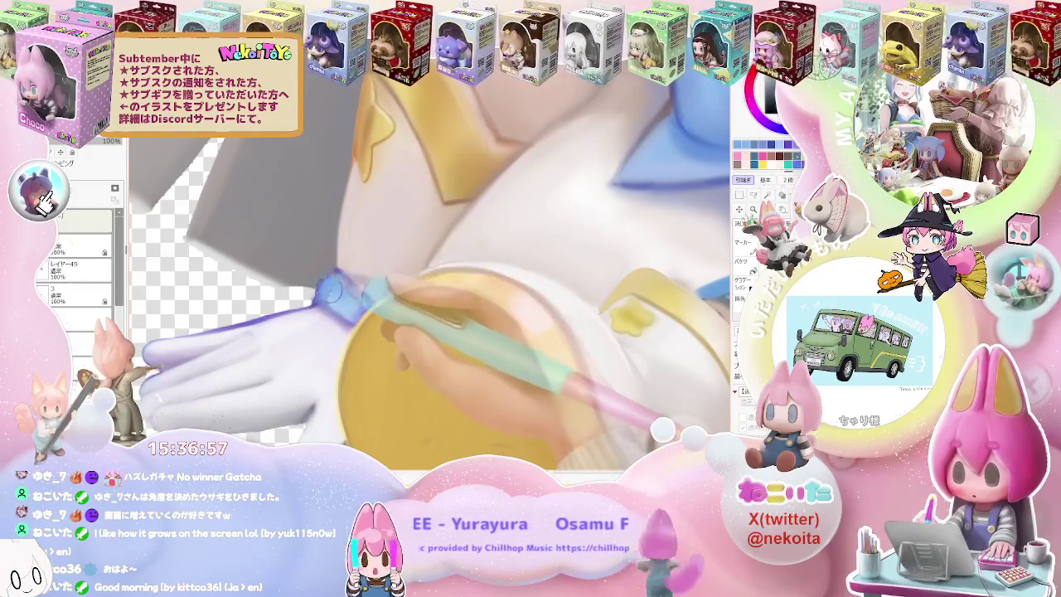
scroll(335, 279, down, 2)
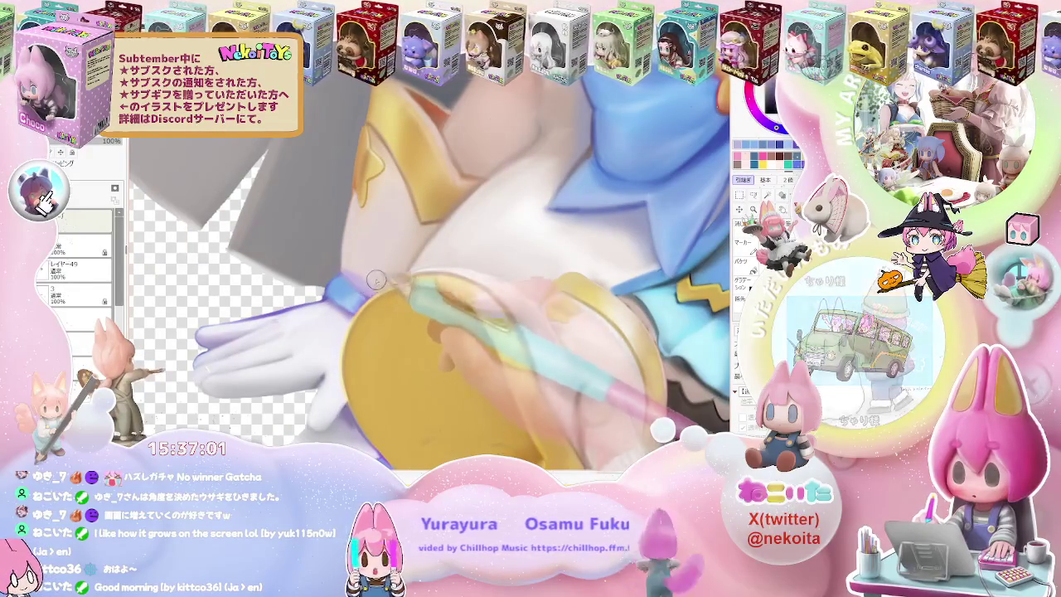
scroll(374, 288, down, 2)
scroll(678, 333, down, 2)
drag(677, 333, 392, 379)
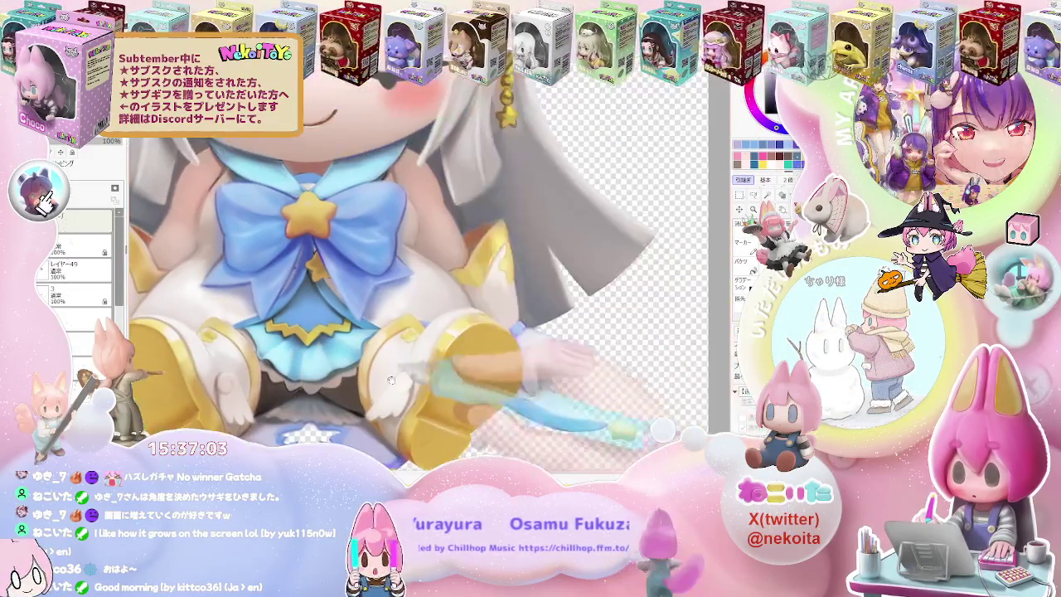
scroll(533, 335, down, 3)
drag(534, 334, 414, 365)
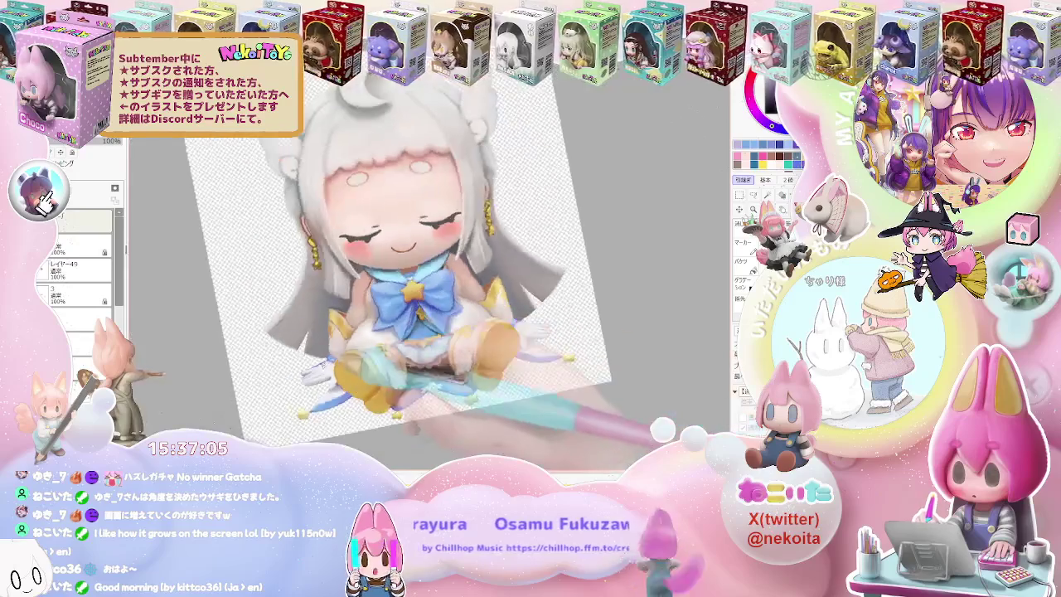
Refine the yellow boot shading up close, then reset the canvas rotation upright.
scroll(415, 365, up, 2)
scroll(327, 399, up, 2)
scroll(327, 400, up, 2)
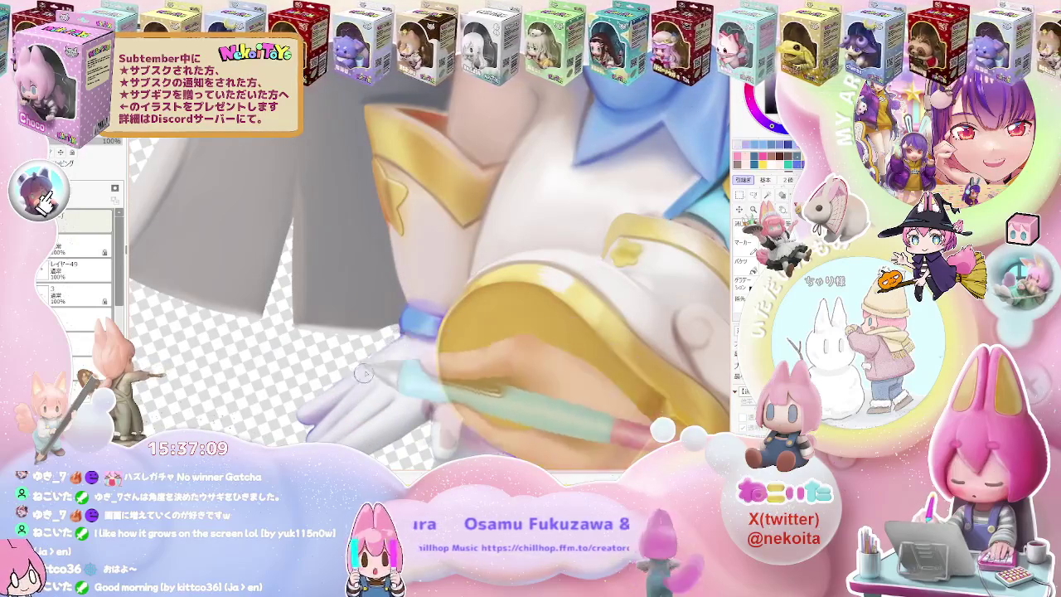
scroll(357, 373, down, 2)
scroll(311, 404, up, 2)
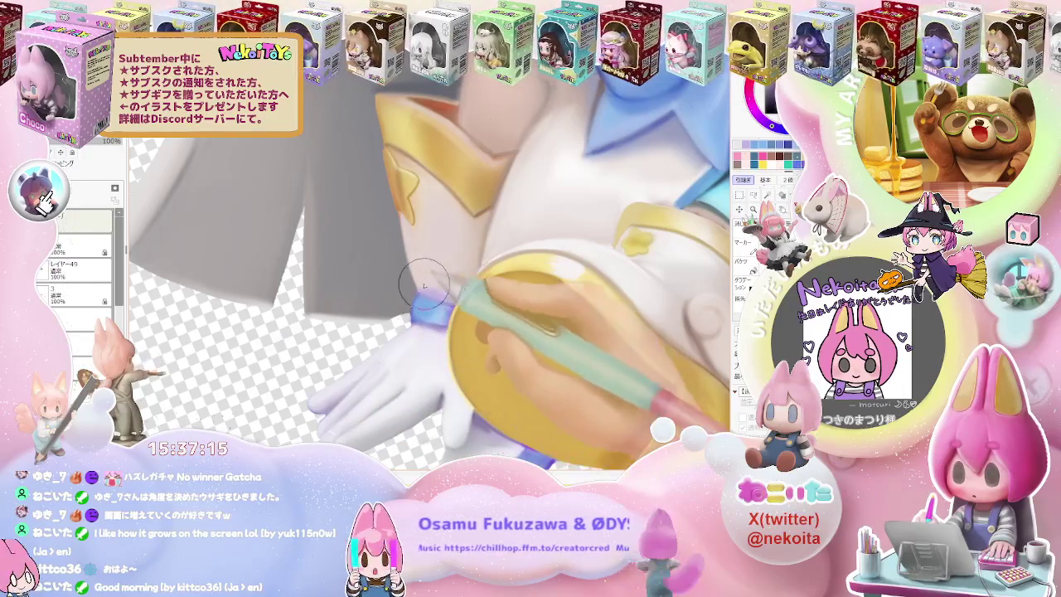
scroll(454, 286, down, 2)
scroll(455, 286, down, 3)
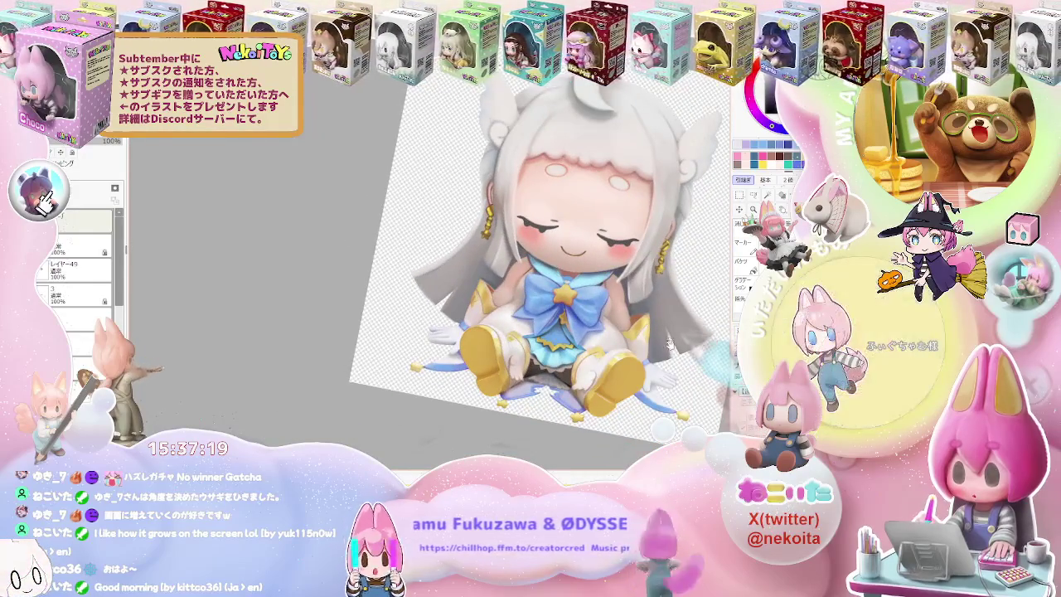
key(Home)
Paint the dark closed-eye lash stroke over the eye, extending it downward on layer 3.
scroll(580, 349, down, 2)
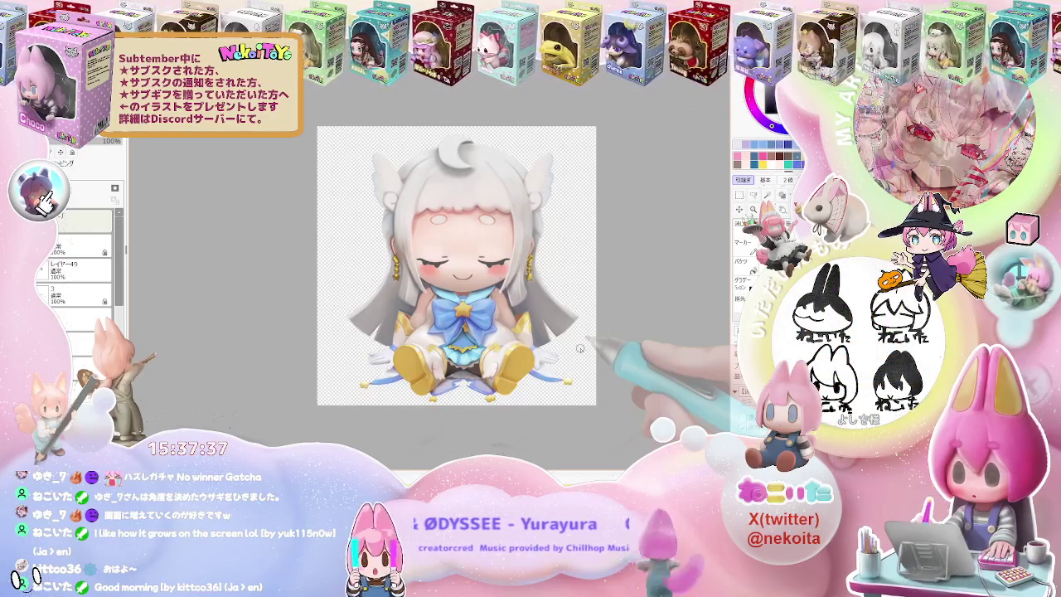
scroll(497, 273, up, 3)
scroll(481, 253, up, 3)
scroll(480, 253, up, 3)
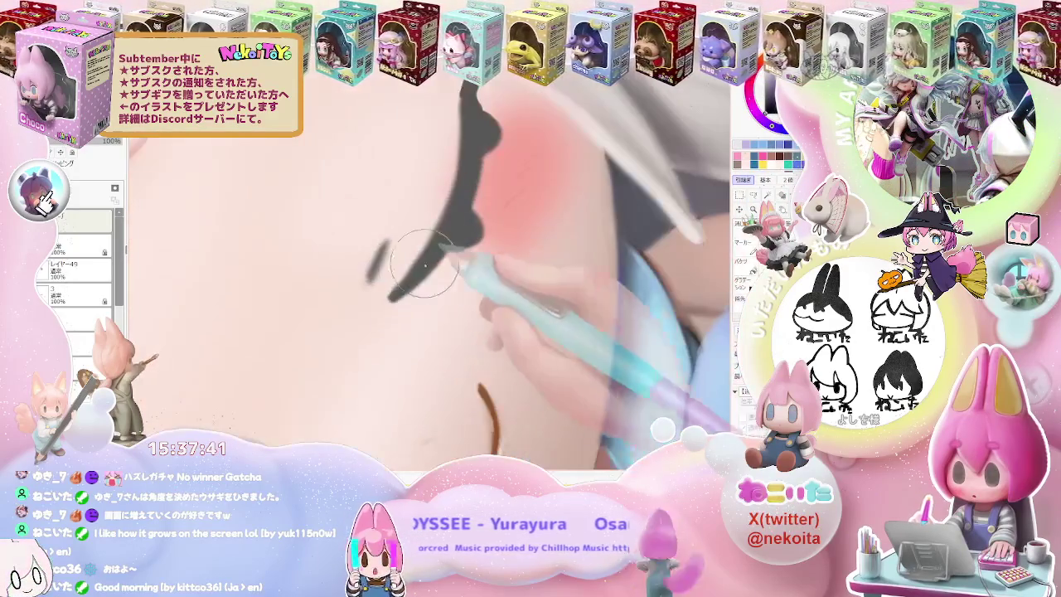
drag(380, 220, 297, 387)
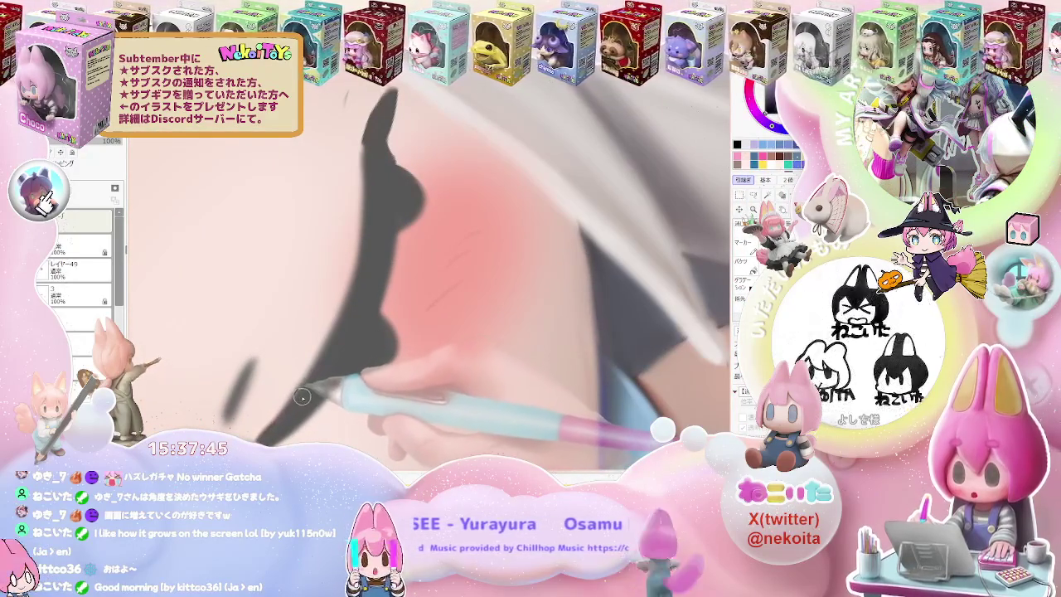
ctrl+shift+click(301, 415)
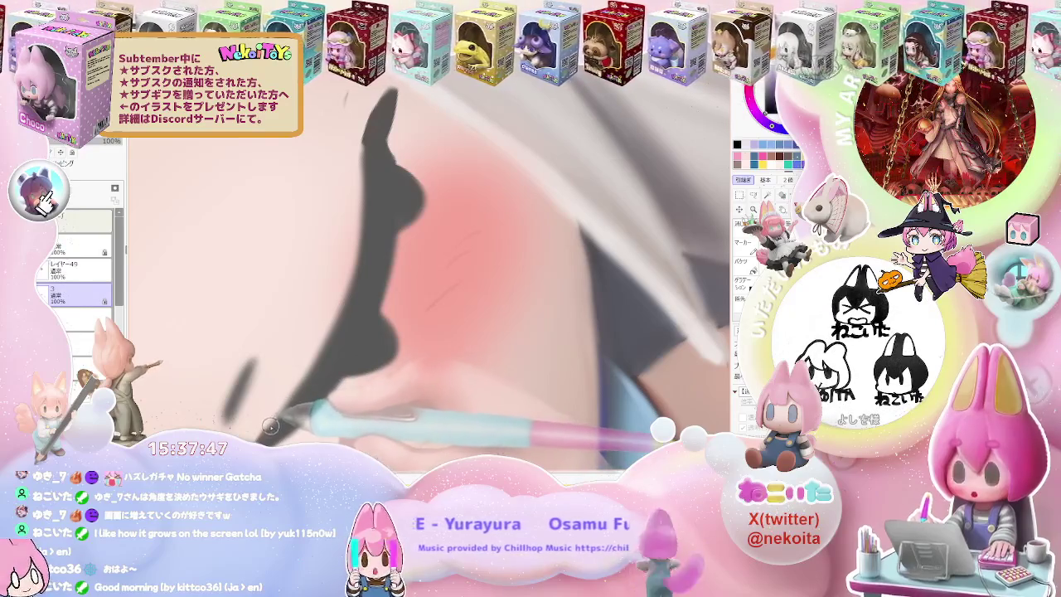
mouse_move(260, 437)
mouse_down()
mouse_move(307, 377)
mouse_move(366, 206)
mouse_up()
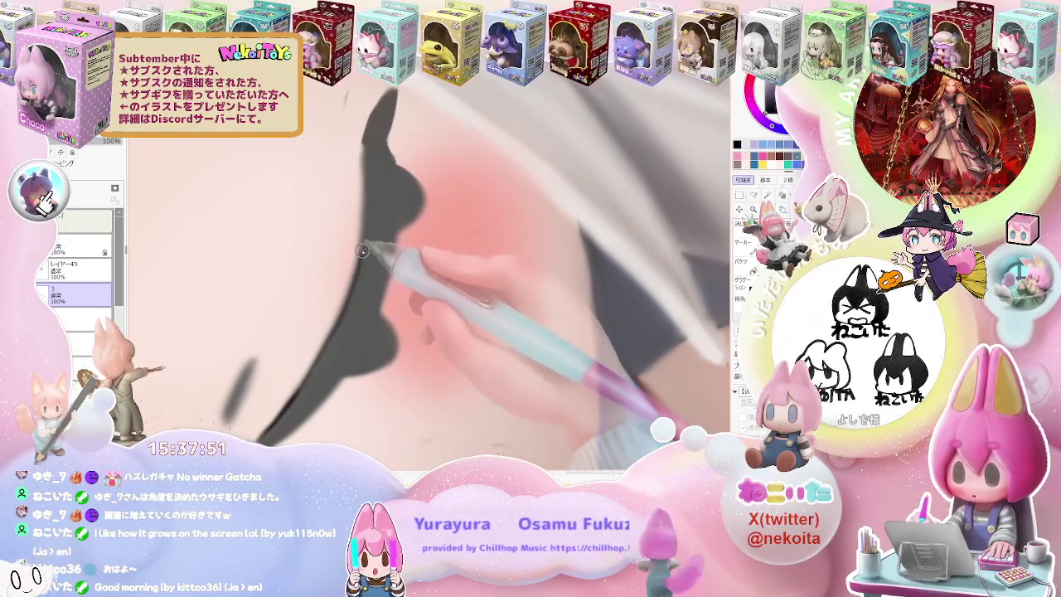
Enlarge the brush and thicken the lash shape along its length, then toggle a layer's visibility.
key(e)
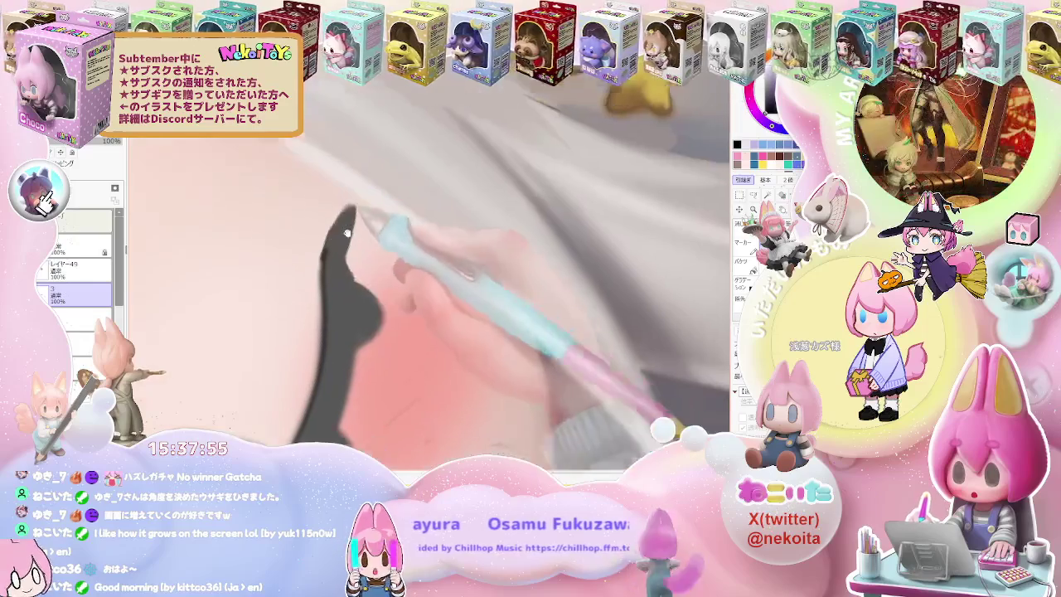
drag(343, 237, 315, 284)
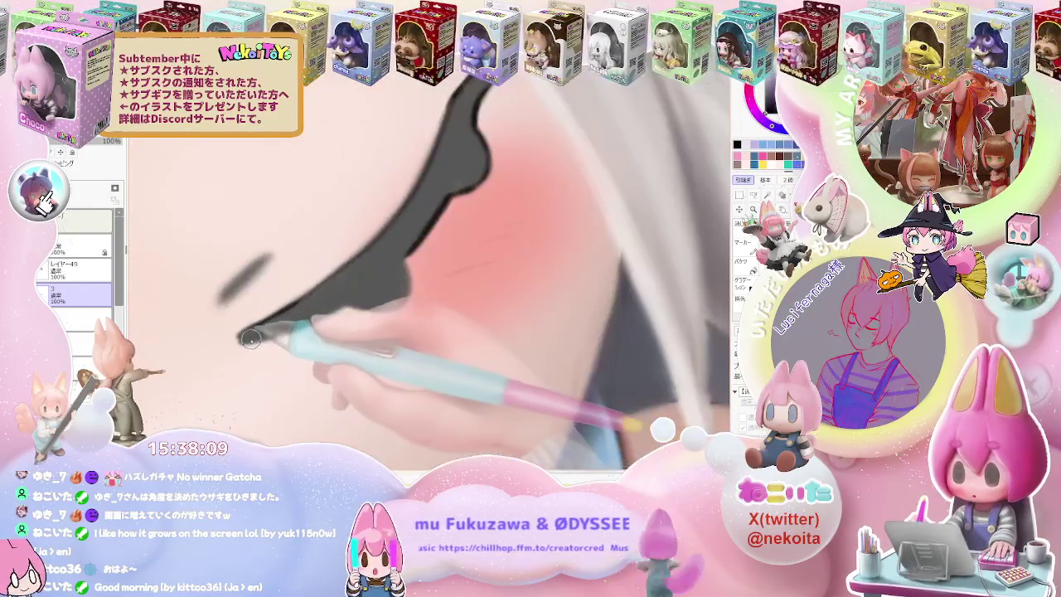
drag(389, 241, 289, 332)
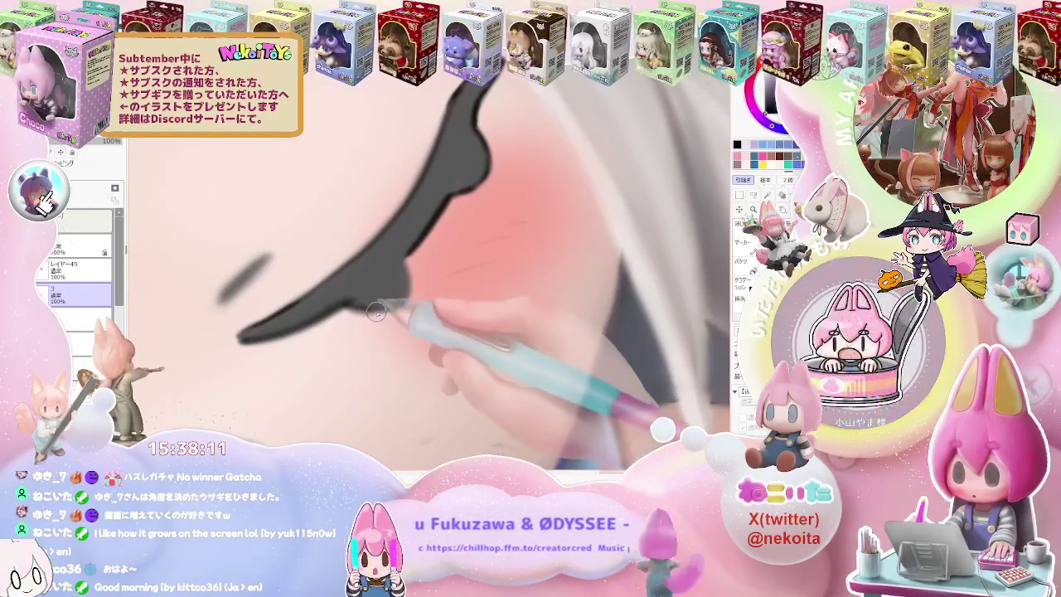
scroll(408, 287, down, 2)
scroll(415, 282, down, 2)
scroll(431, 274, down, 2)
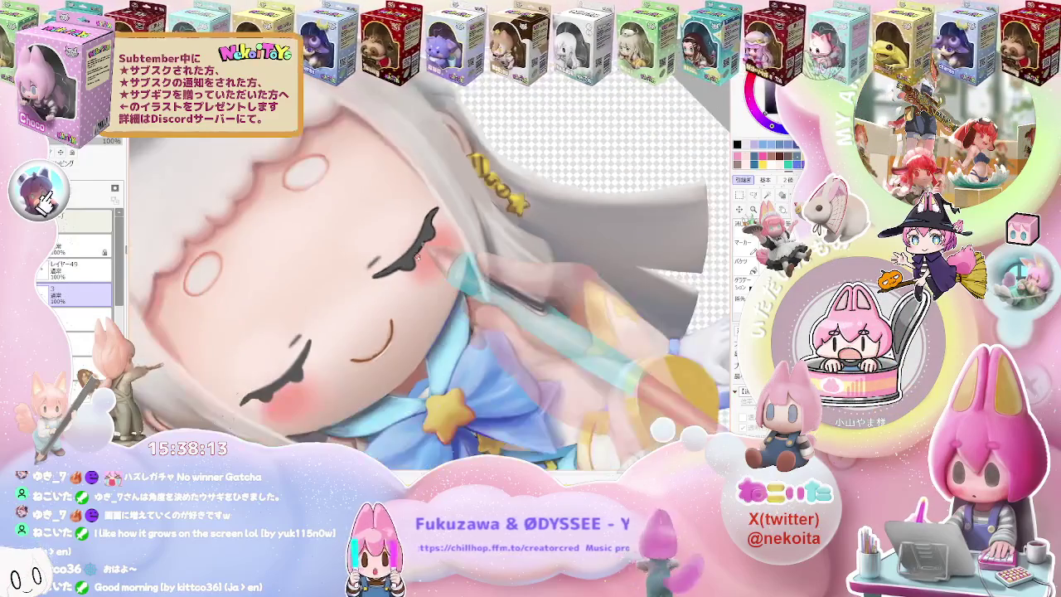
scroll(445, 268, up, 2)
scroll(398, 282, up, 1)
scroll(348, 298, up, 2)
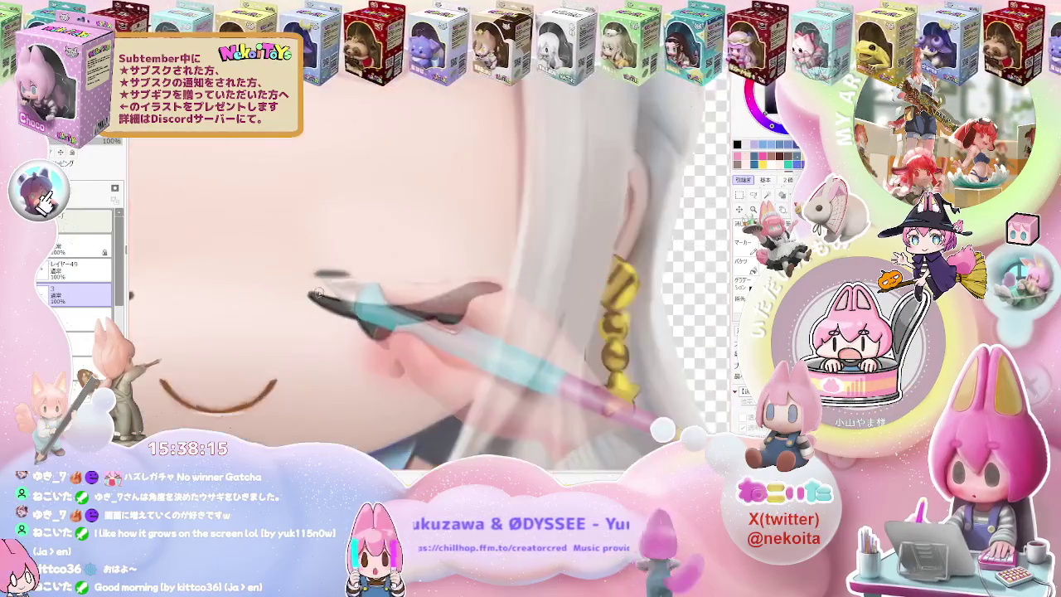
scroll(312, 312, up, 2)
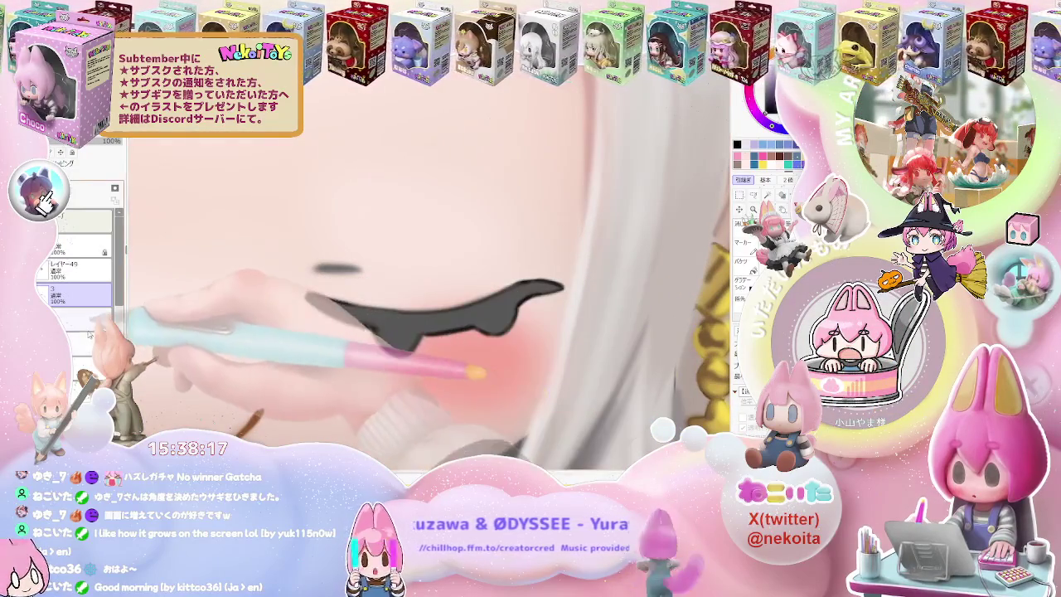
scroll(74, 273, down, 2)
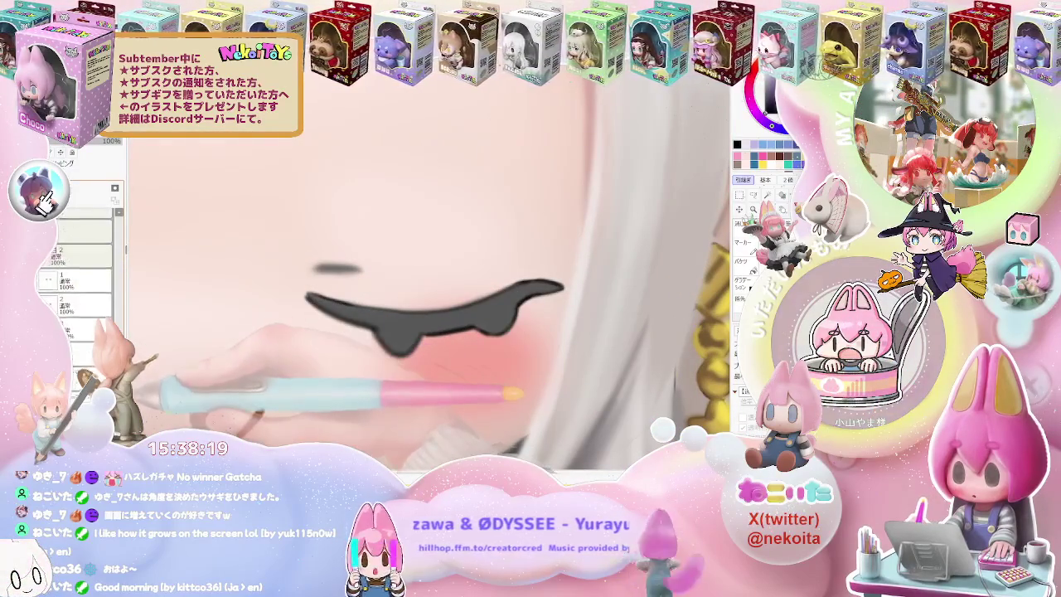
click(43, 294)
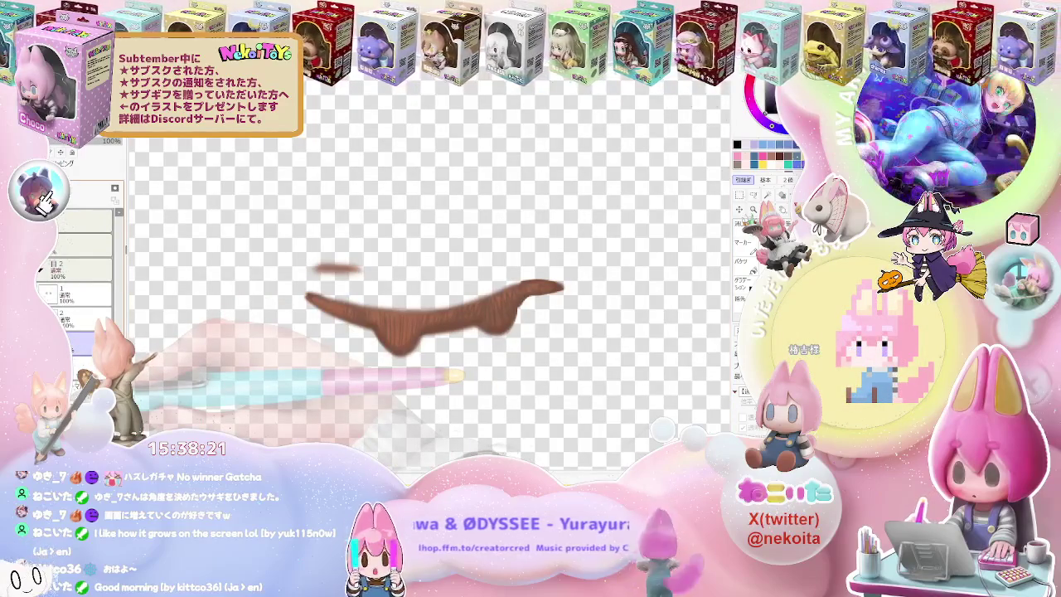
Undo the stray lash change and rectangle-select the right closed eye on layer 3.
key(ctrl+z)
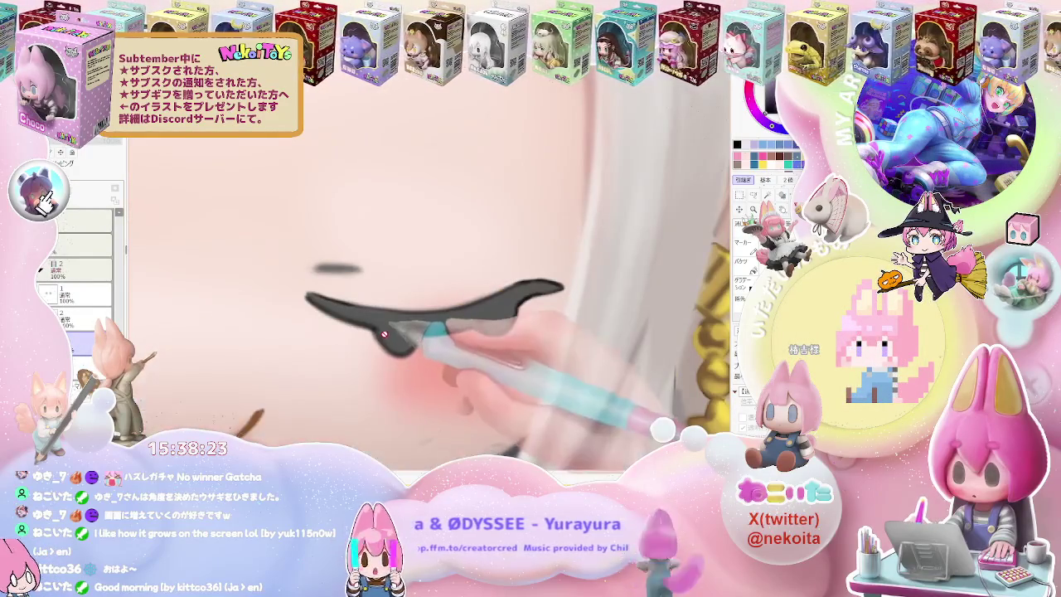
click(117, 213)
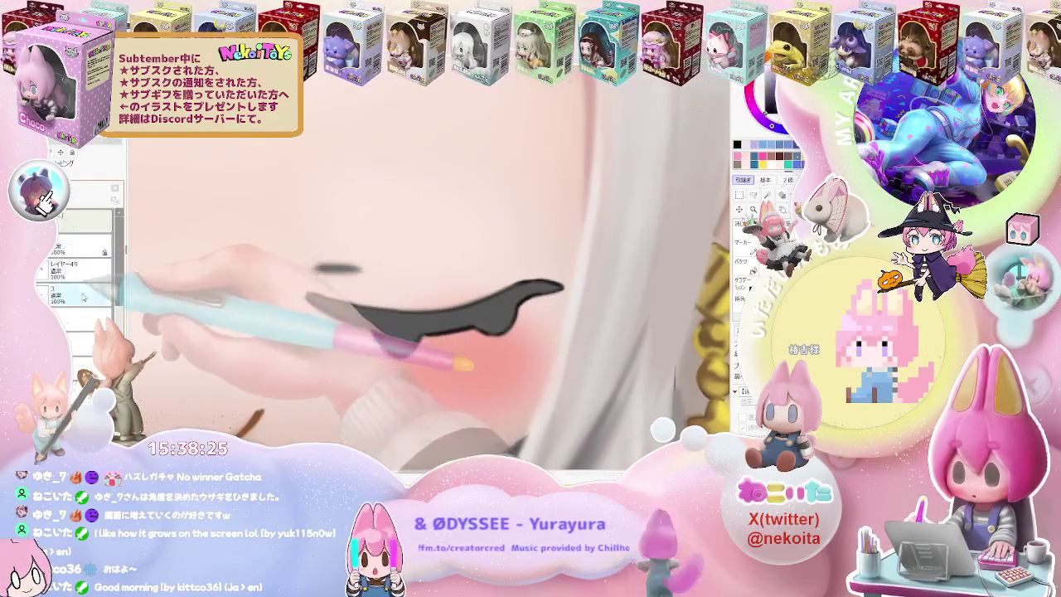
click(79, 295)
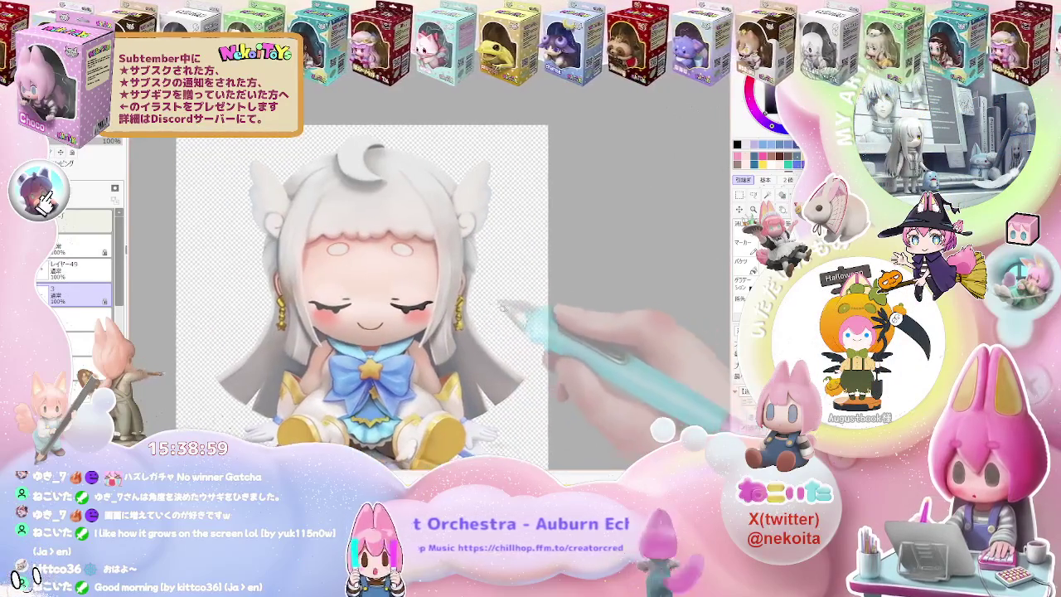
drag(304, 304, 397, 359)
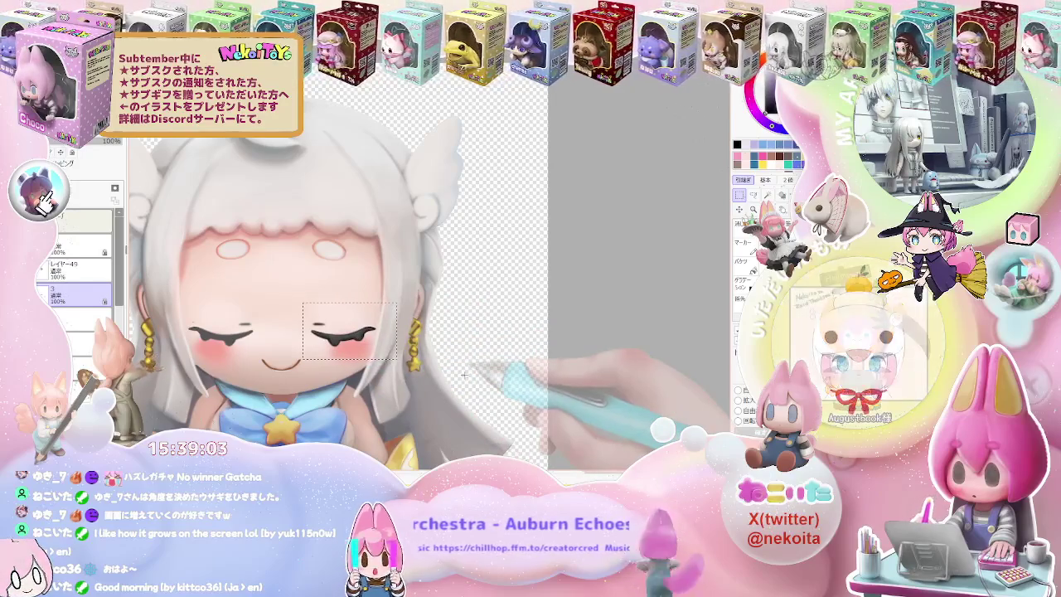
Copy the right closed eye to a new layer and transform it onto the left eye.
key(ctrl+d)
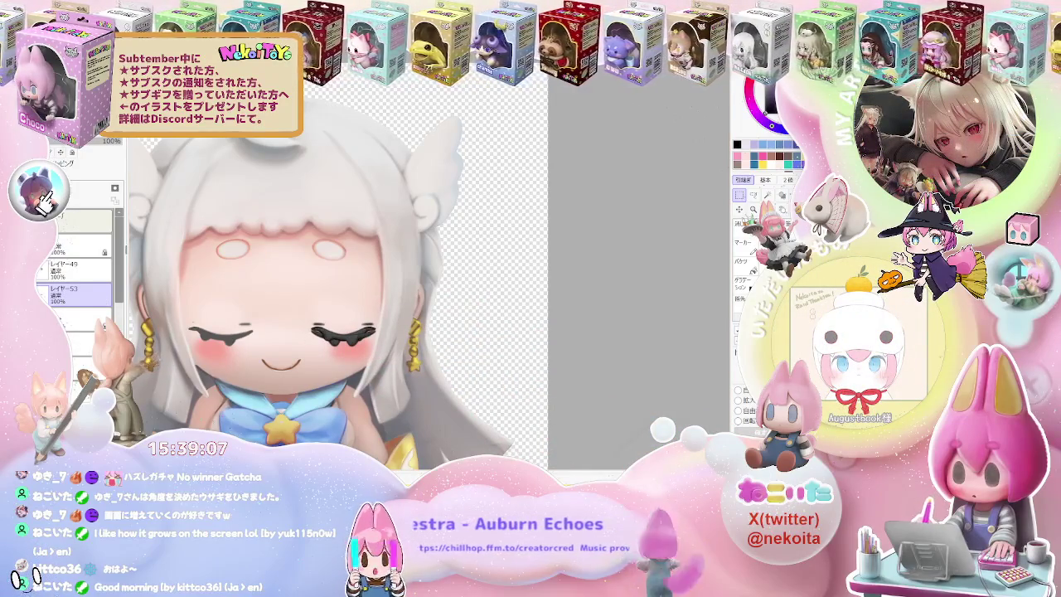
click(739, 209)
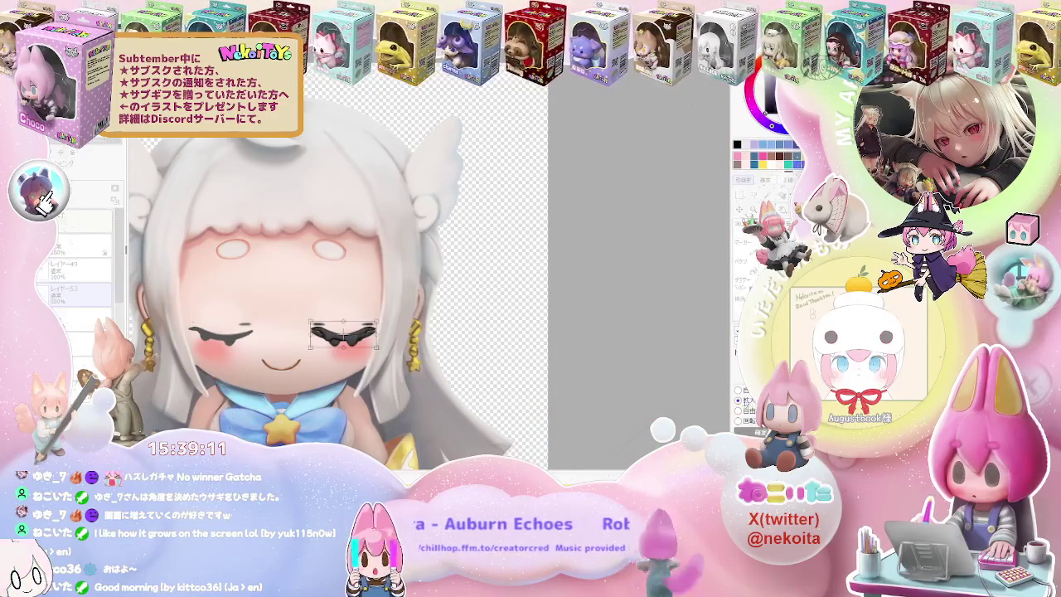
key(ctrl+t)
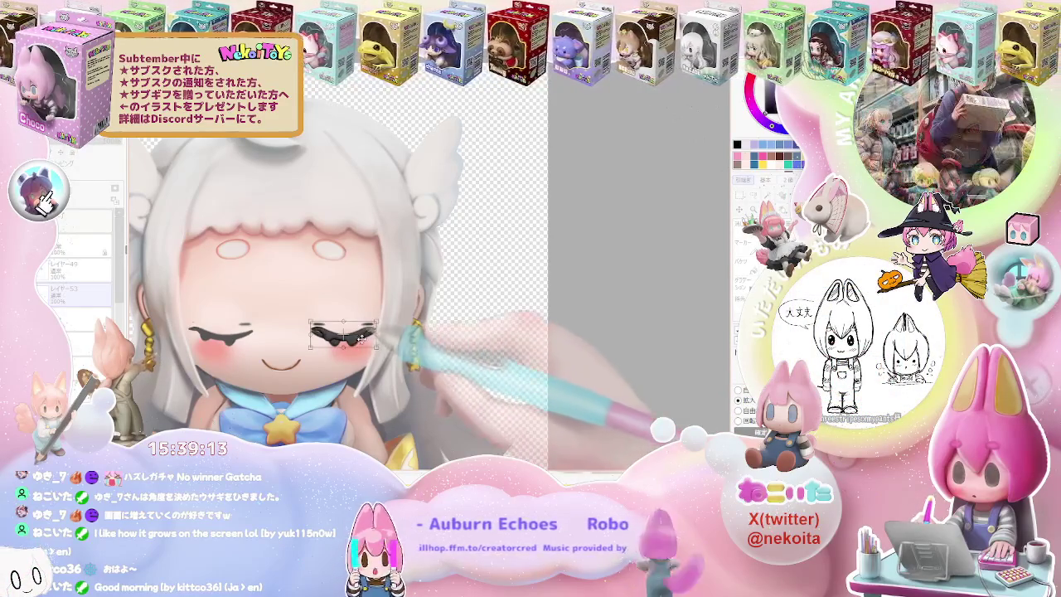
drag(389, 360, 238, 394)
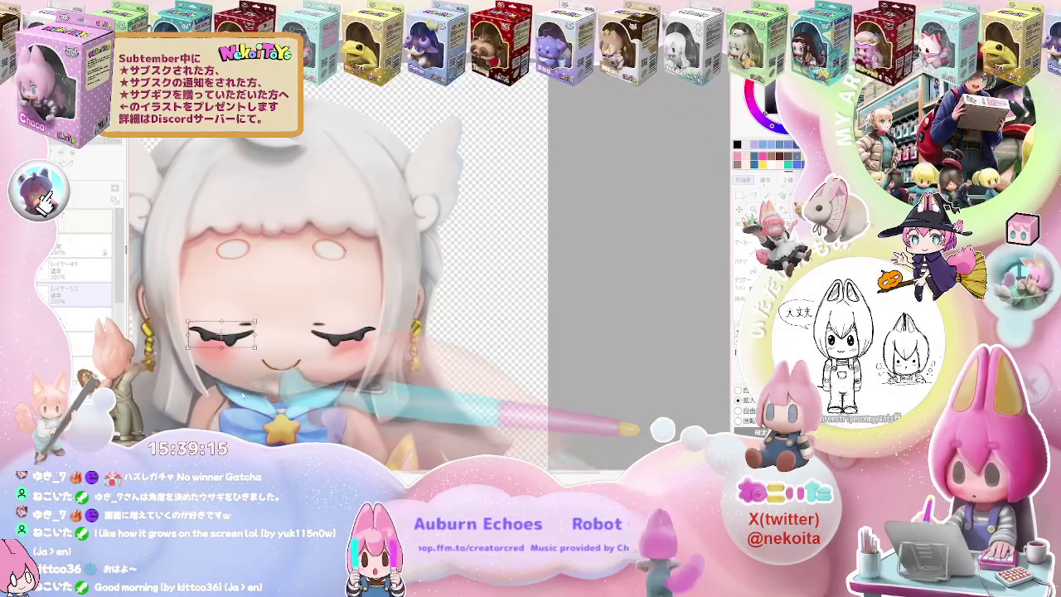
scroll(211, 389, up, 2)
scroll(211, 390, up, 3)
scroll(211, 390, up, 2)
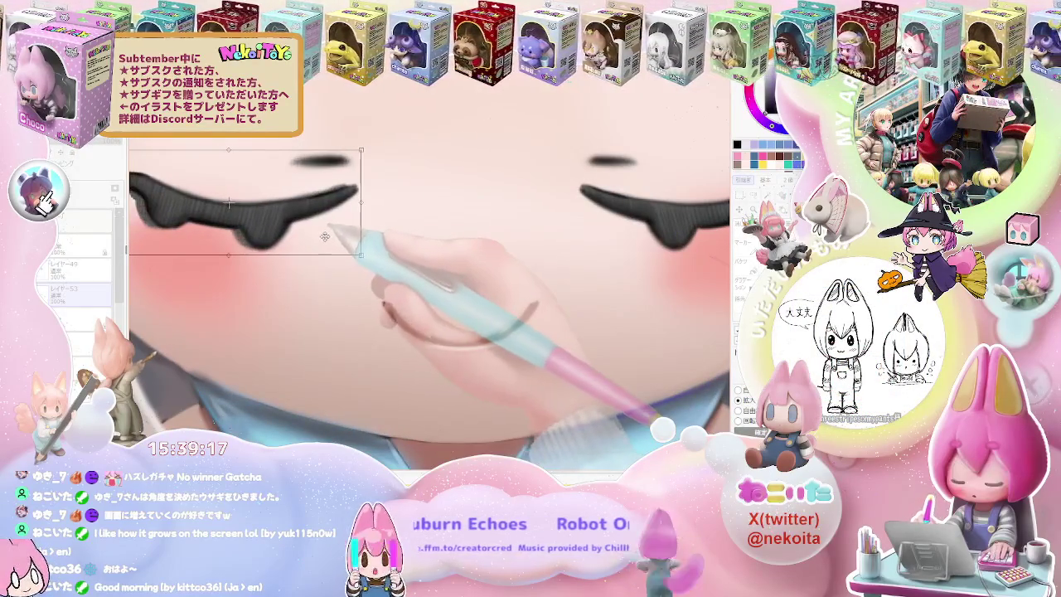
mouse_move(324, 236)
mouse_down()
mouse_move(312, 236)
mouse_move(325, 237)
mouse_up()
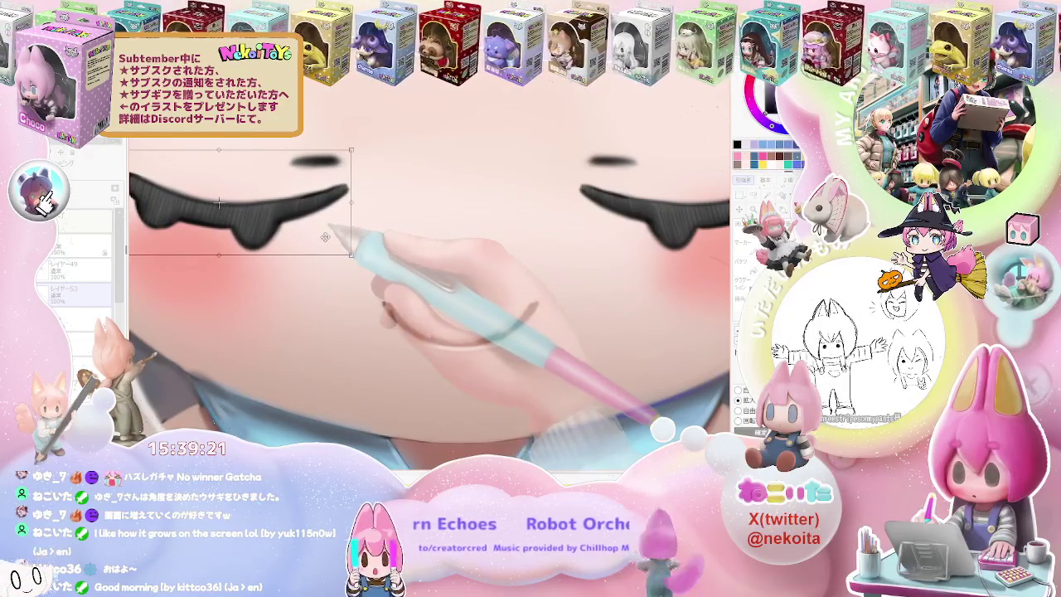
scroll(397, 311, down, 3)
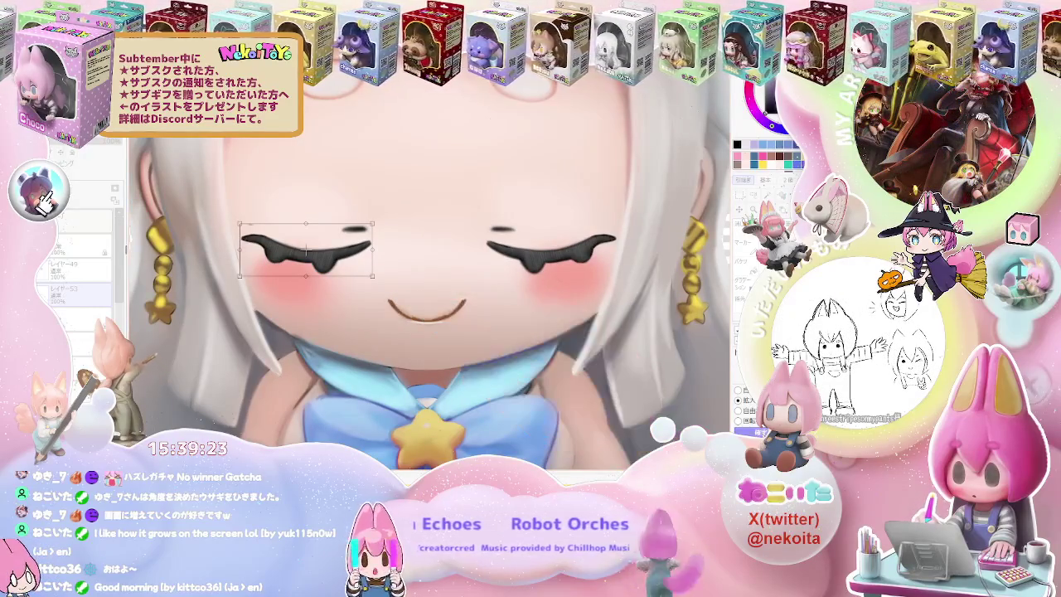
key(Return)
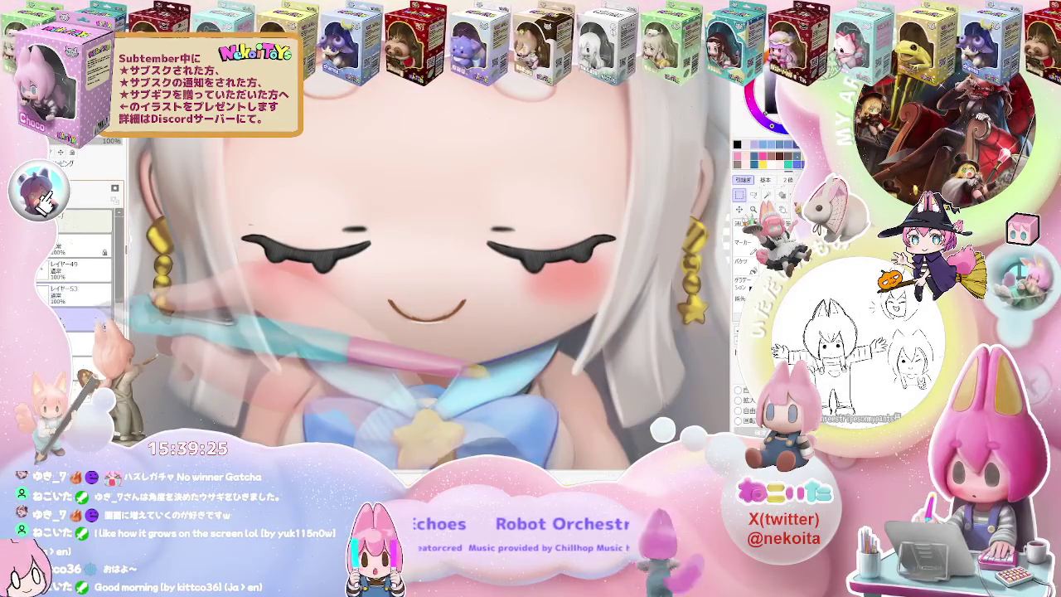
Clear the selection, zoom out to the whole figure, and show the star-eye layer again.
drag(222, 219, 385, 300)
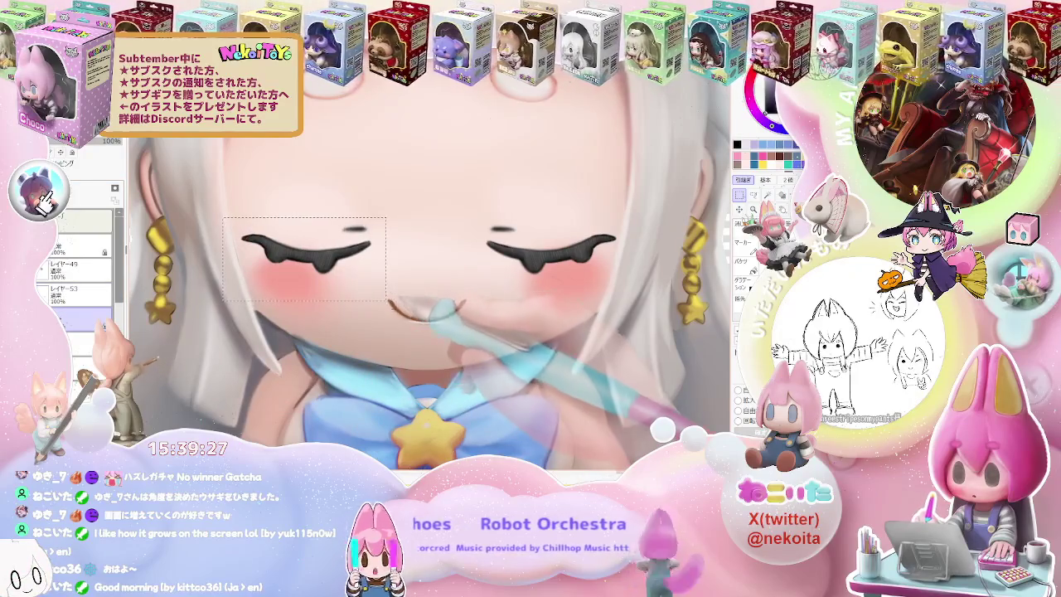
key(ctrl+d)
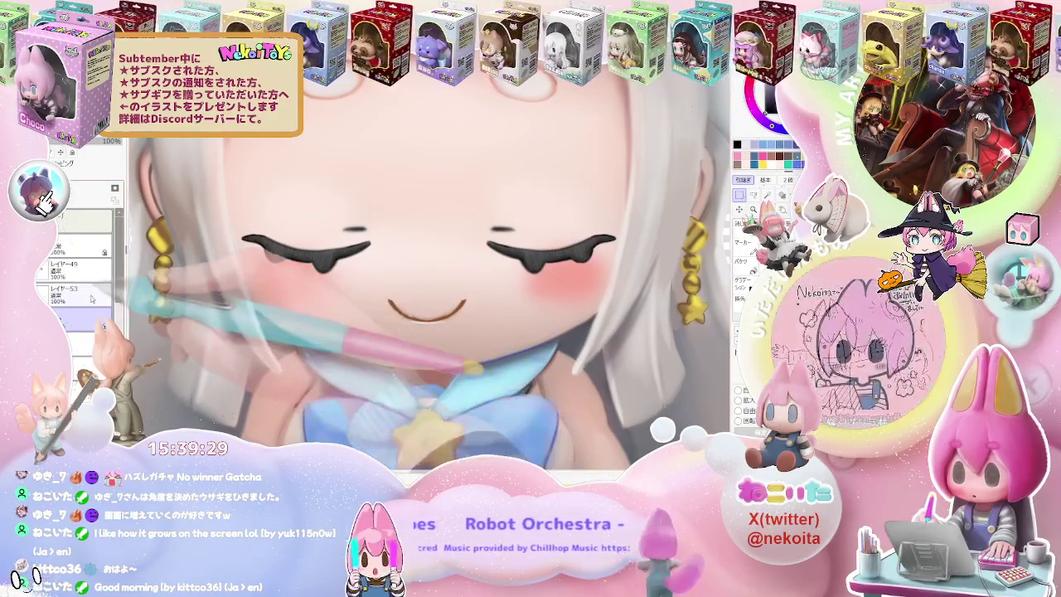
click(83, 294)
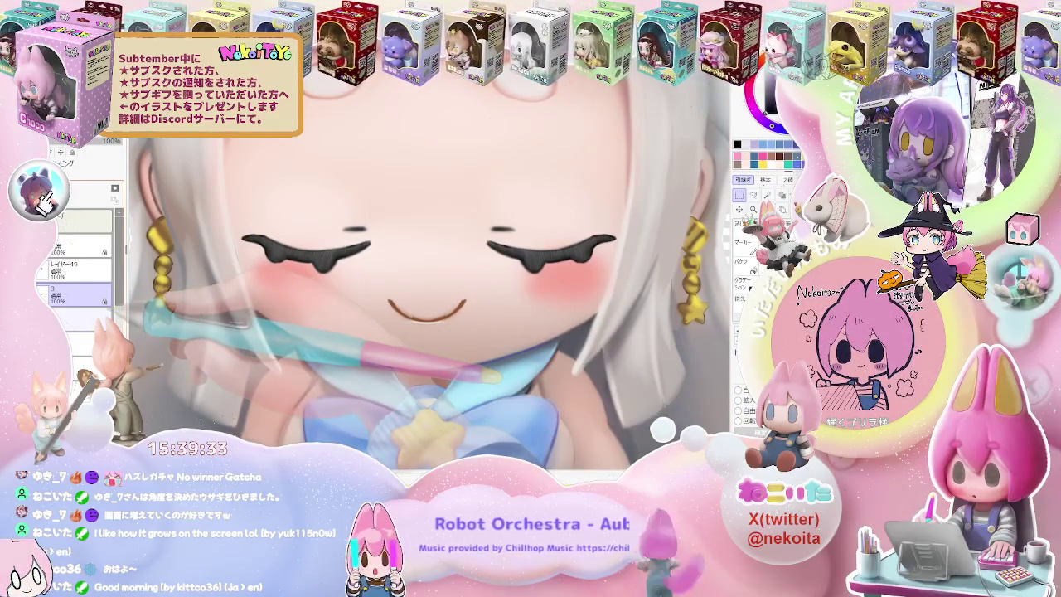
key(minus)
key(minus)
drag(525, 300, 455, 391)
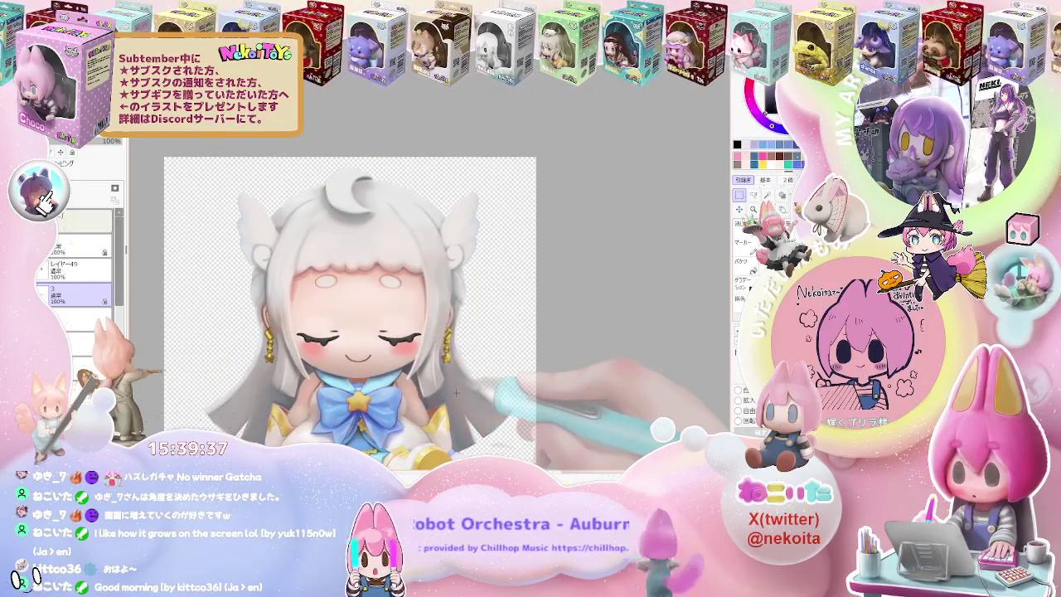
click(42, 269)
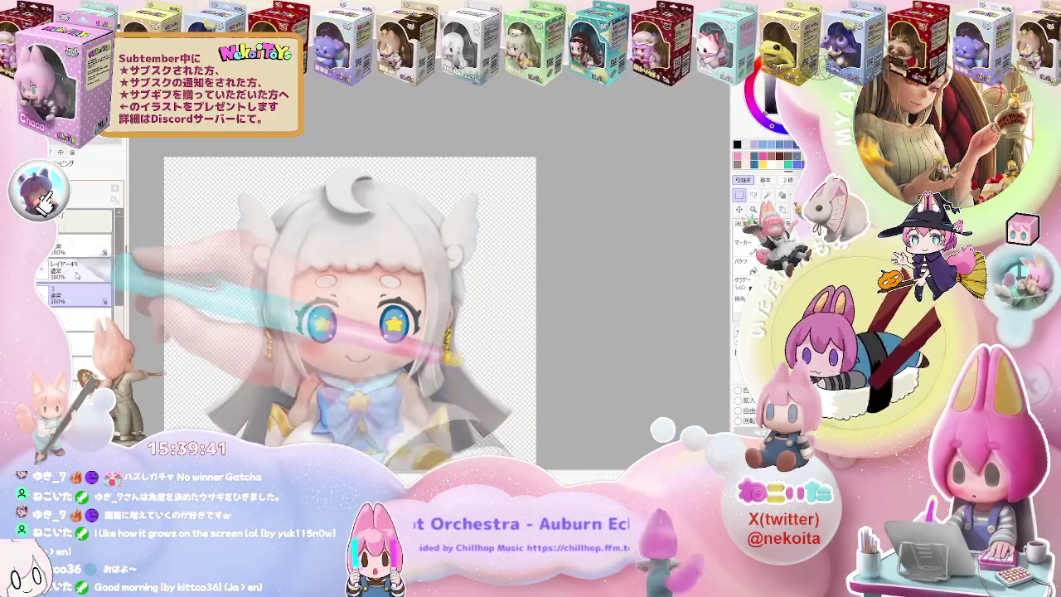
Rotate the view and repaint the upper lash above the star eye thicker with a refined curve.
scroll(397, 313, up, 4)
scroll(354, 276, up, 4)
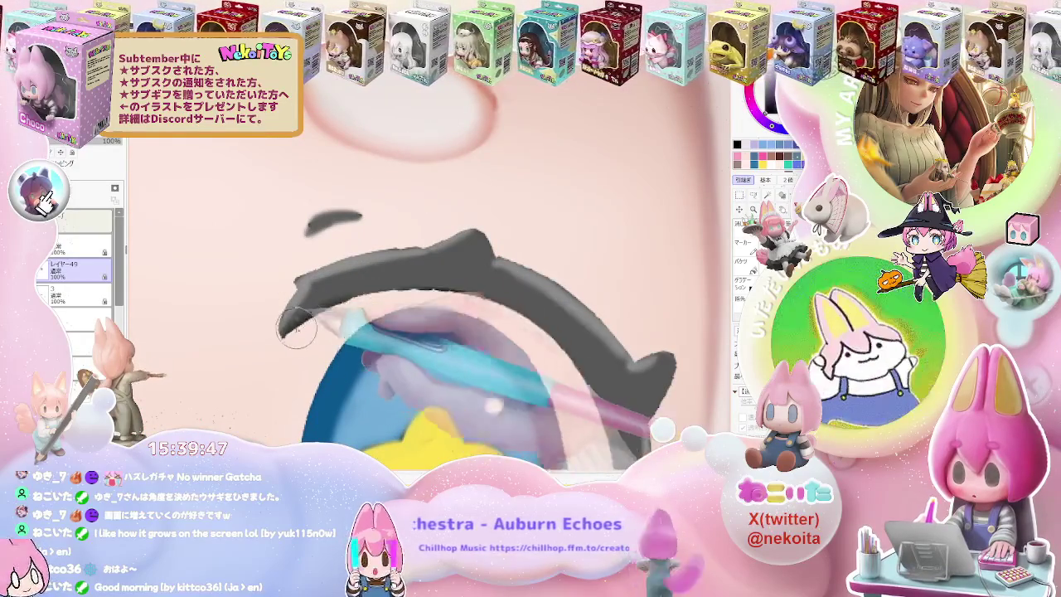
key(Delete)
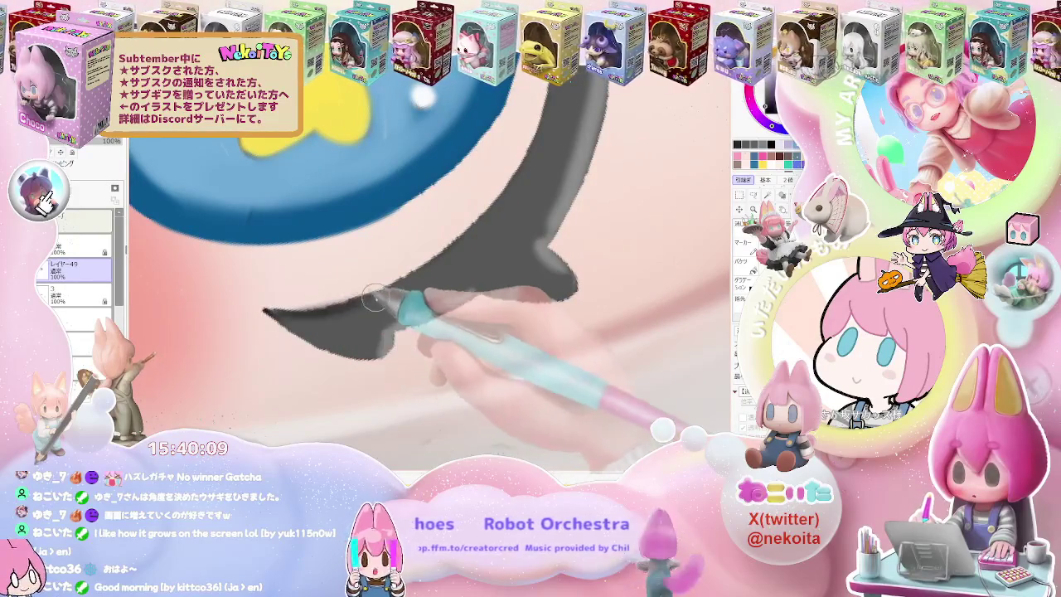
drag(373, 298, 473, 226)
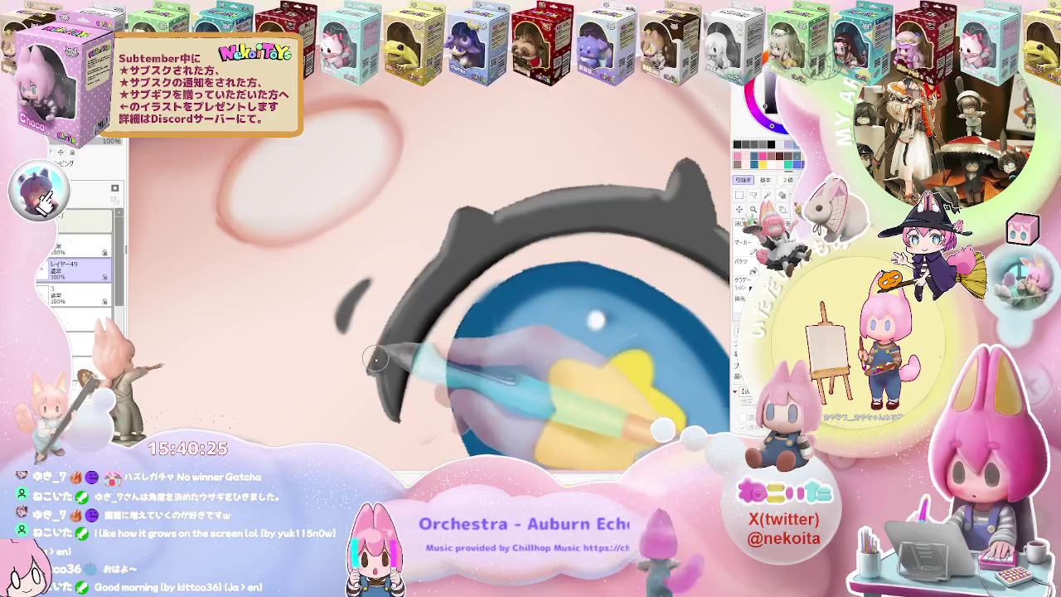
mouse_move(374, 358)
mouse_down()
mouse_move(454, 218)
mouse_move(689, 173)
mouse_up()
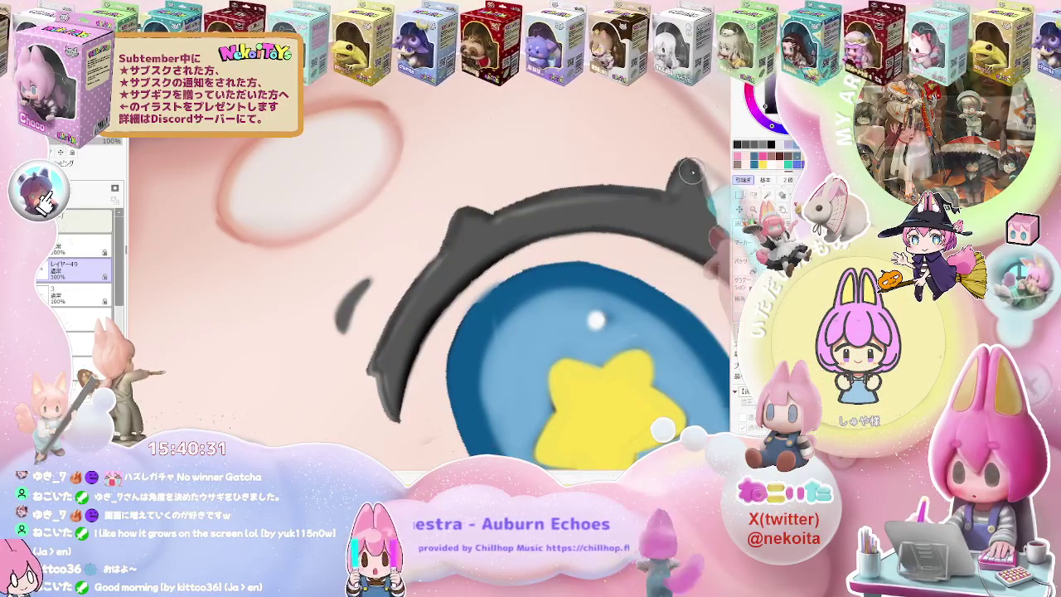
scroll(689, 172, down, 1)
scroll(691, 207, down, 1)
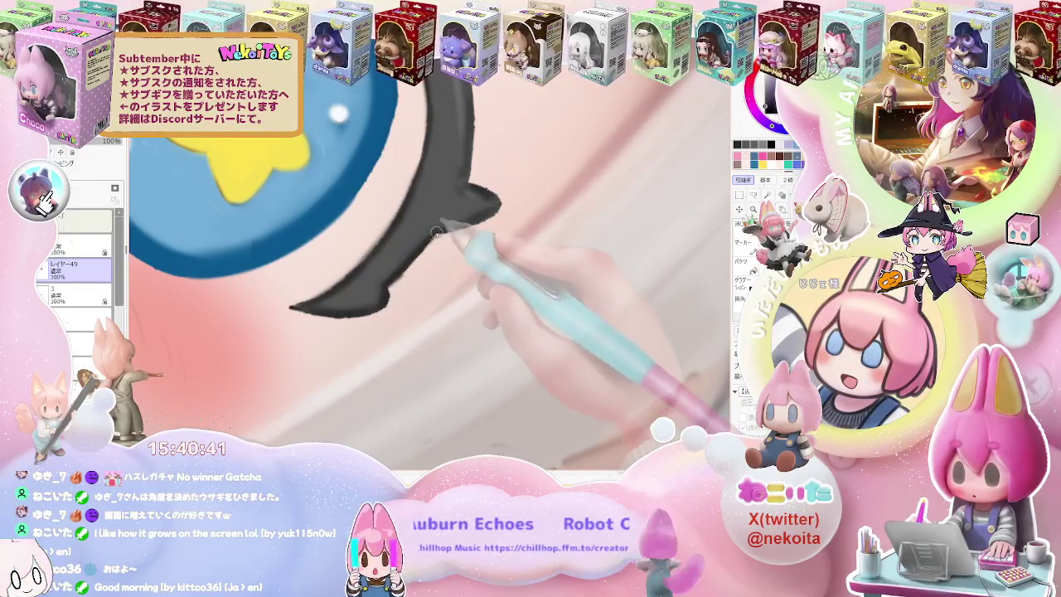
scroll(460, 222, down, 5)
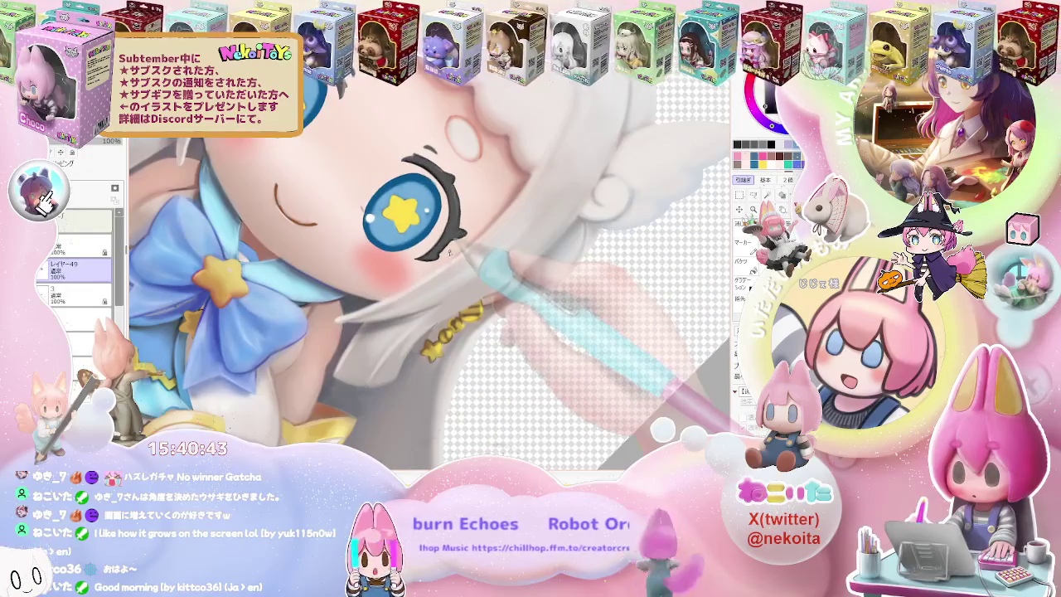
scroll(461, 240, up, 3)
Reset the canvas rotation upright and zoom repeatedly around the right star eye.
scroll(461, 240, up, 3)
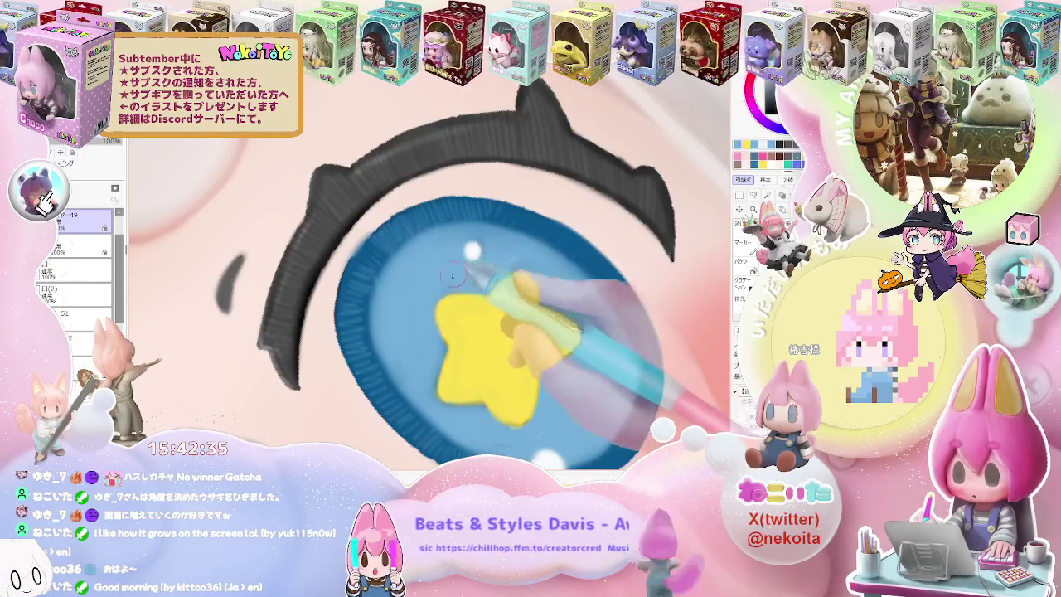
scroll(494, 264, down, 2)
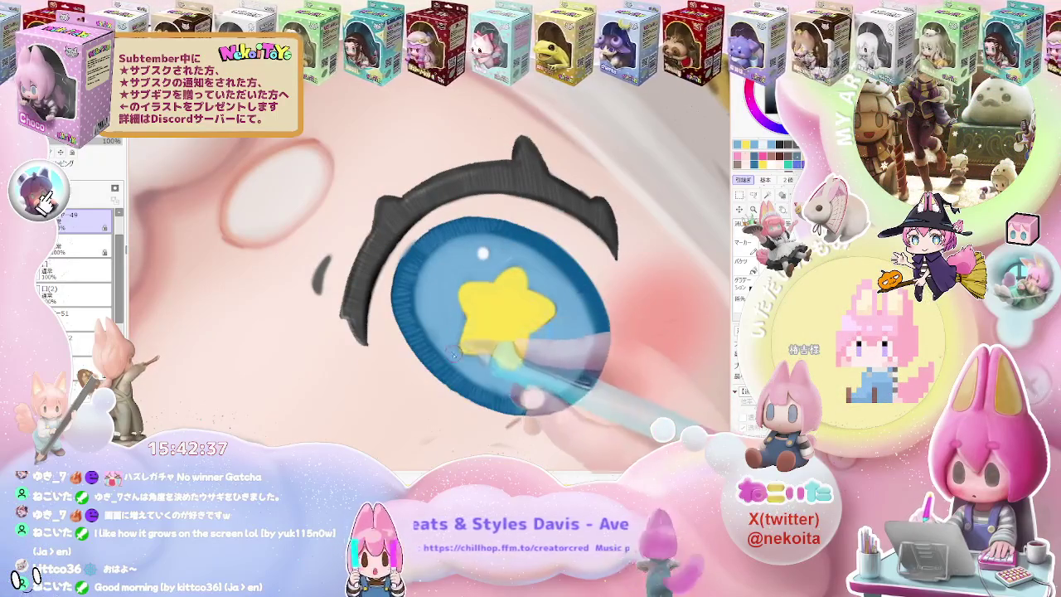
scroll(470, 357, down, 2)
scroll(470, 356, down, 1)
scroll(574, 349, down, 1)
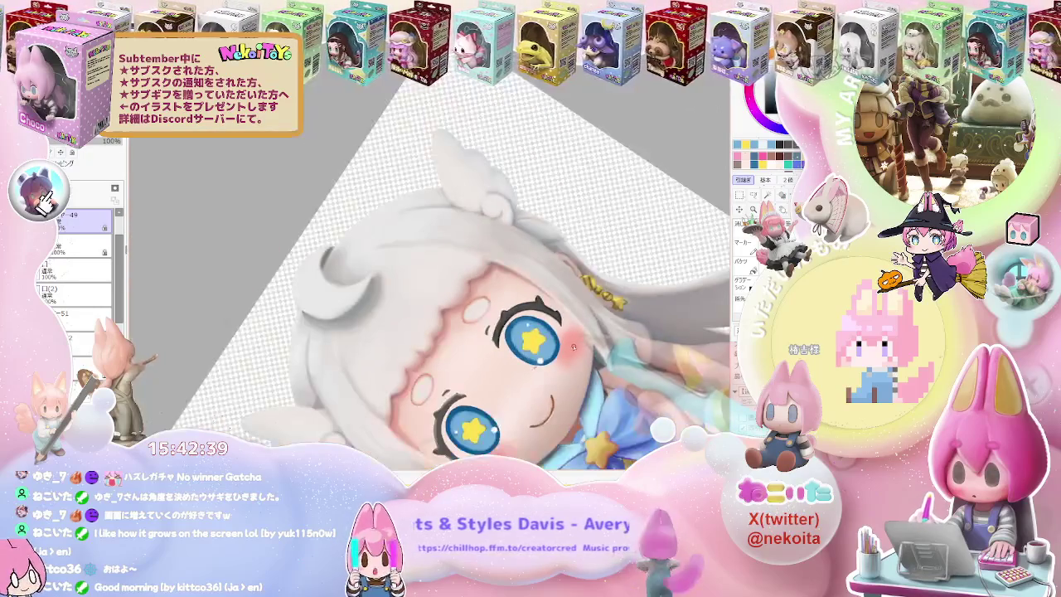
key(Delete)
scroll(554, 359, down, 2)
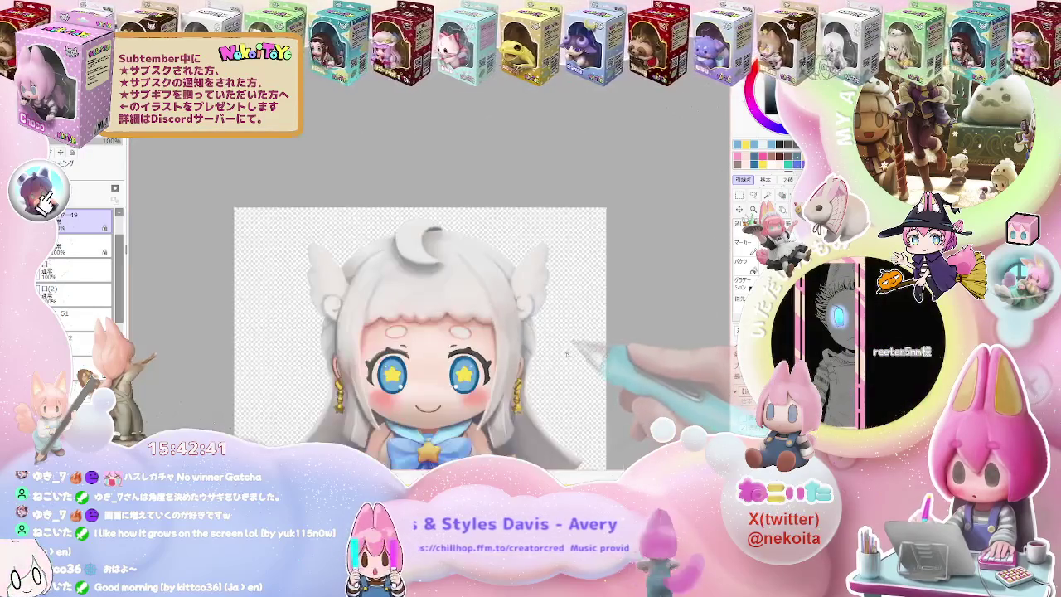
scroll(383, 385, up, 2)
scroll(383, 386, up, 2)
scroll(383, 385, up, 1)
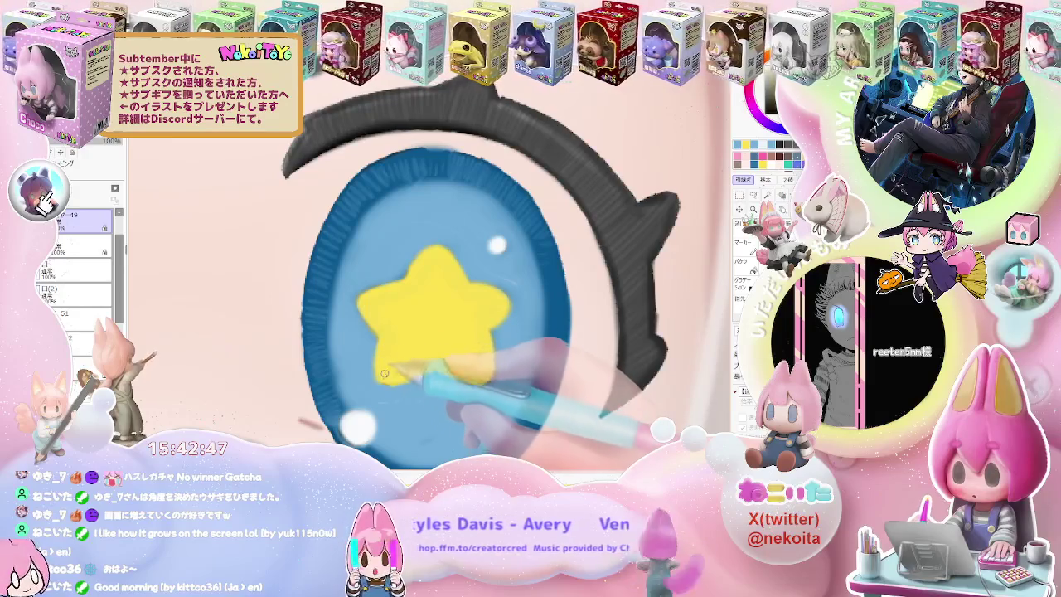
scroll(384, 373, down, 1)
scroll(398, 373, down, 2)
scroll(464, 368, down, 2)
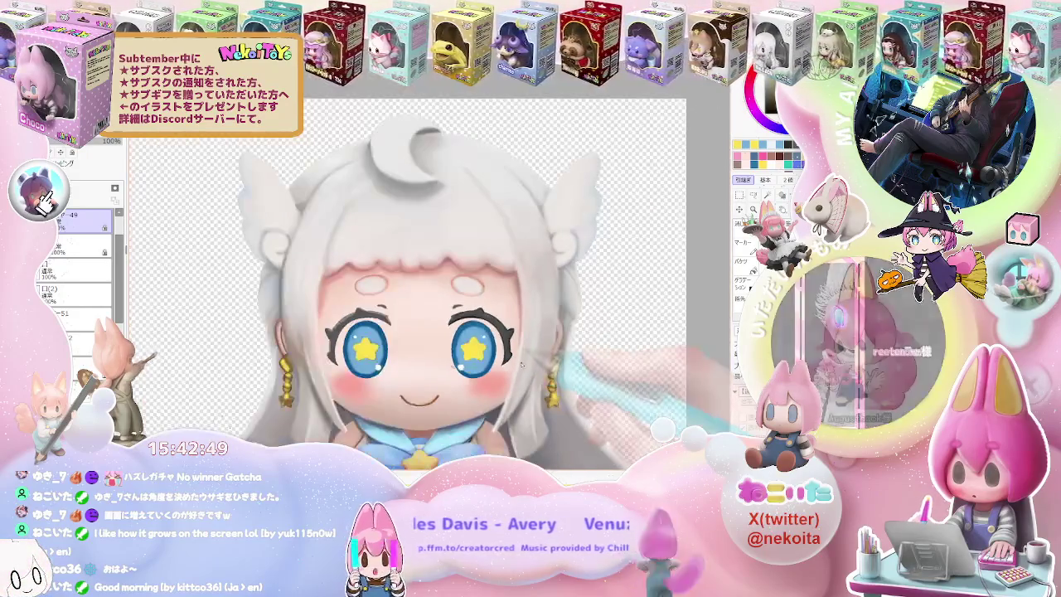
scroll(519, 371, up, 1)
scroll(498, 357, up, 2)
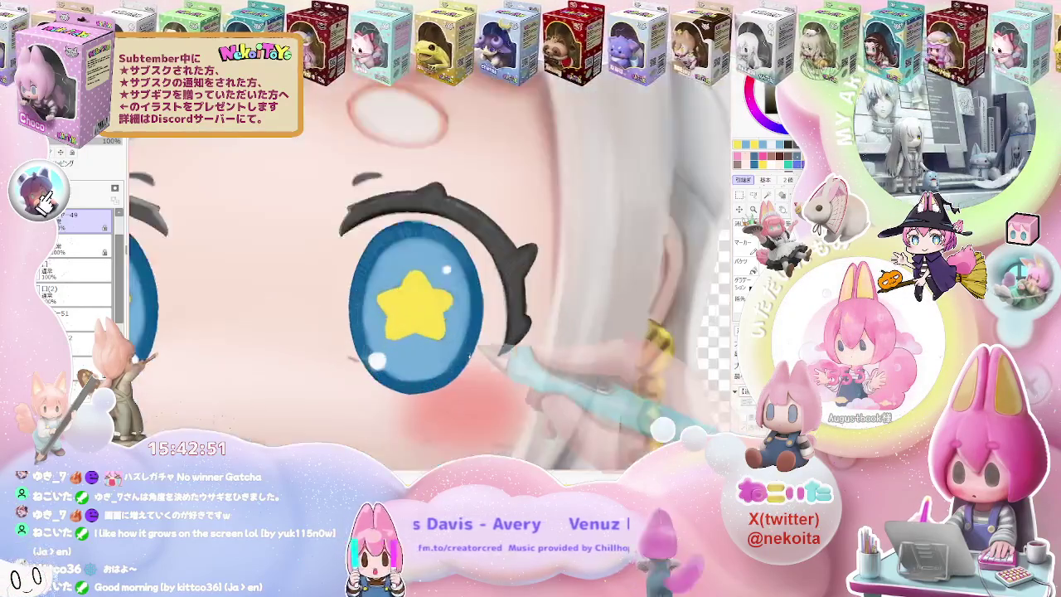
scroll(397, 320, up, 2)
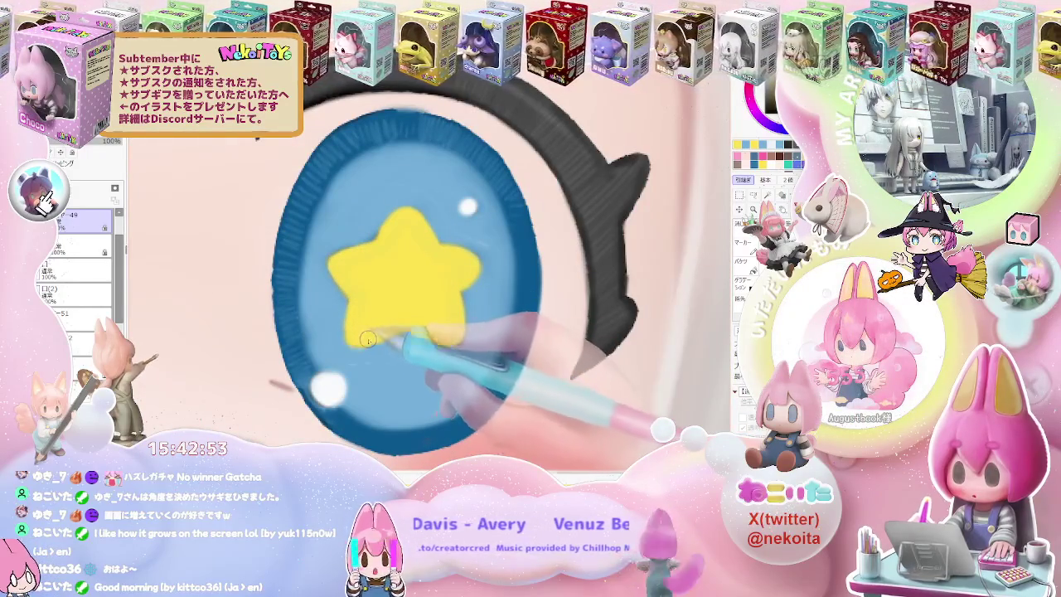
scroll(367, 339, down, 1)
scroll(373, 344, down, 2)
scroll(415, 348, down, 2)
scroll(514, 340, down, 1)
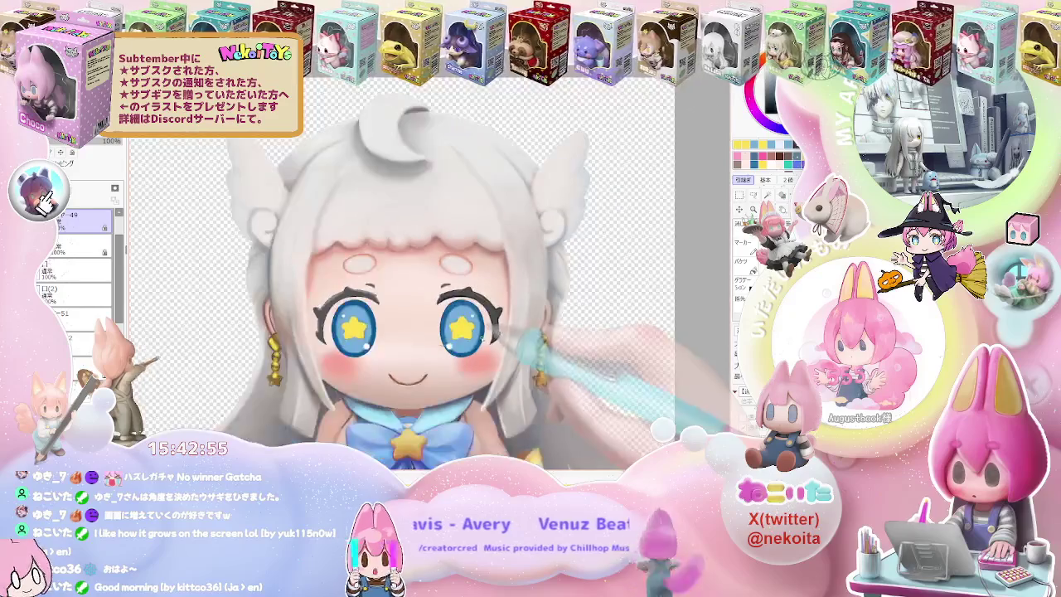
scroll(498, 340, up, 1)
scroll(464, 332, up, 2)
scroll(414, 319, up, 2)
scroll(373, 307, up, 1)
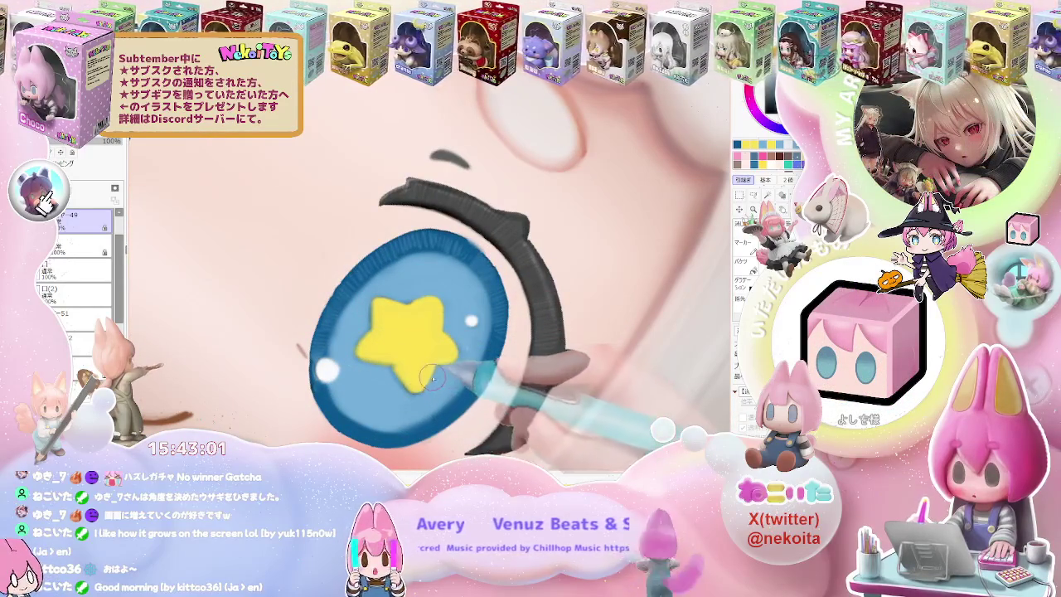
scroll(439, 365, down, 2)
scroll(447, 365, down, 2)
scroll(464, 365, down, 1)
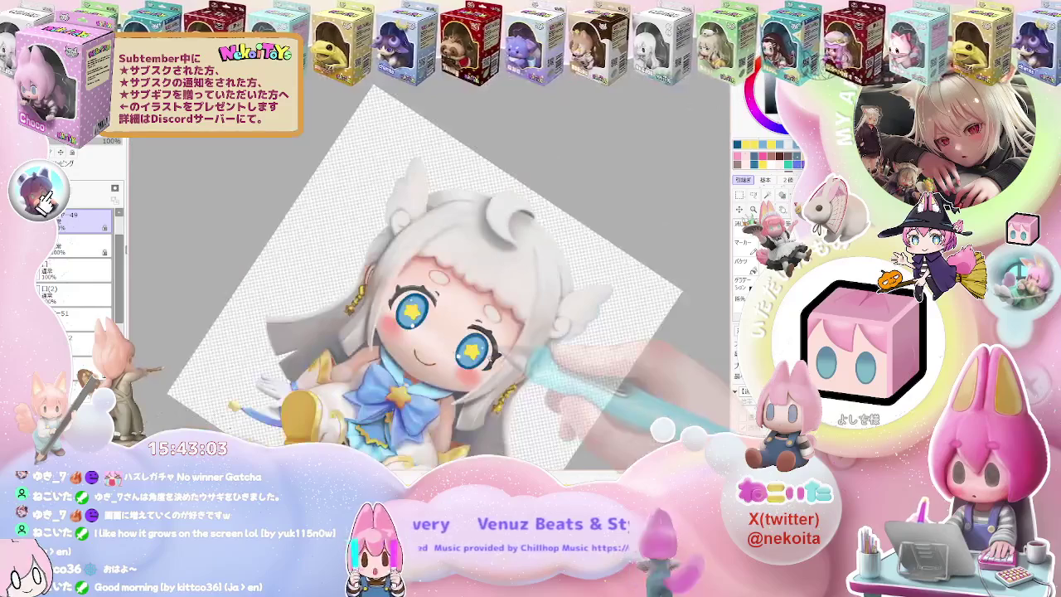
scroll(489, 363, down, 1)
scroll(431, 365, up, 1)
scroll(373, 352, up, 2)
scroll(315, 340, up, 2)
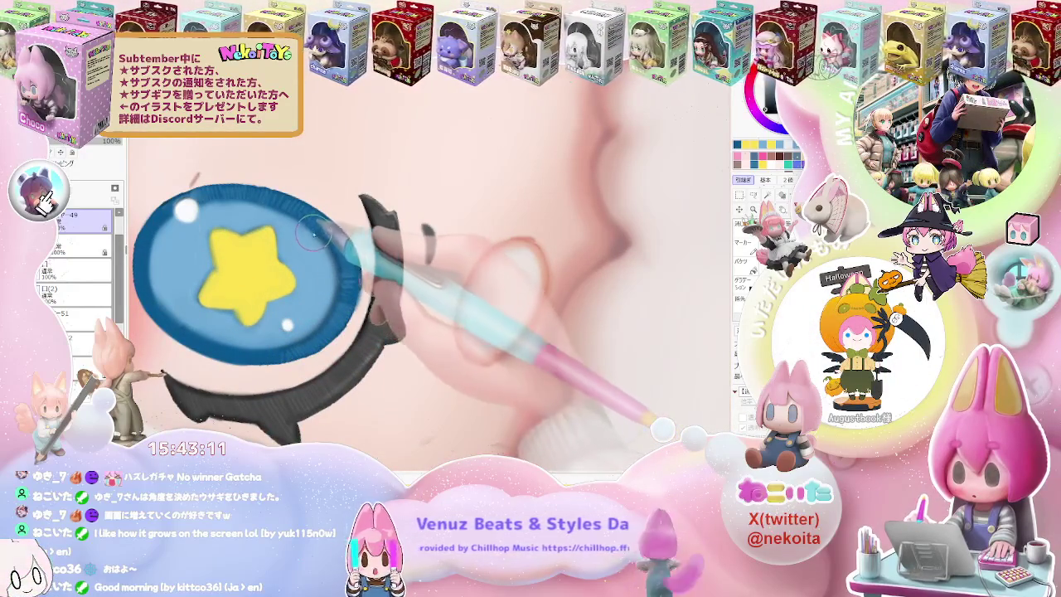
Zoom in and out repeatedly on the right eye's blue iris and yellow star.
scroll(340, 263, down, 2)
scroll(373, 273, down, 1)
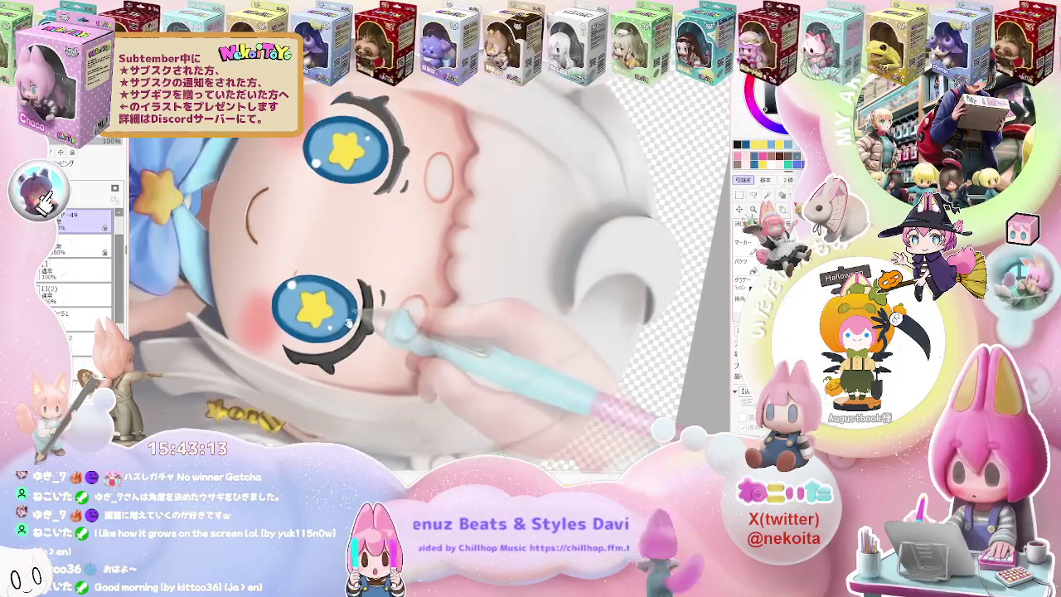
scroll(373, 278, up, 1)
scroll(348, 332, up, 1)
scroll(326, 377, up, 2)
scroll(326, 378, up, 2)
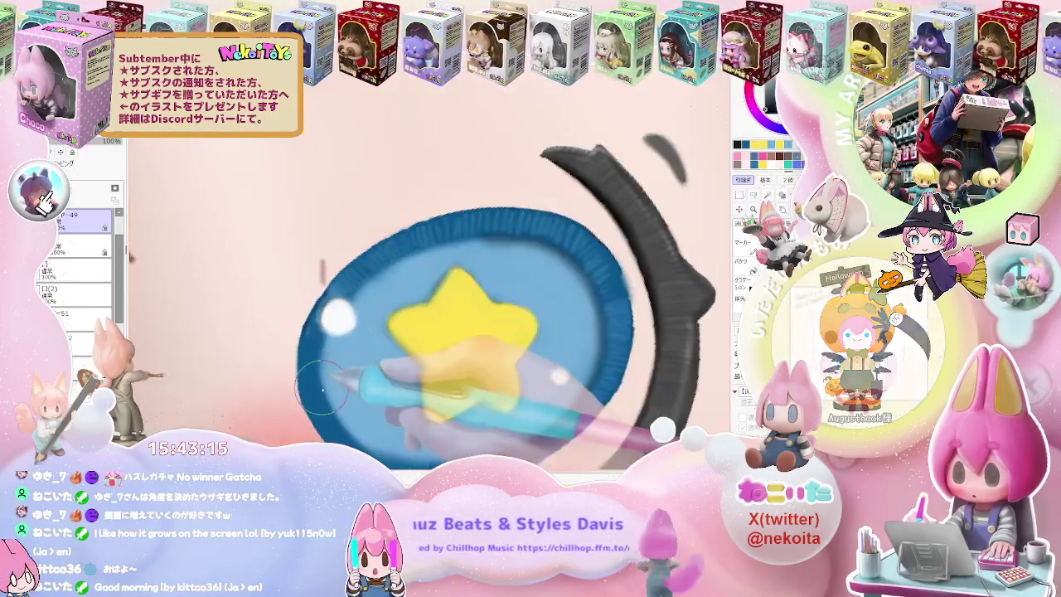
scroll(336, 336, down, 1)
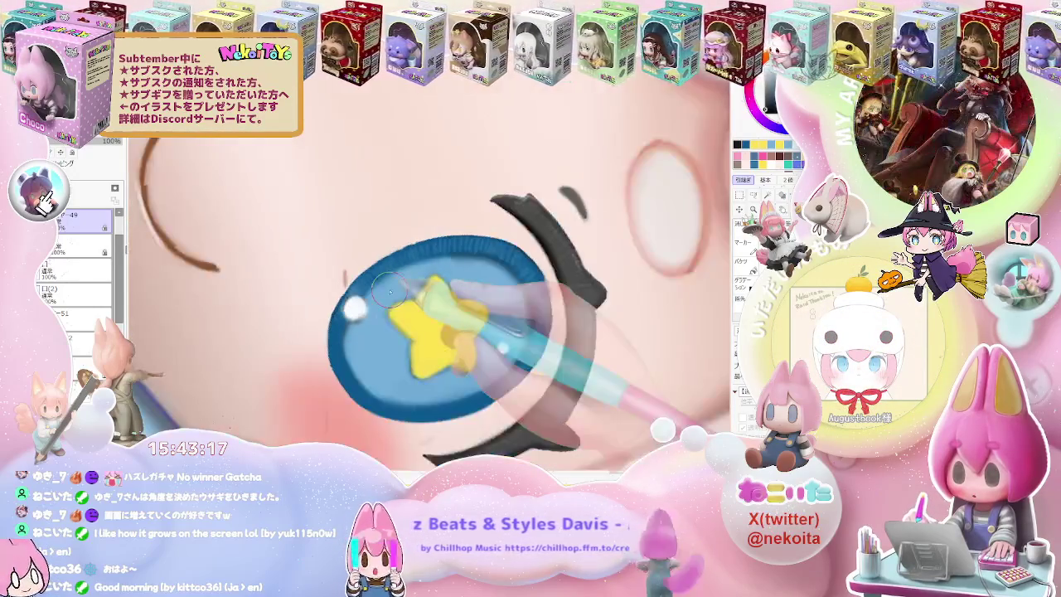
scroll(398, 348, down, 1)
scroll(464, 365, up, 2)
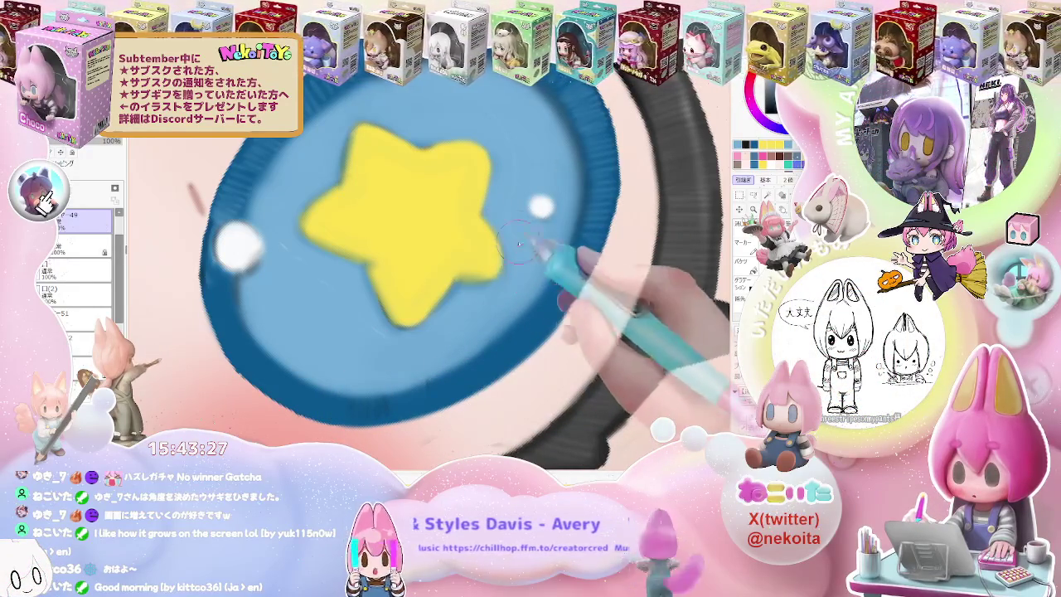
scroll(512, 213, down, 1)
scroll(512, 213, down, 1)
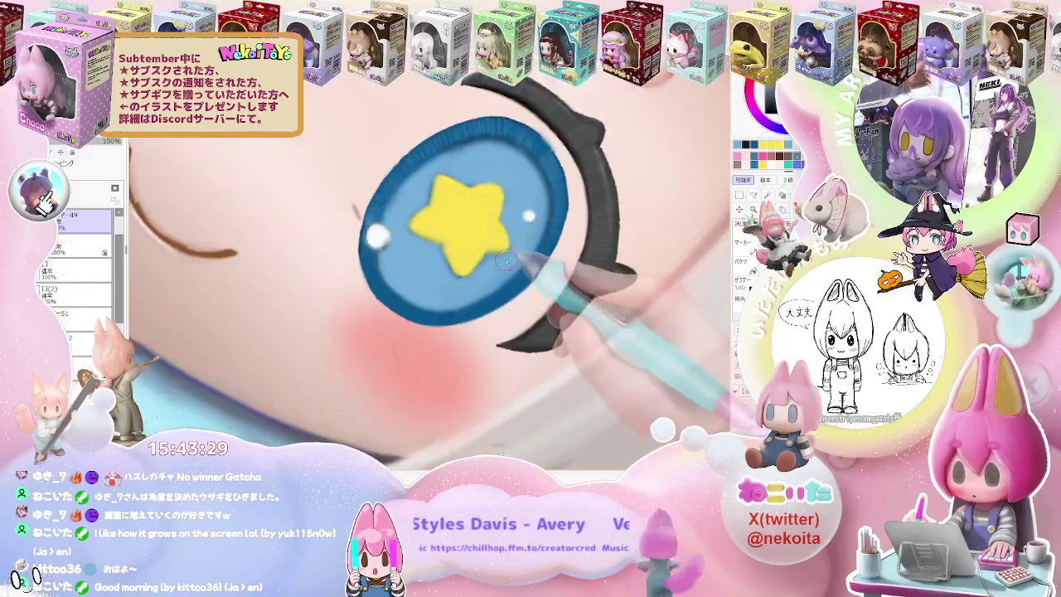
scroll(518, 232, down, 1)
scroll(528, 262, down, 2)
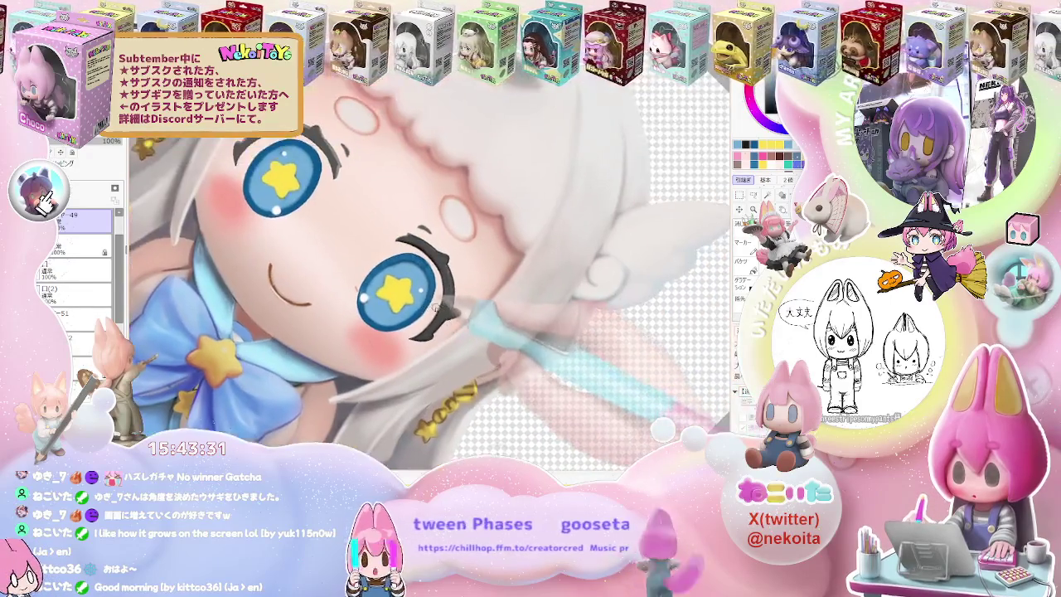
scroll(465, 249, up, 2)
scroll(452, 265, up, 1)
scroll(448, 278, up, 1)
scroll(464, 290, up, 1)
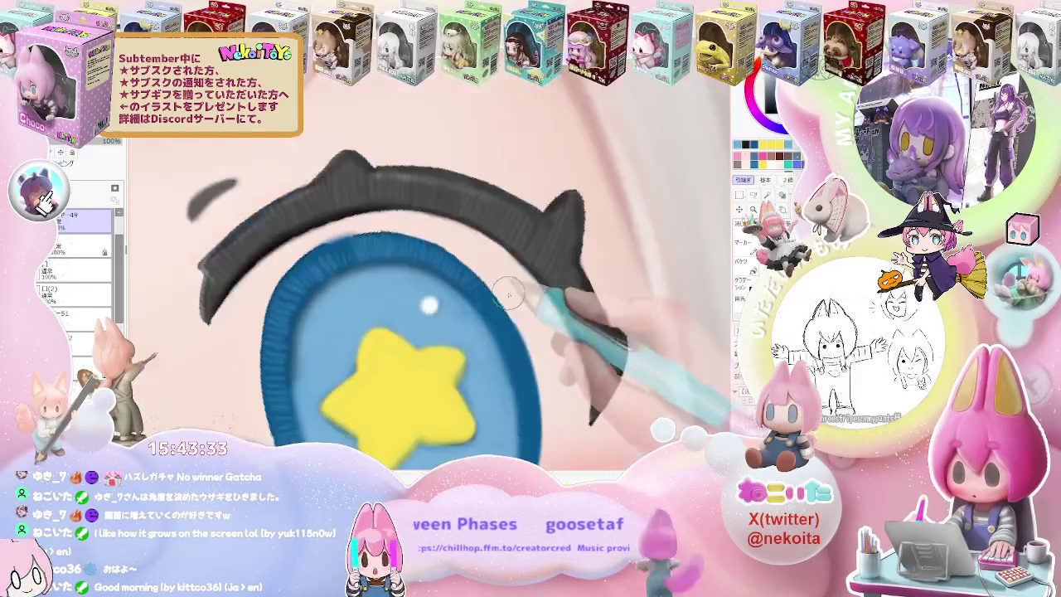
scroll(473, 315, up, 1)
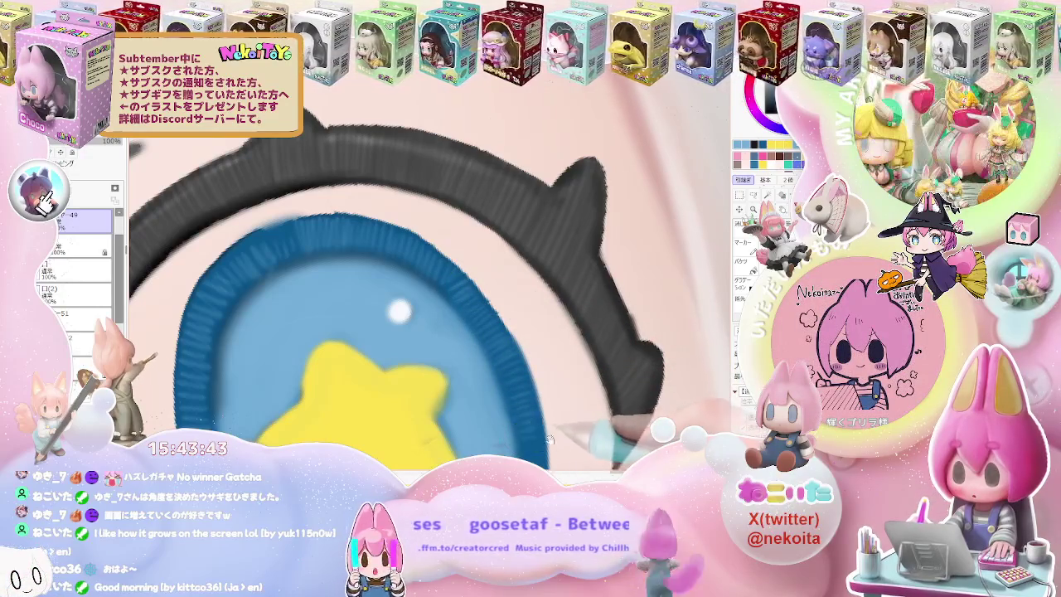
Rotate and tilt the view around the right eye to see more of the star.
drag(535, 412, 510, 280)
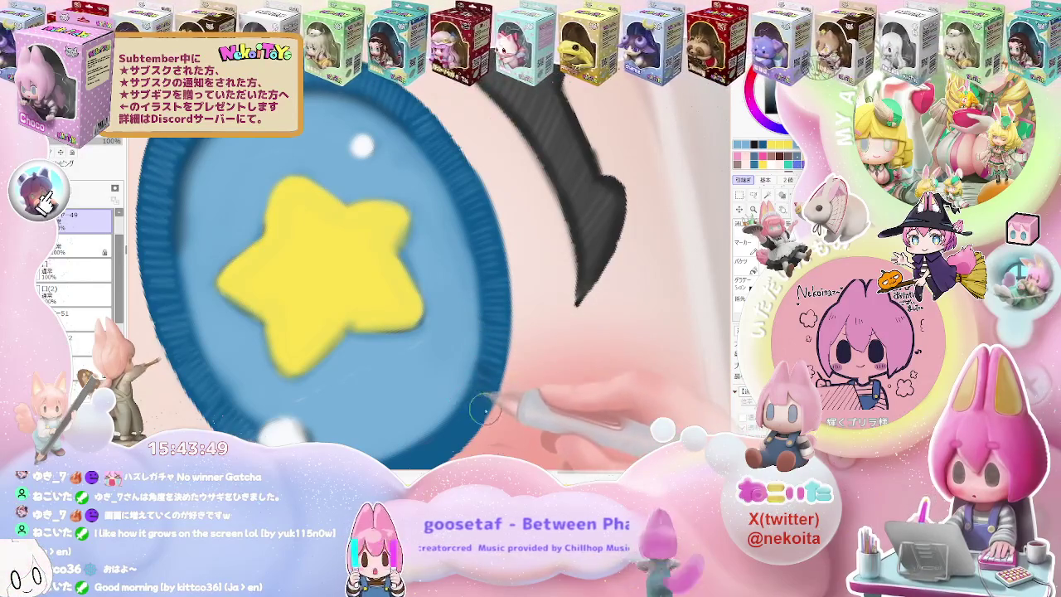
scroll(461, 408, down, 2)
mouse_move(461, 409)
mouse_down()
mouse_move(402, 370)
mouse_move(290, 327)
mouse_up()
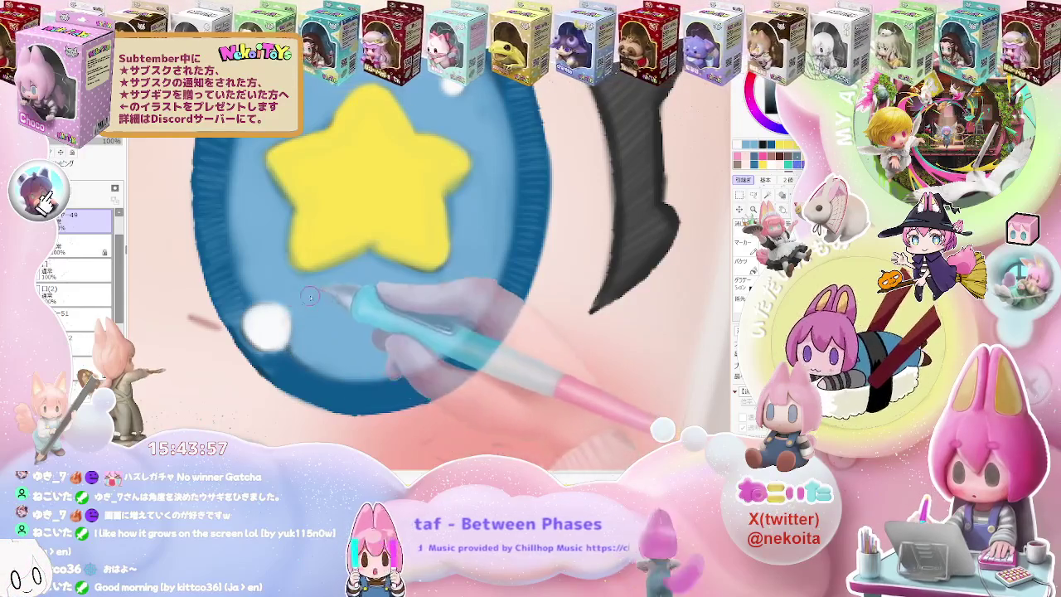
scroll(295, 298, down, 2)
scroll(319, 265, up, 3)
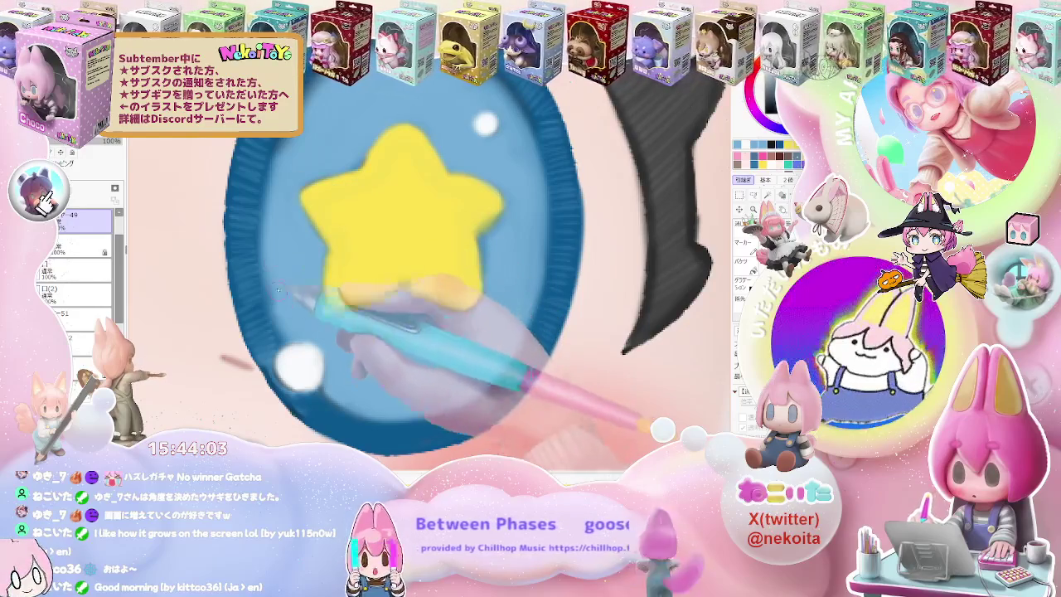
scroll(269, 258, down, 1)
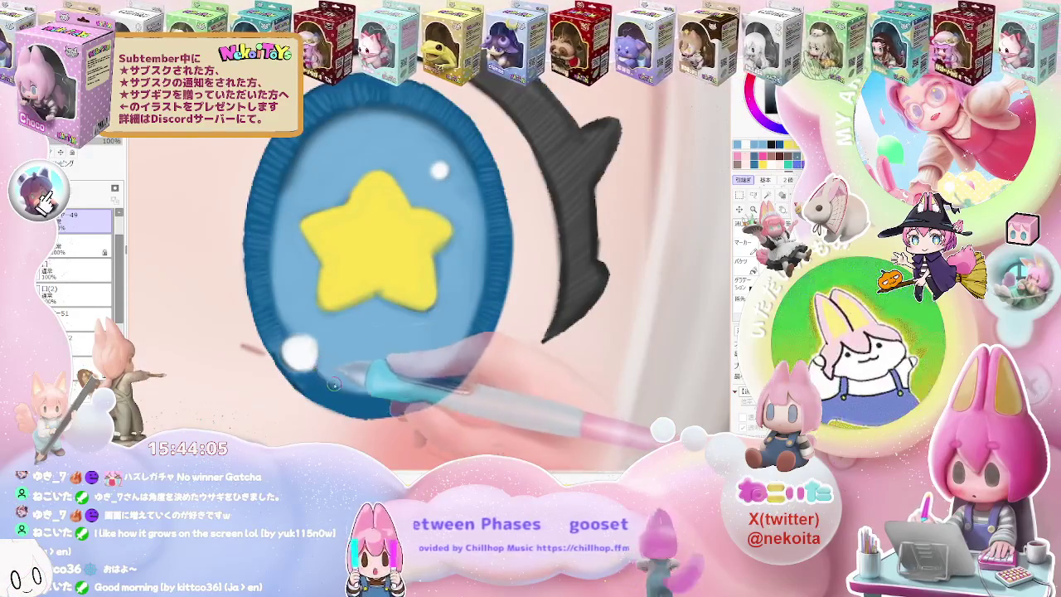
scroll(334, 384, down, 1)
scroll(371, 332, up, 2)
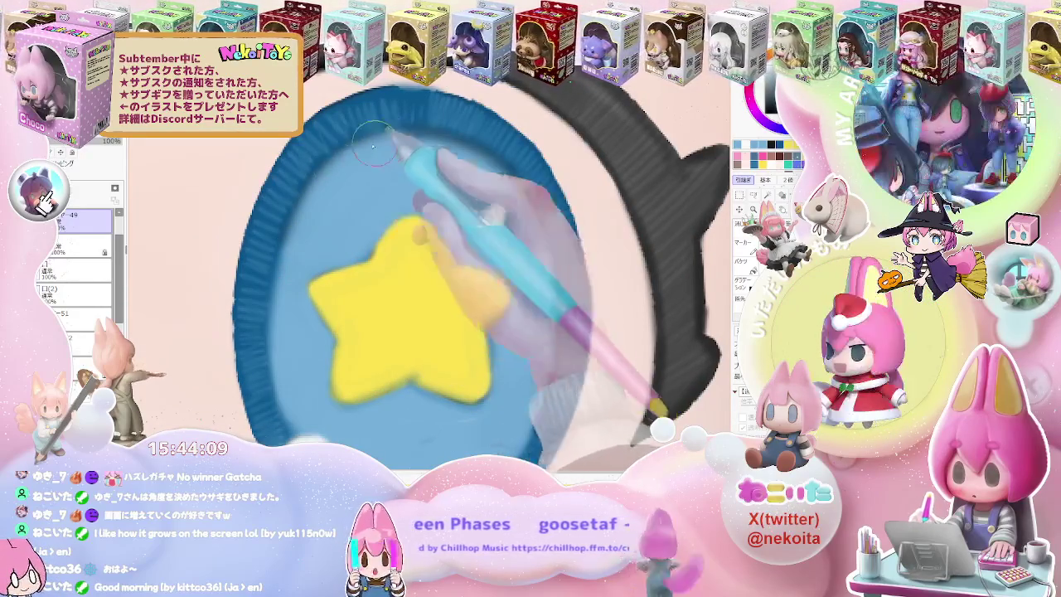
Zoom in and bring the right eye's iris and yellow star into view.
scroll(289, 286, down, 1)
scroll(591, 315, down, 1)
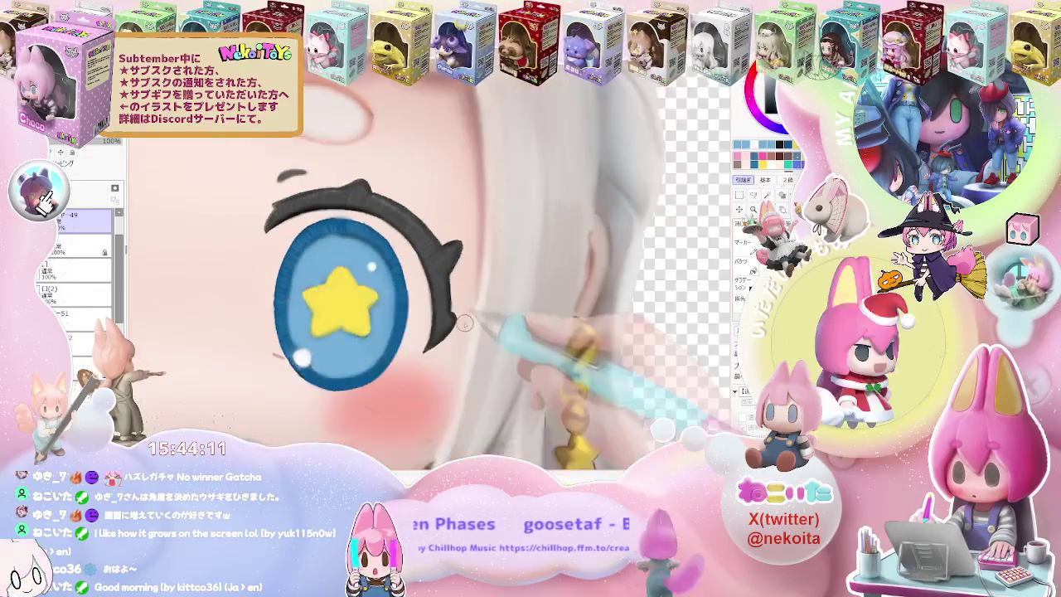
scroll(592, 315, down, 1)
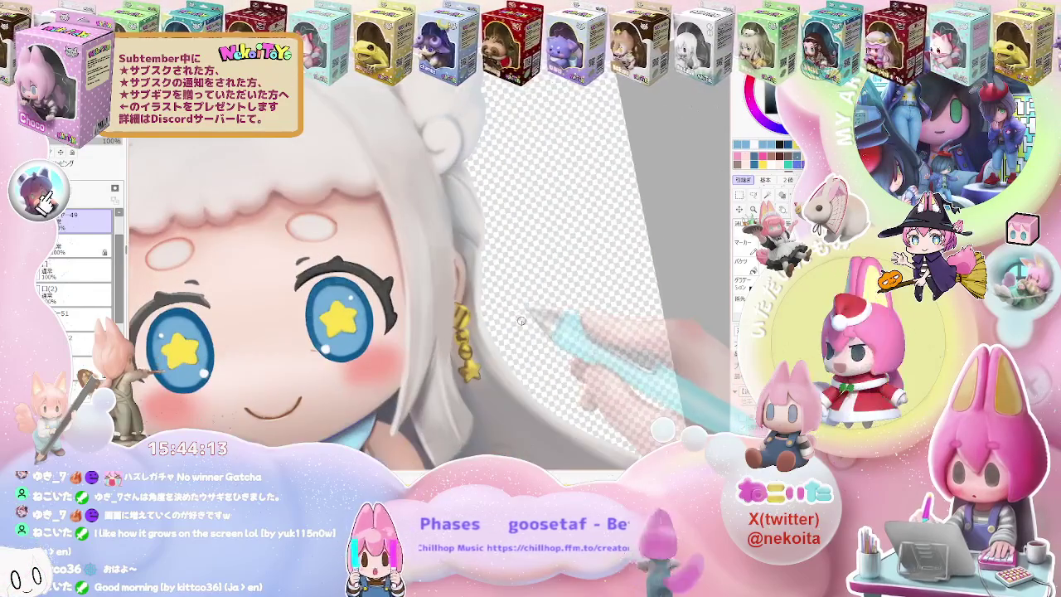
scroll(498, 348, up, 2)
scroll(455, 352, up, 2)
scroll(455, 351, up, 2)
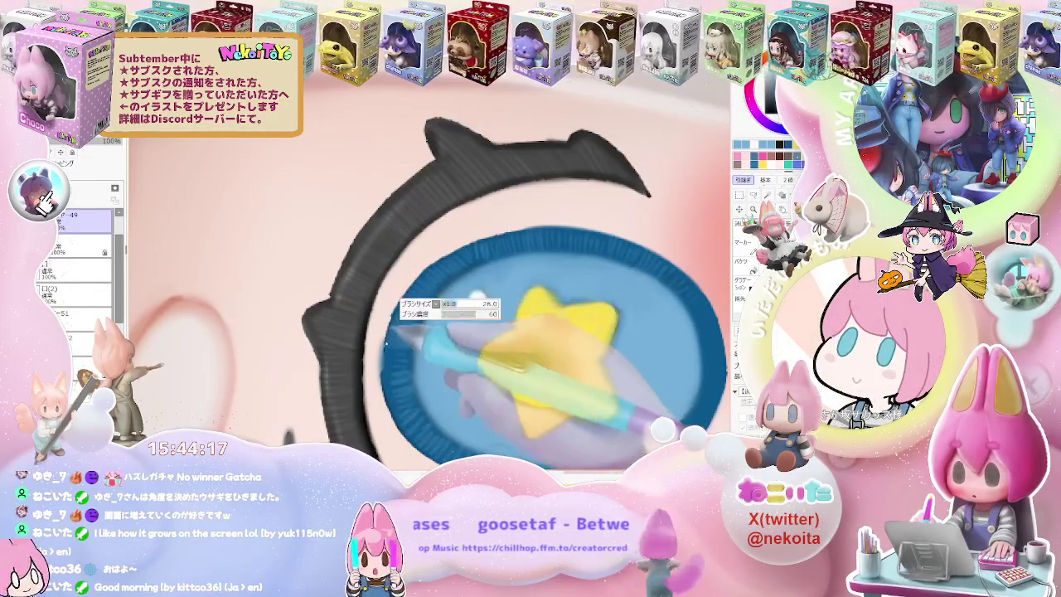
scroll(391, 325, up, 1)
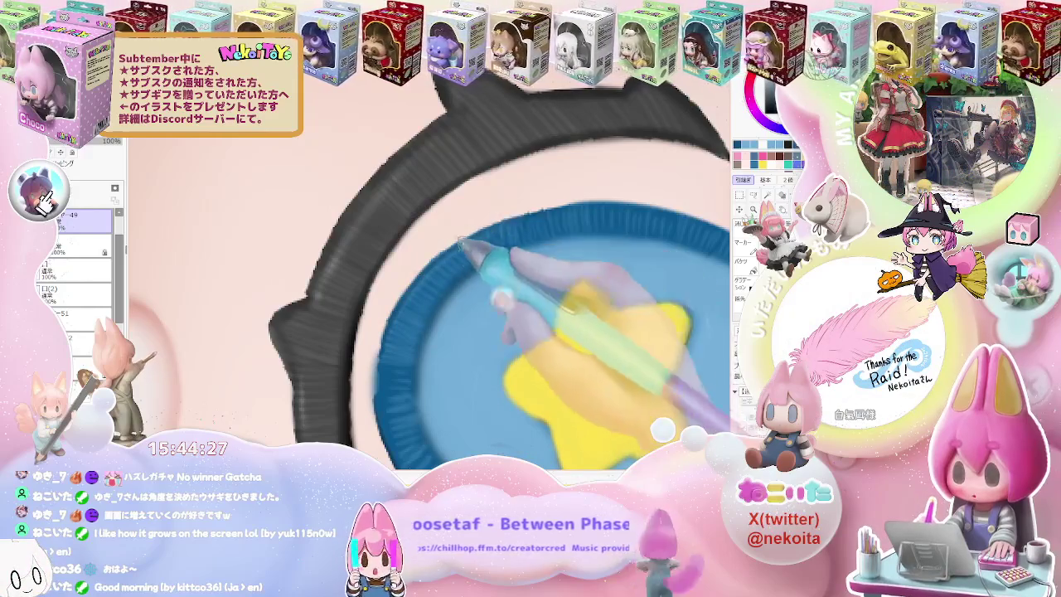
drag(379, 346, 421, 308)
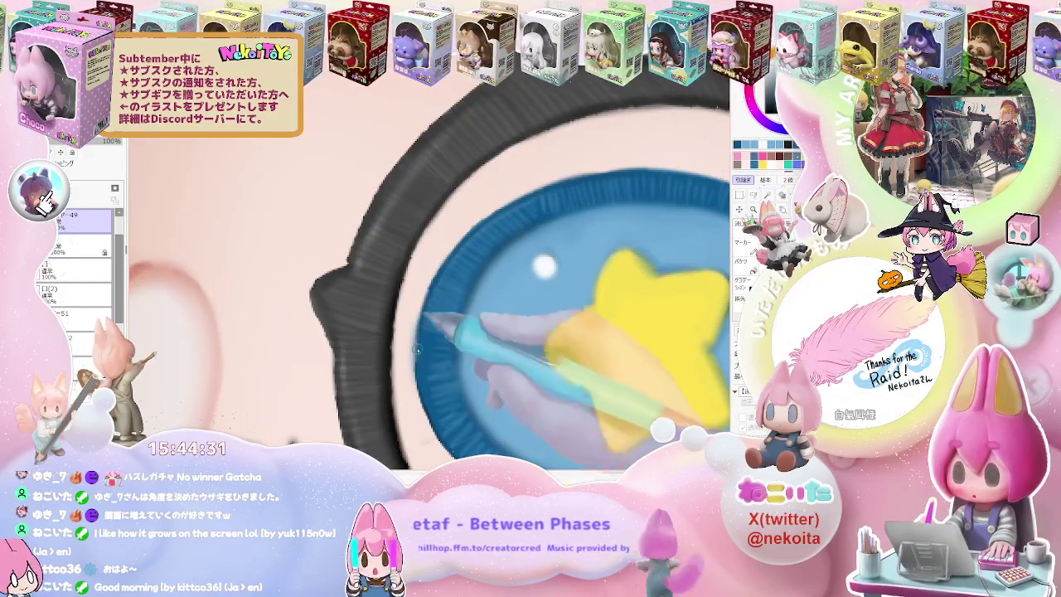
Zoom out and back in to check the star's lower-edge shading against both eyes.
scroll(416, 361, down, 2)
scroll(465, 340, down, 2)
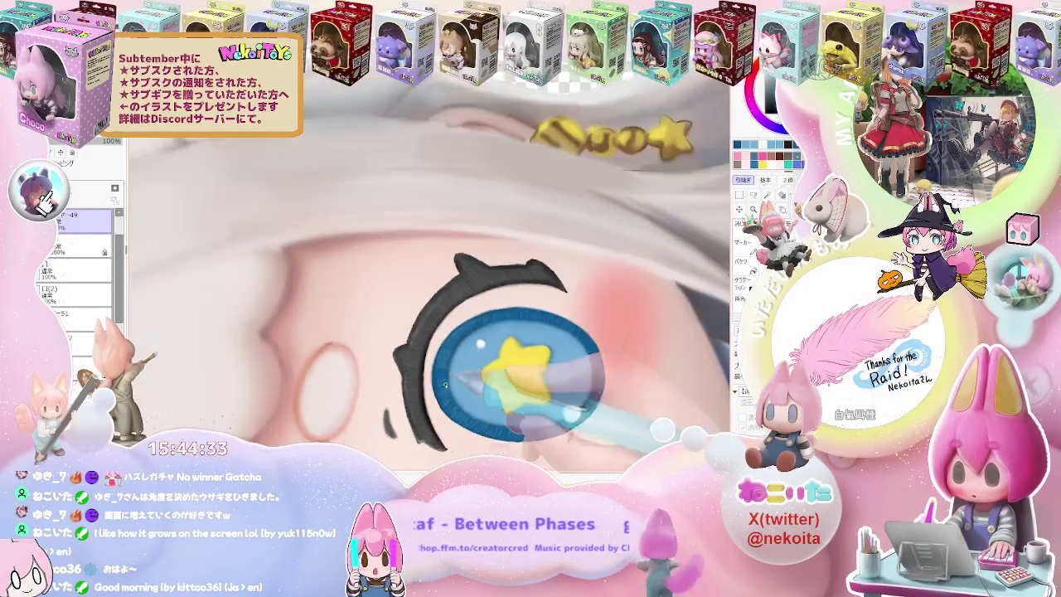
scroll(568, 297, down, 2)
scroll(432, 290, down, 2)
scroll(431, 290, down, 2)
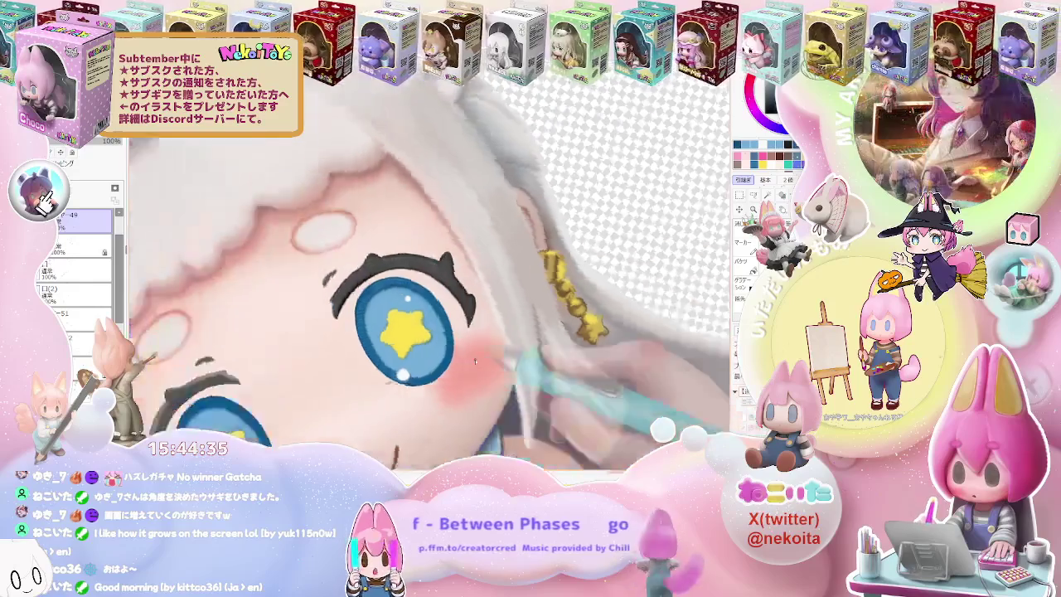
scroll(431, 290, down, 1)
scroll(407, 282, up, 5)
scroll(322, 343, up, 2)
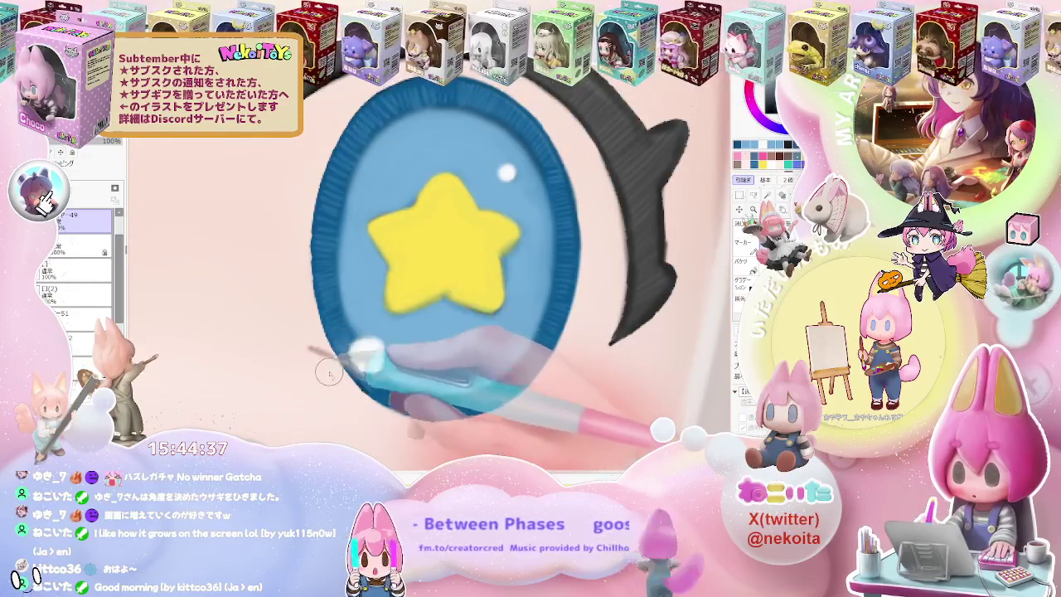
scroll(325, 363, down, 2)
scroll(352, 323, down, 2)
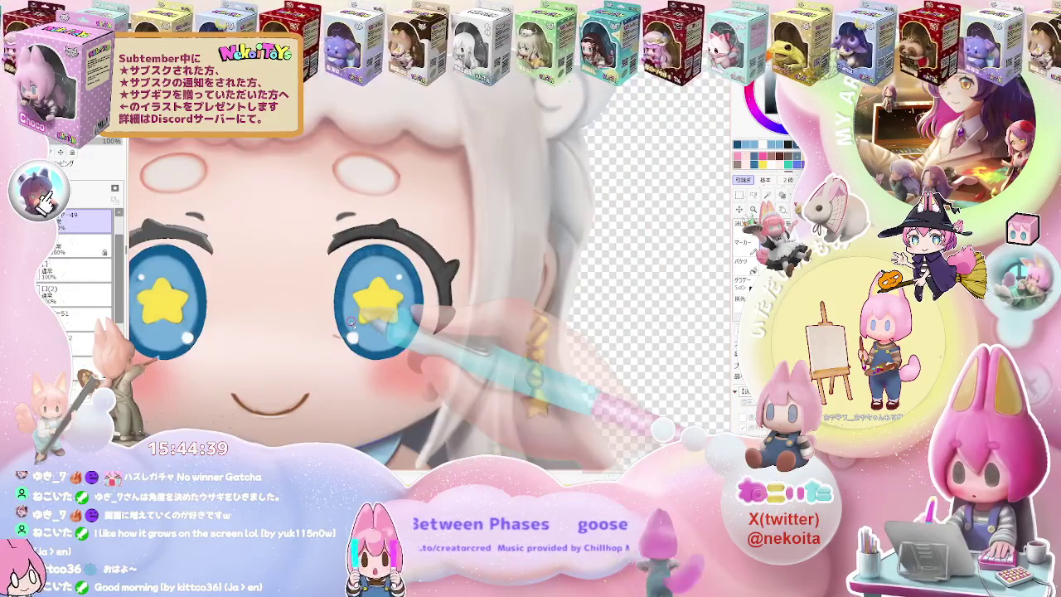
scroll(351, 325, up, 3)
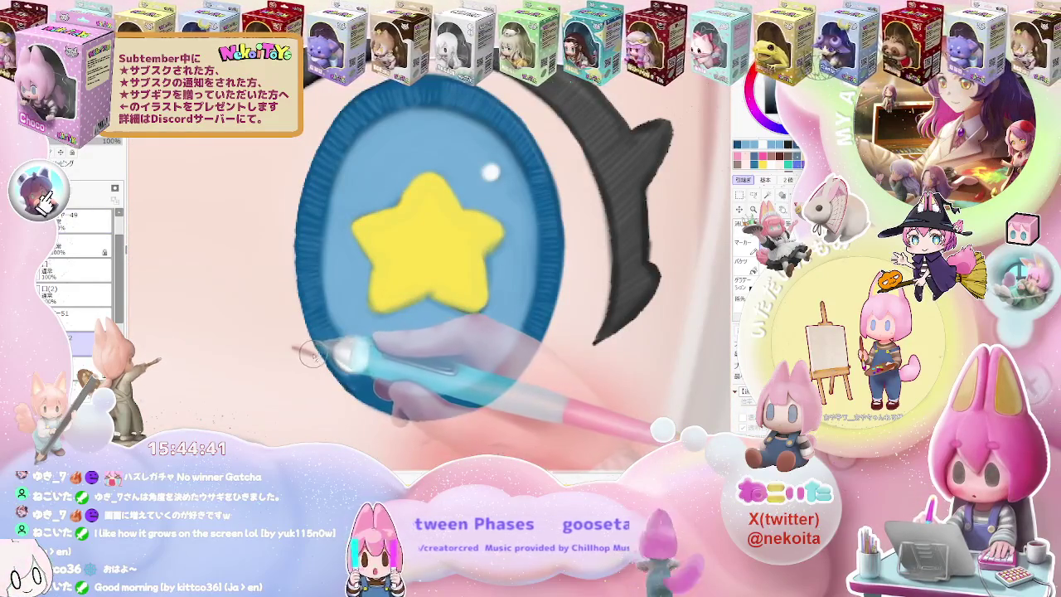
scroll(331, 340, up, 3)
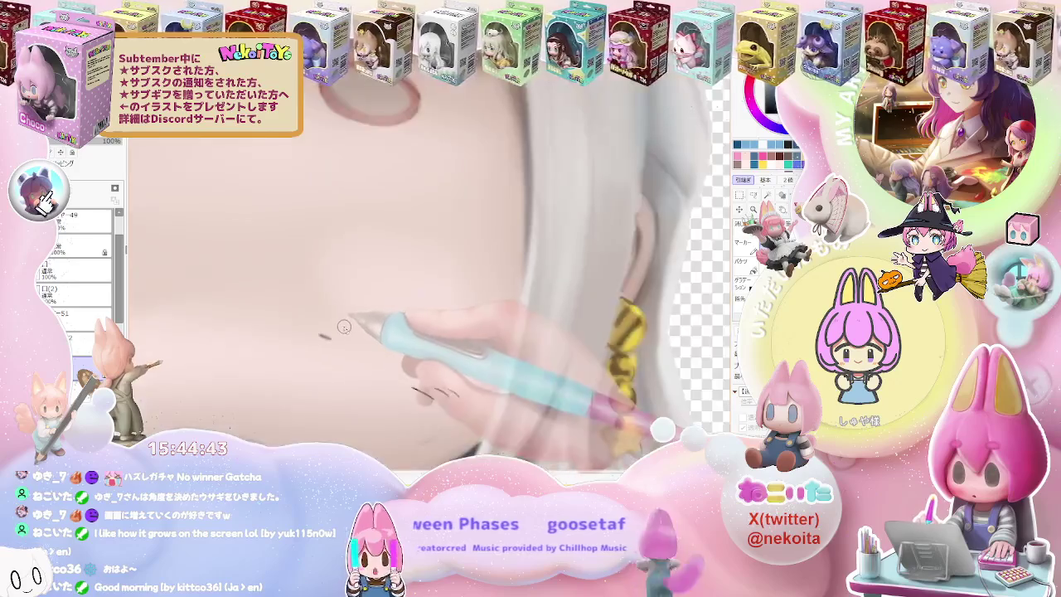
scroll(344, 327, down, 3)
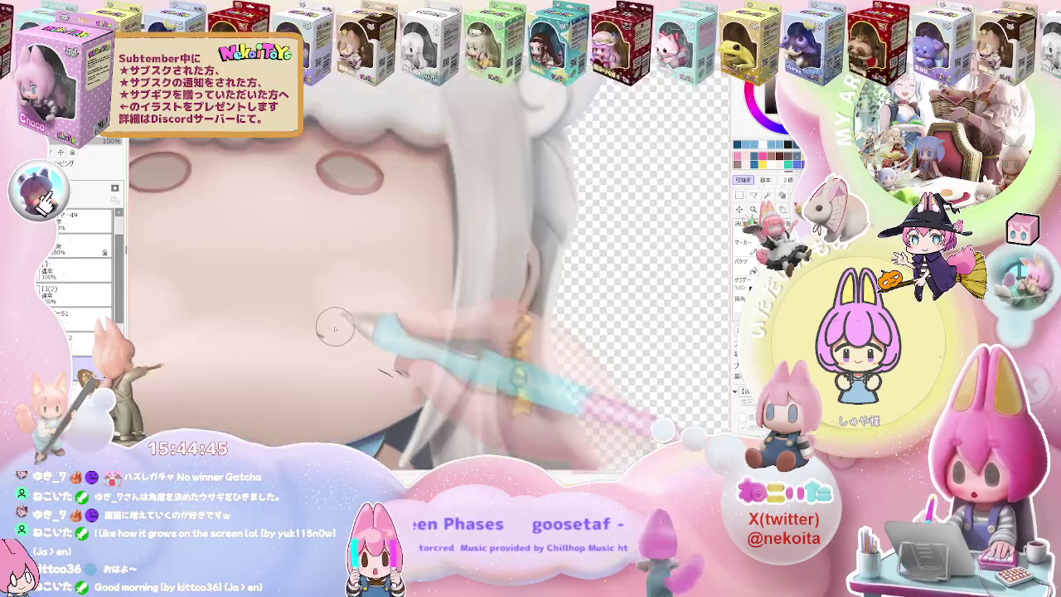
scroll(335, 329, up, 3)
scroll(316, 339, down, 2)
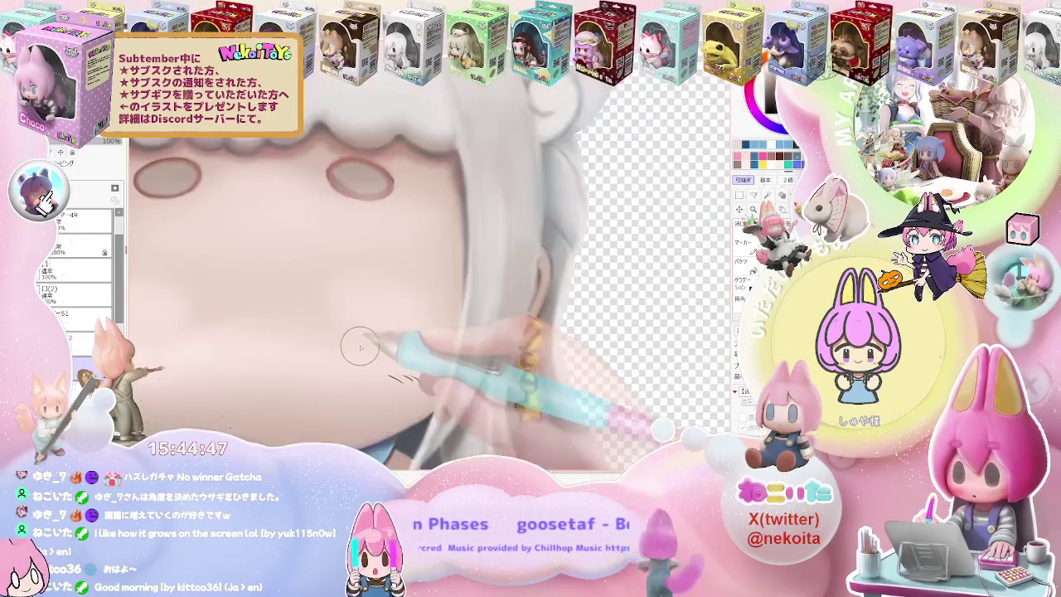
scroll(373, 365, down, 2)
scroll(452, 396, down, 1)
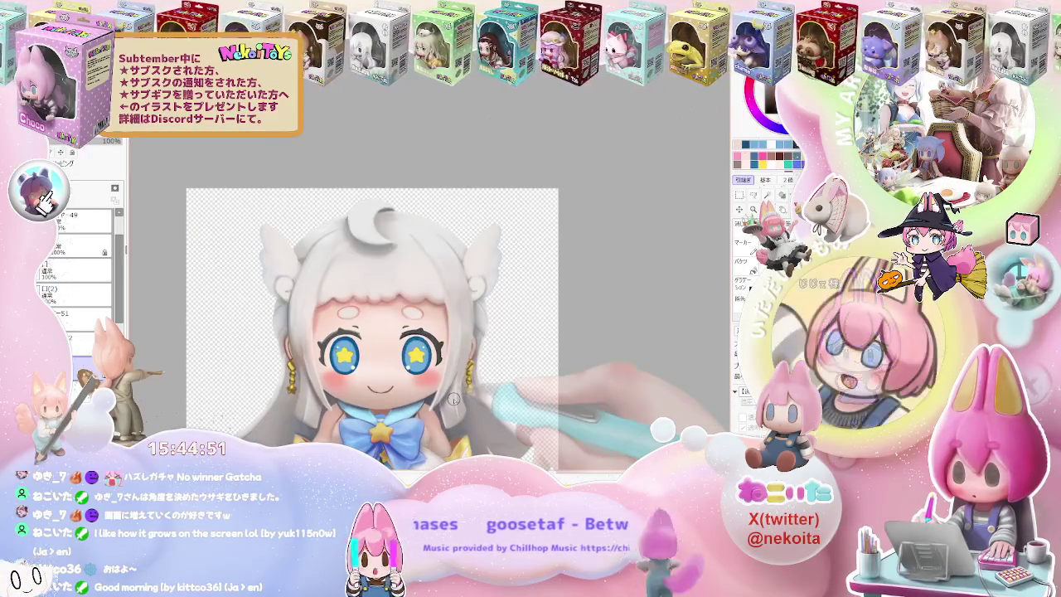
Zoom in and pan the view onto the left eye's eyelash.
scroll(398, 315, up, 1)
scroll(389, 299, up, 2)
scroll(382, 267, up, 2)
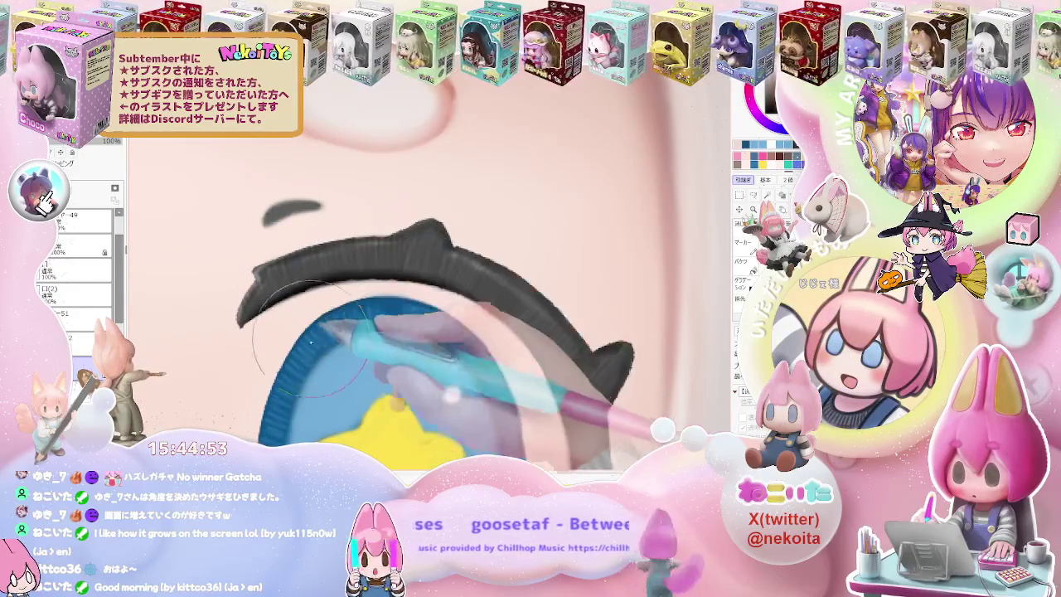
scroll(340, 319, up, 1)
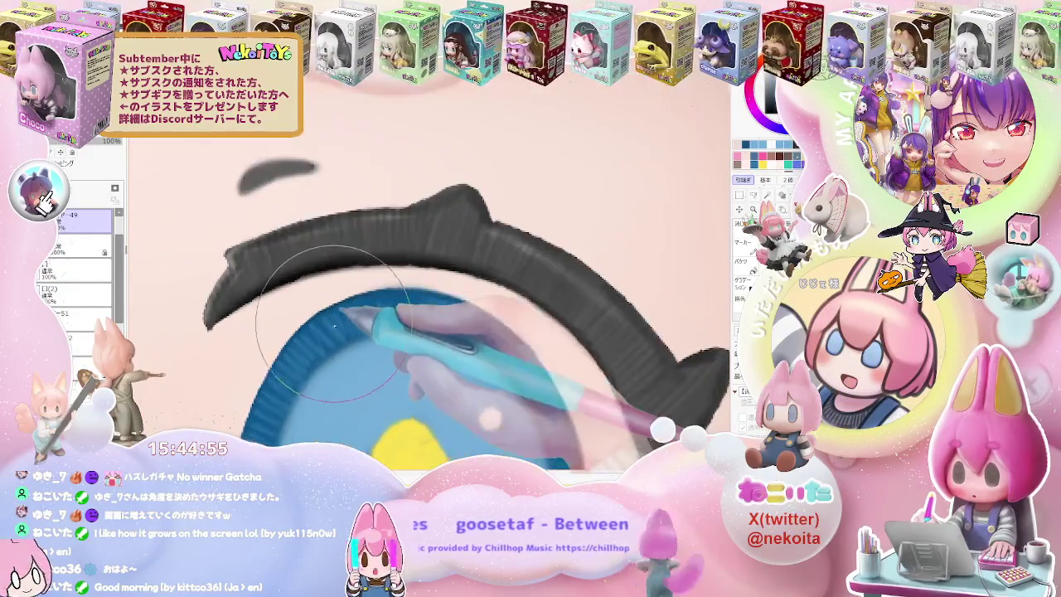
scroll(332, 307, up, 1)
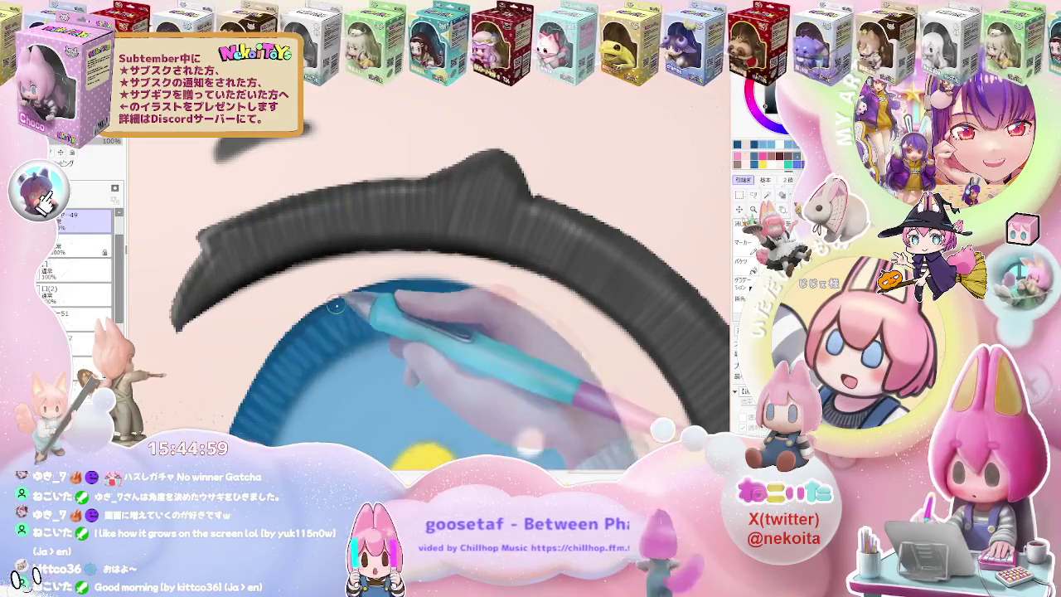
scroll(336, 306, down, 2)
scroll(455, 281, down, 1)
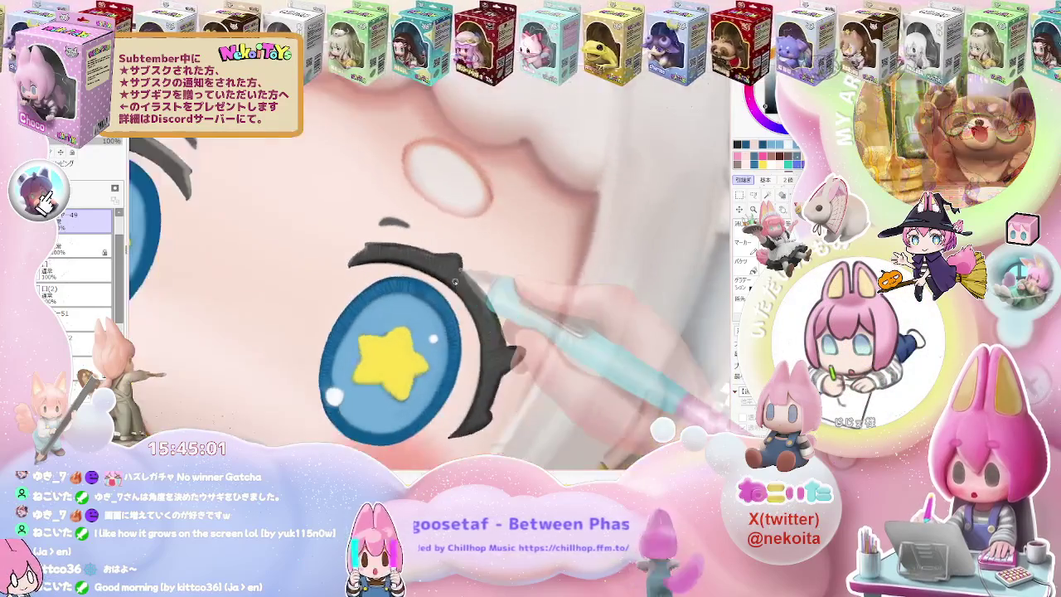
scroll(373, 266, up, 2)
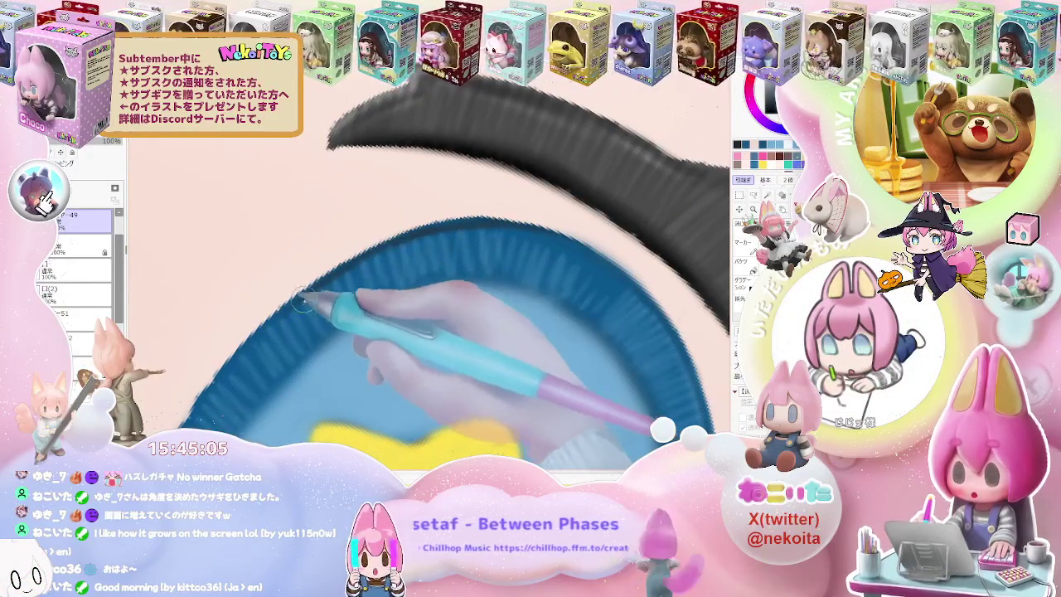
drag(315, 292, 352, 265)
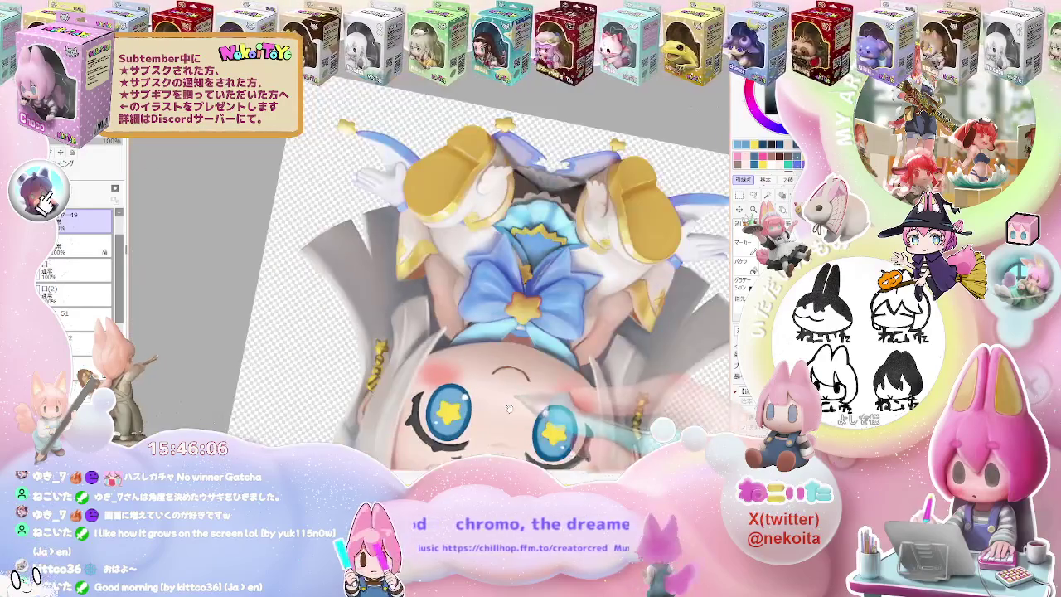
Turn the canvas upside down, refocus on the eye, and enlarge the brush for the star.
mouse_move(510, 408)
mouse_down()
mouse_move(359, 325)
mouse_move(351, 310)
mouse_up()
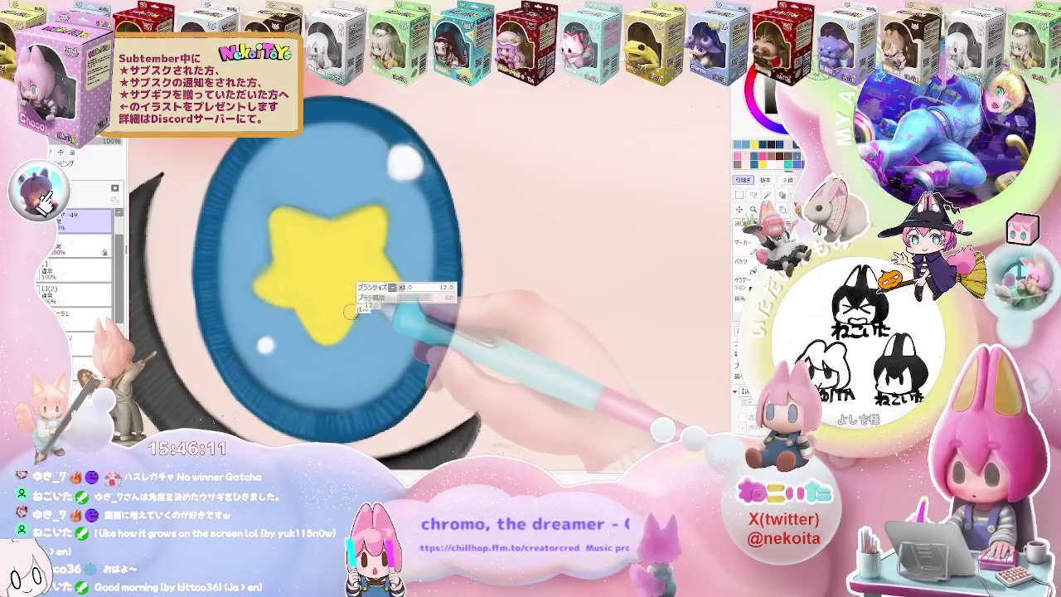
scroll(387, 290, down, 2)
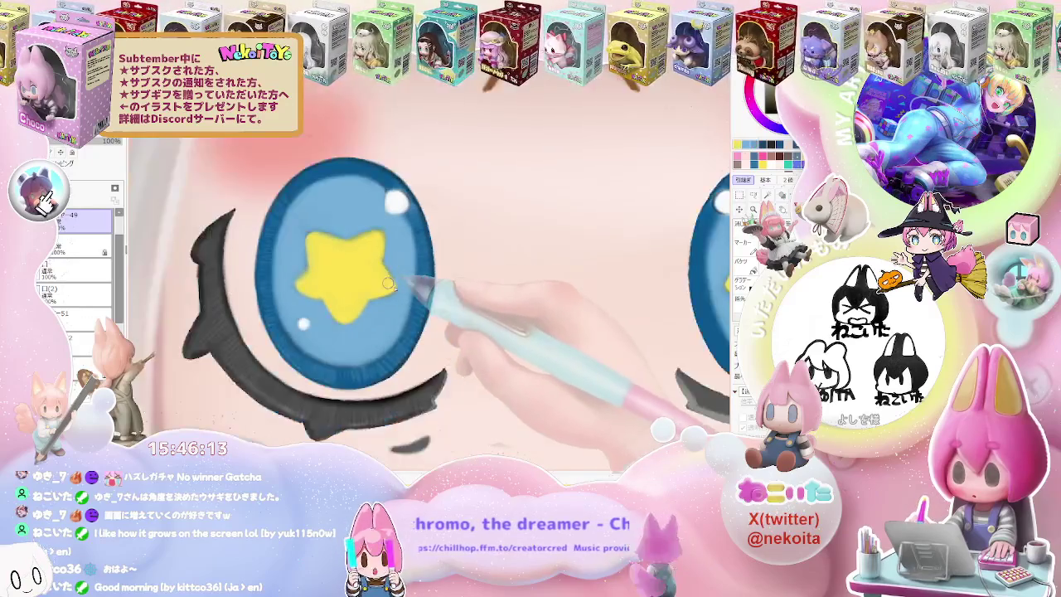
scroll(411, 300, down, 2)
scroll(435, 310, down, 2)
scroll(460, 320, down, 2)
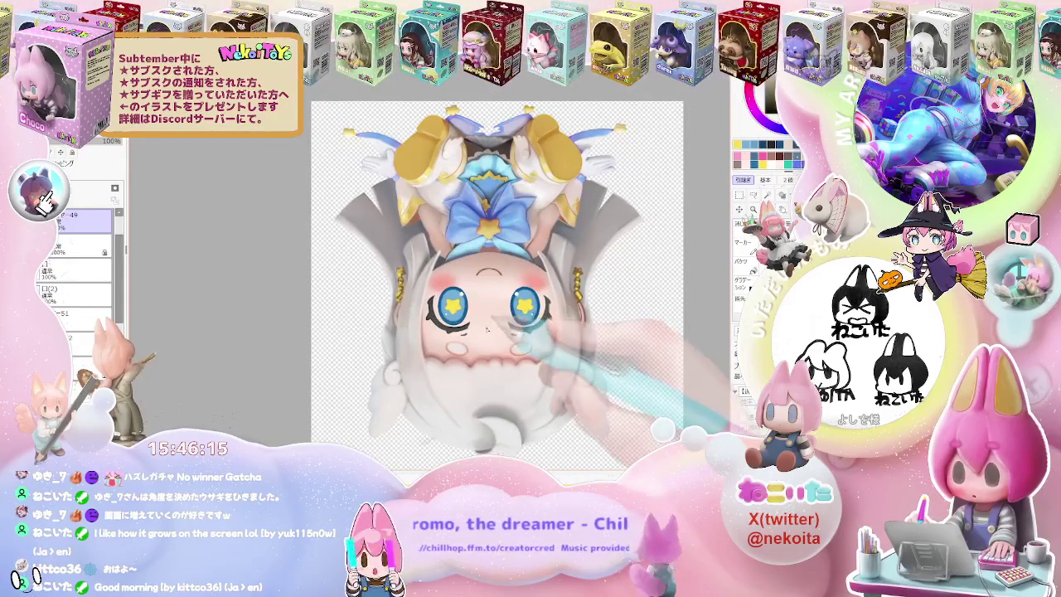
scroll(488, 330, up, 1)
scroll(509, 320, up, 2)
scroll(498, 296, up, 2)
scroll(485, 294, up, 2)
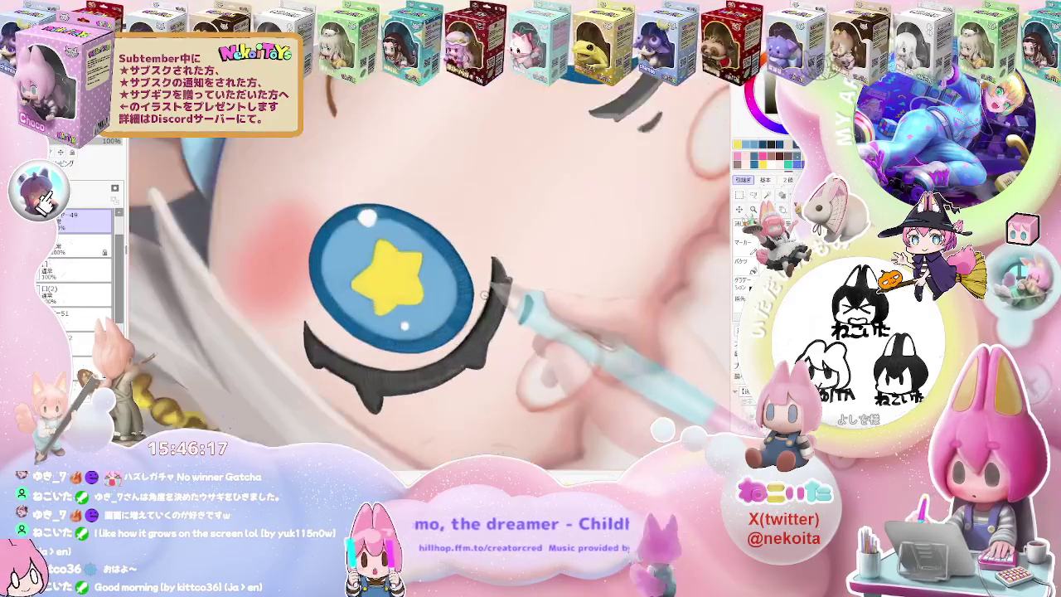
scroll(484, 294, up, 2)
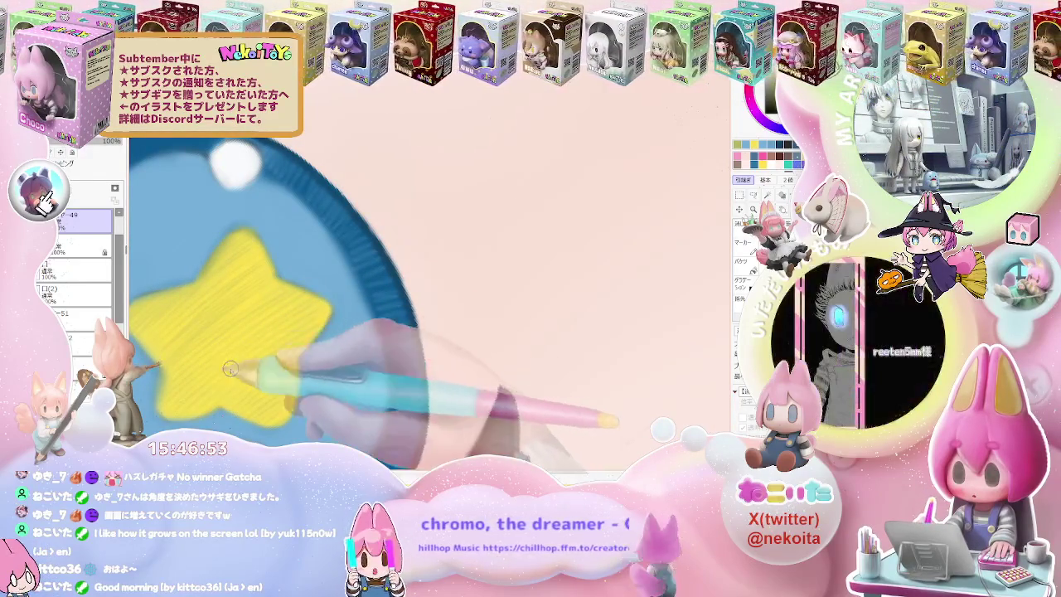
key(ctrl+minus)
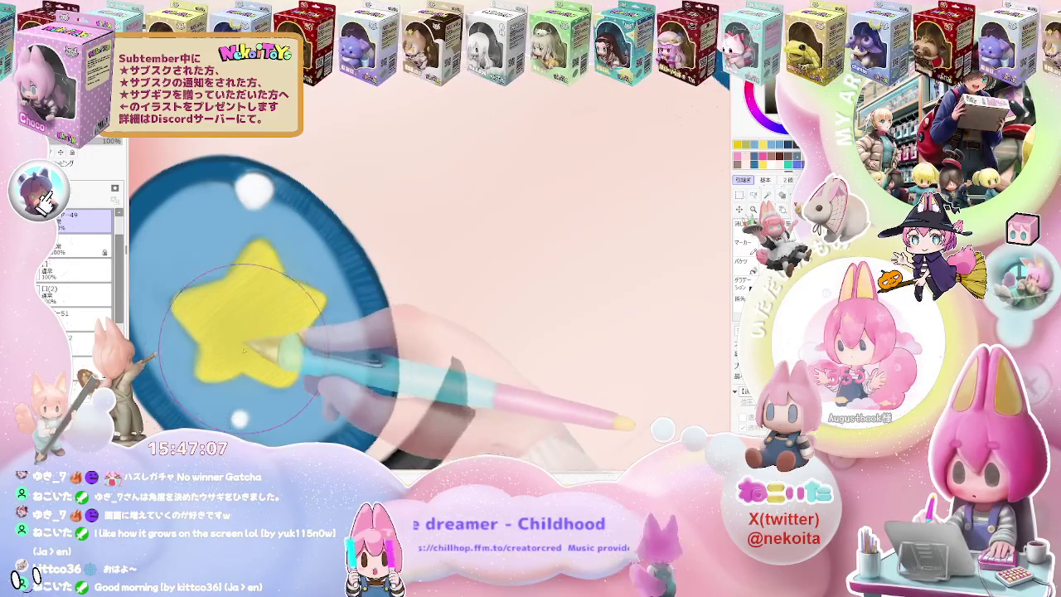
Zoom out and tilt the canvas to a comfortable stroke angle over the left eye.
scroll(249, 313, down, 2)
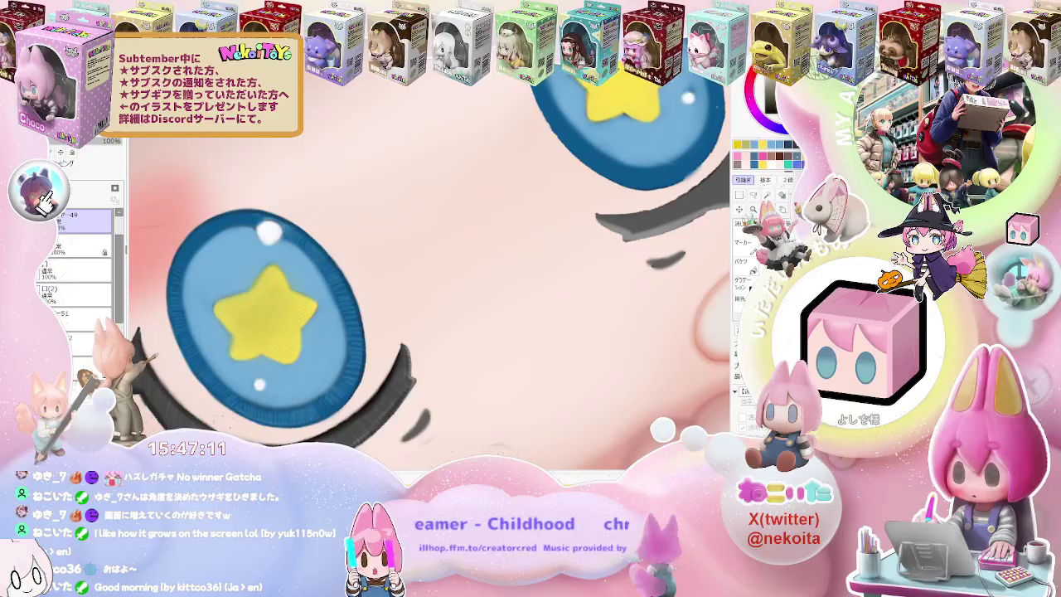
scroll(298, 321, down, 3)
scroll(592, 325, down, 2)
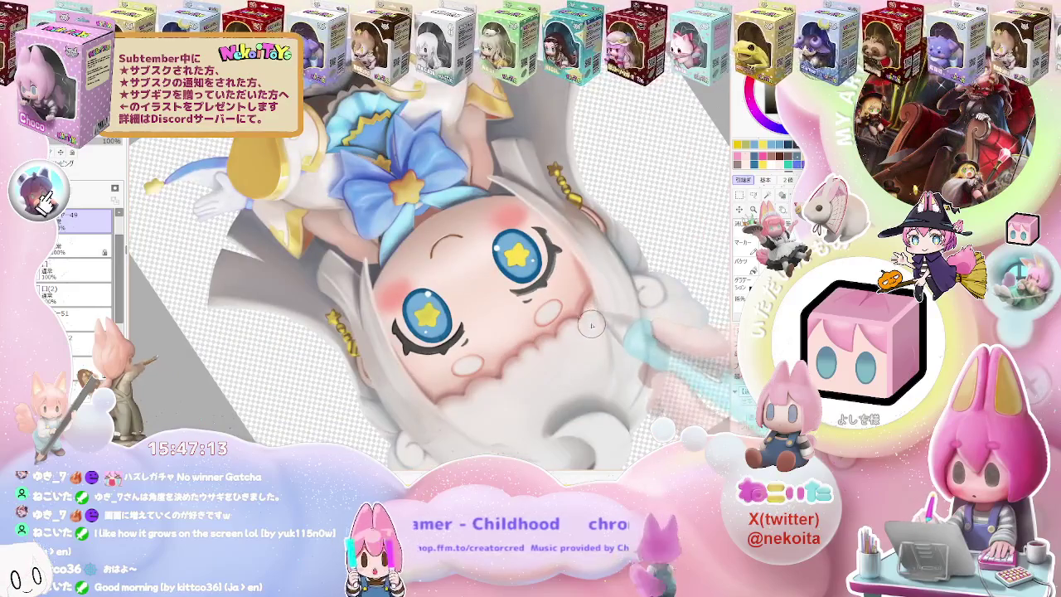
scroll(592, 326, down, 2)
scroll(611, 300, down, 1)
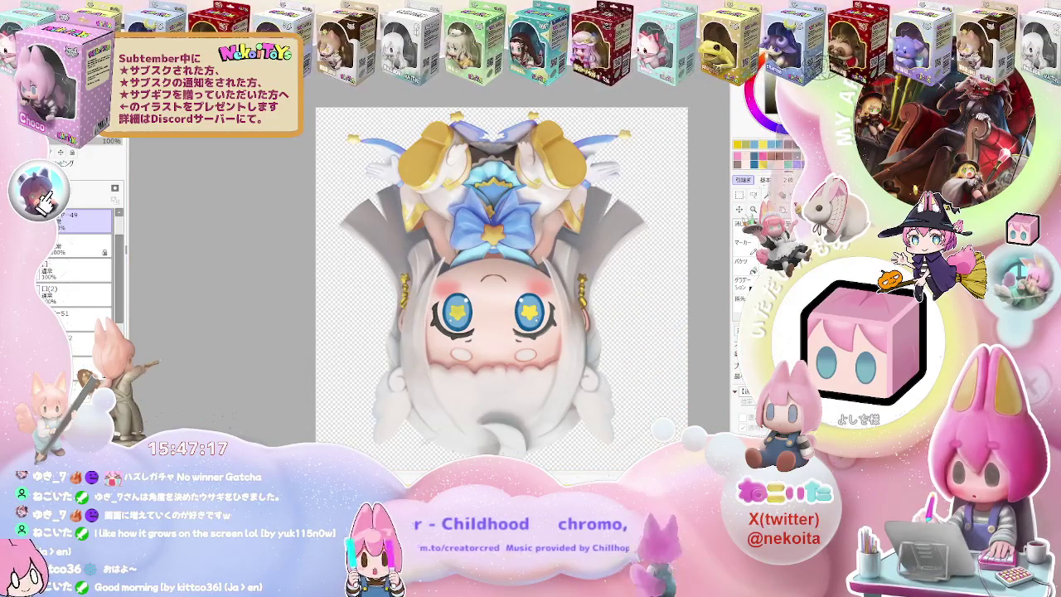
scroll(399, 309, up, 3)
scroll(399, 309, up, 3)
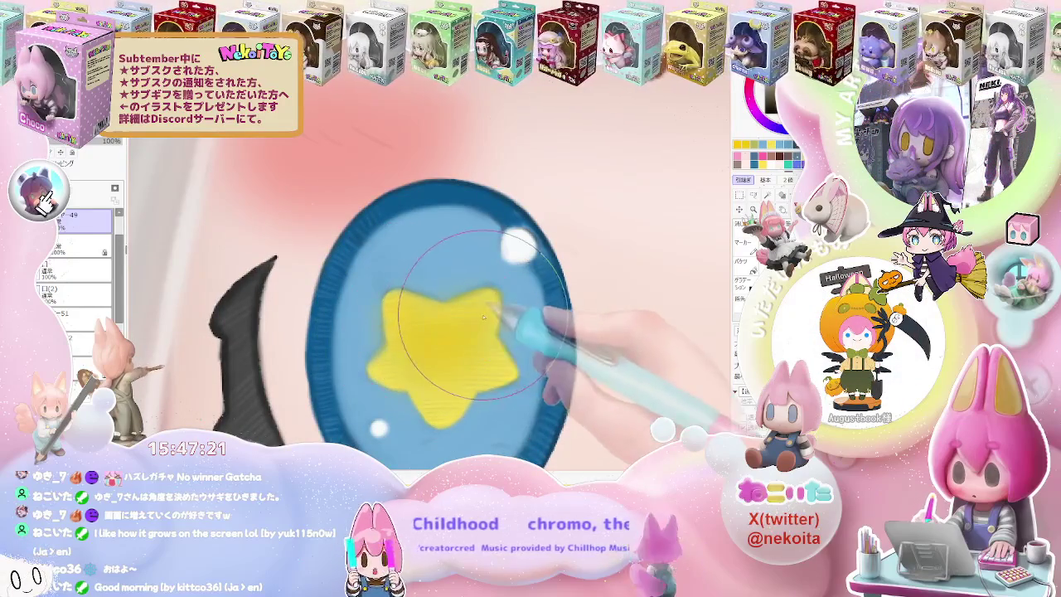
scroll(416, 374, down, 2)
scroll(448, 373, down, 2)
scroll(480, 372, down, 2)
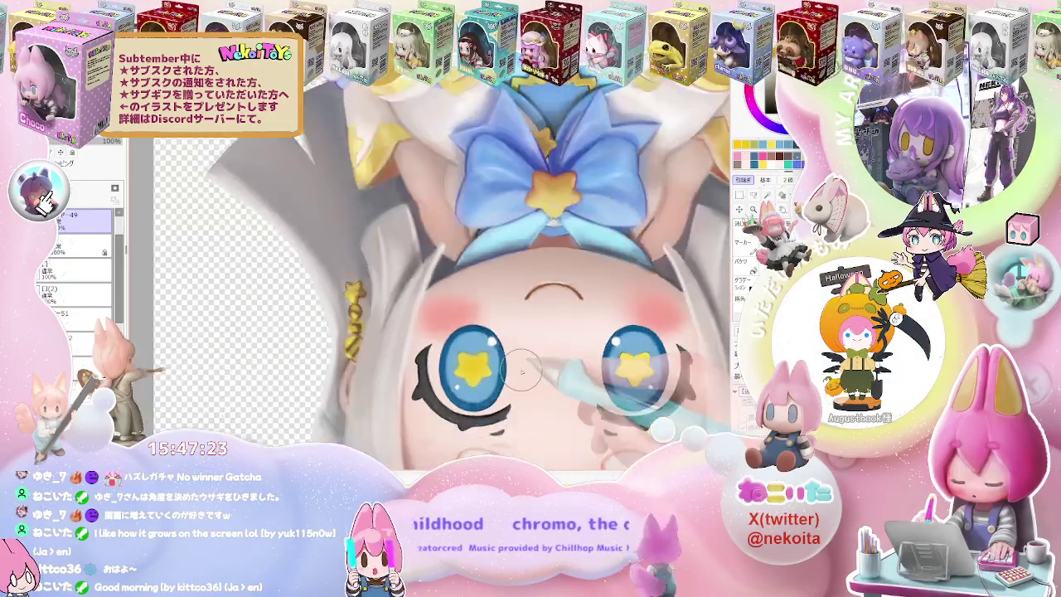
scroll(514, 371, down, 2)
drag(623, 357, 551, 434)
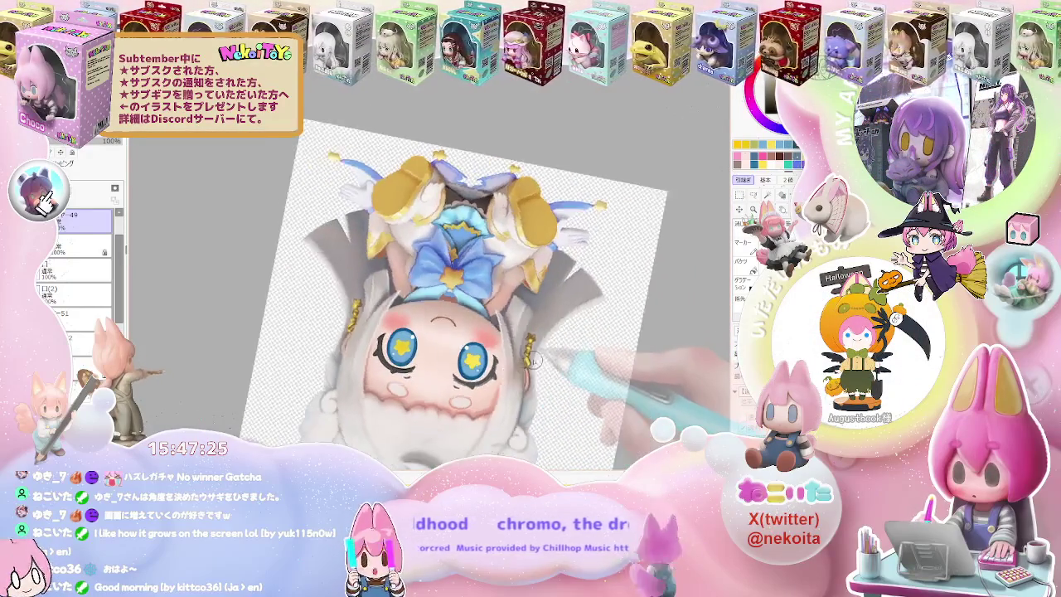
Paint lighter yellow shading over the left eye's star, then turn the view back toward upright.
scroll(427, 365, up, 3)
scroll(427, 349, up, 3)
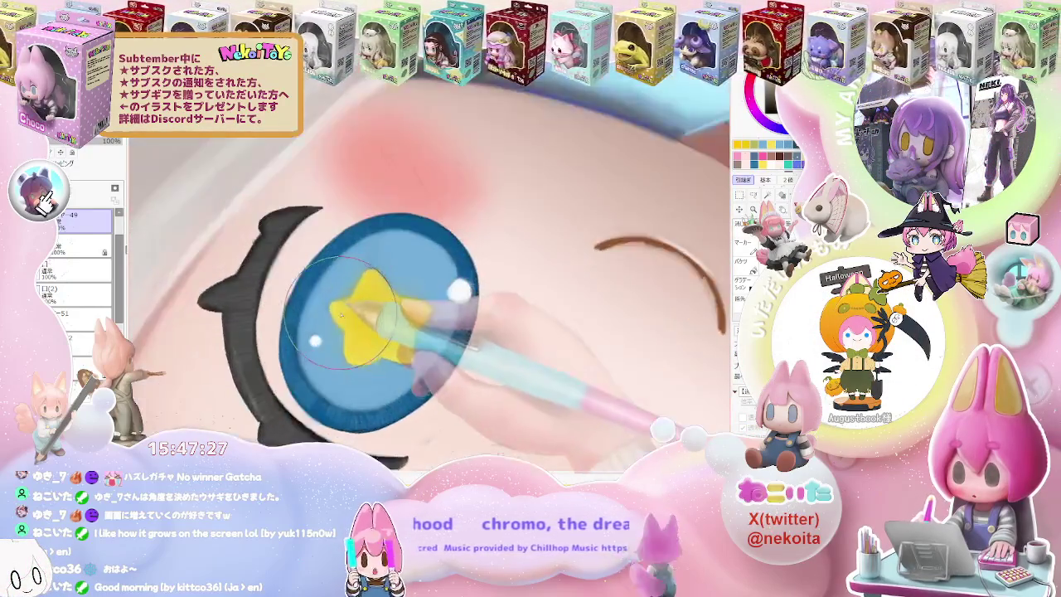
scroll(415, 332, up, 3)
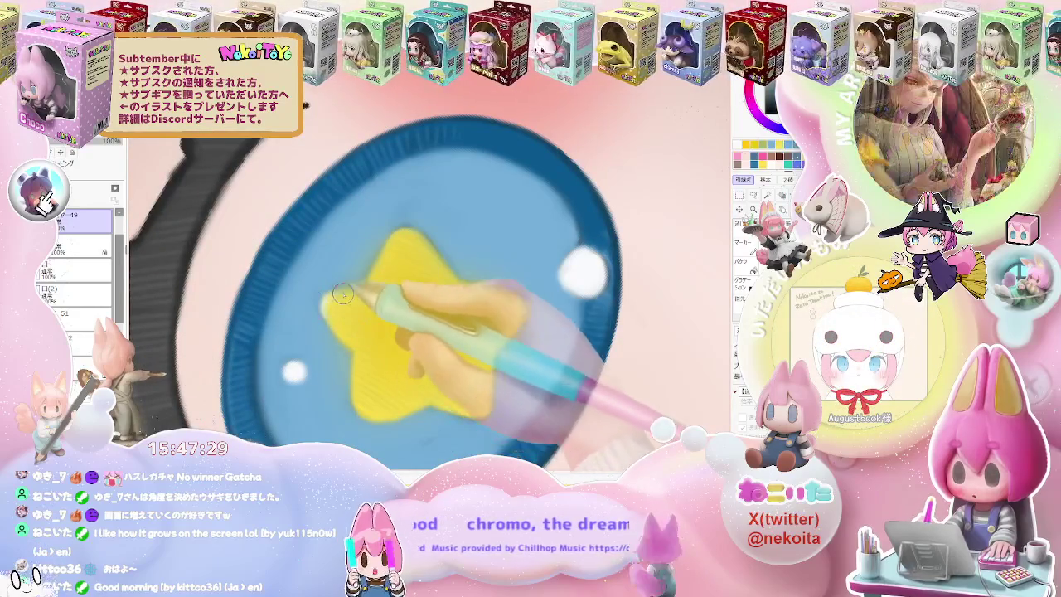
scroll(374, 272, down, 3)
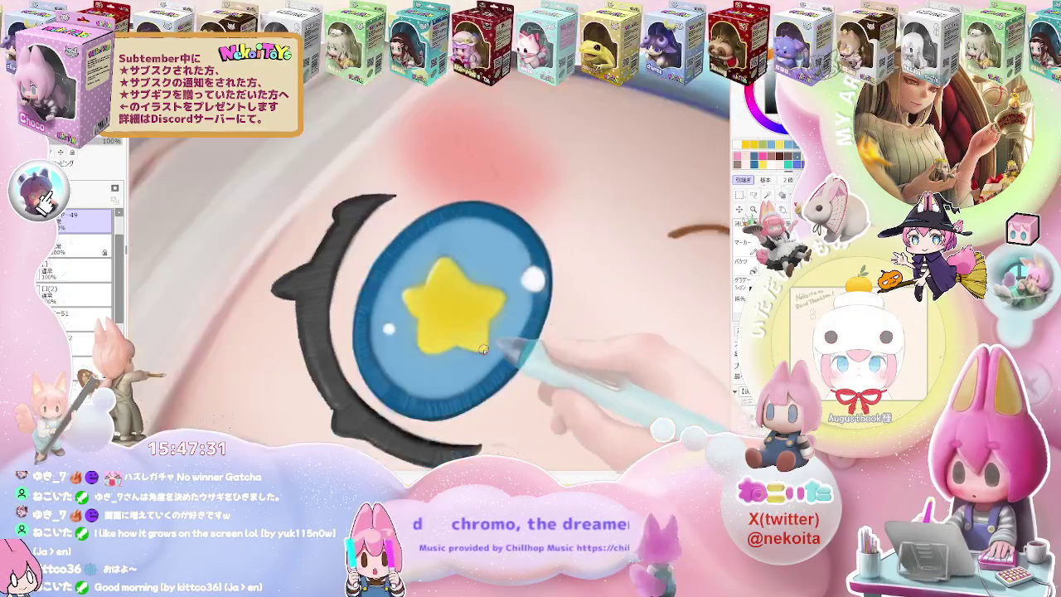
scroll(375, 272, down, 3)
scroll(594, 338, down, 2)
scroll(595, 337, up, 1)
scroll(539, 331, up, 2)
scroll(465, 328, up, 2)
scroll(399, 324, up, 2)
scroll(399, 323, up, 2)
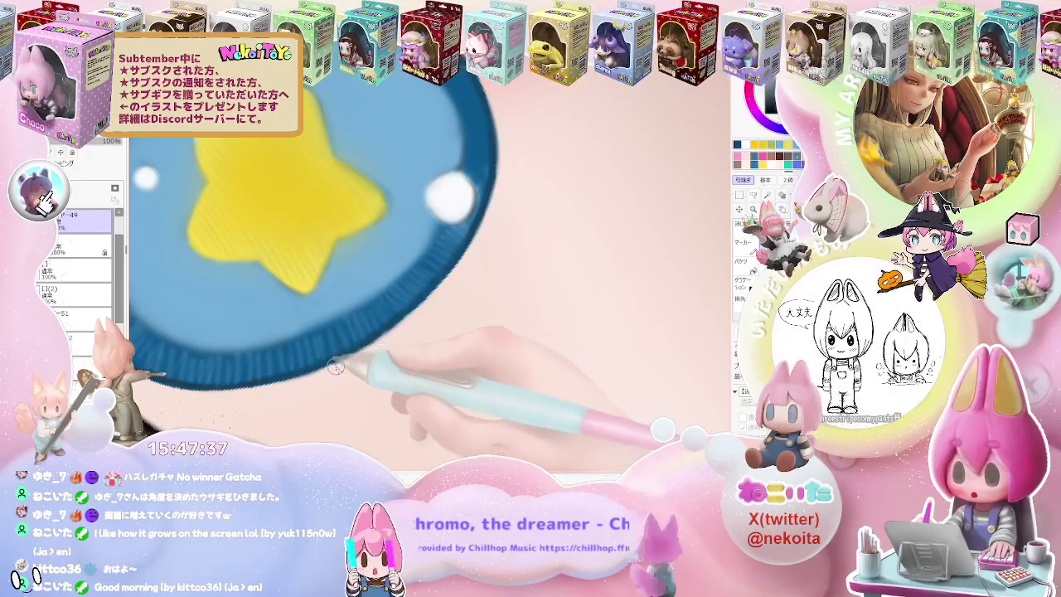
scroll(514, 215, down, 1)
scroll(522, 225, down, 2)
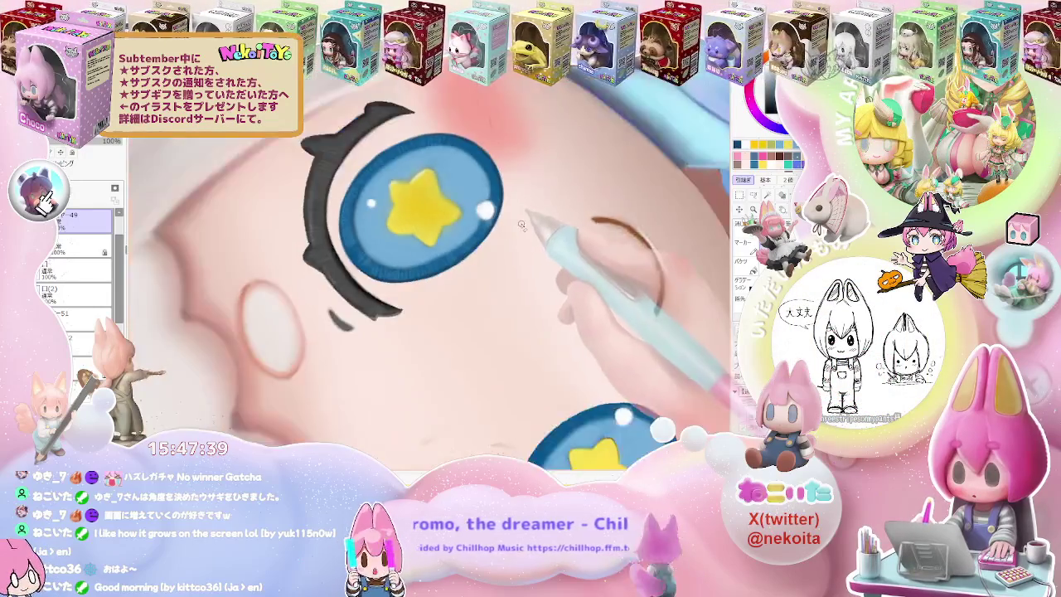
scroll(522, 224, down, 3)
scroll(539, 266, down, 1)
scroll(558, 320, up, 1)
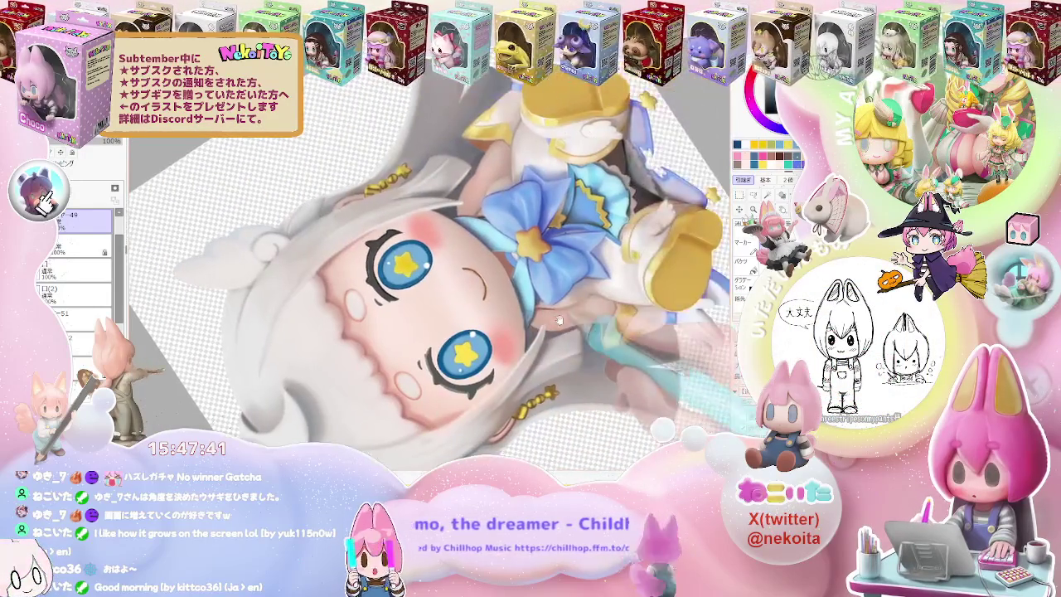
drag(558, 320, 564, 327)
scroll(564, 327, down, 1)
scroll(566, 332, down, 1)
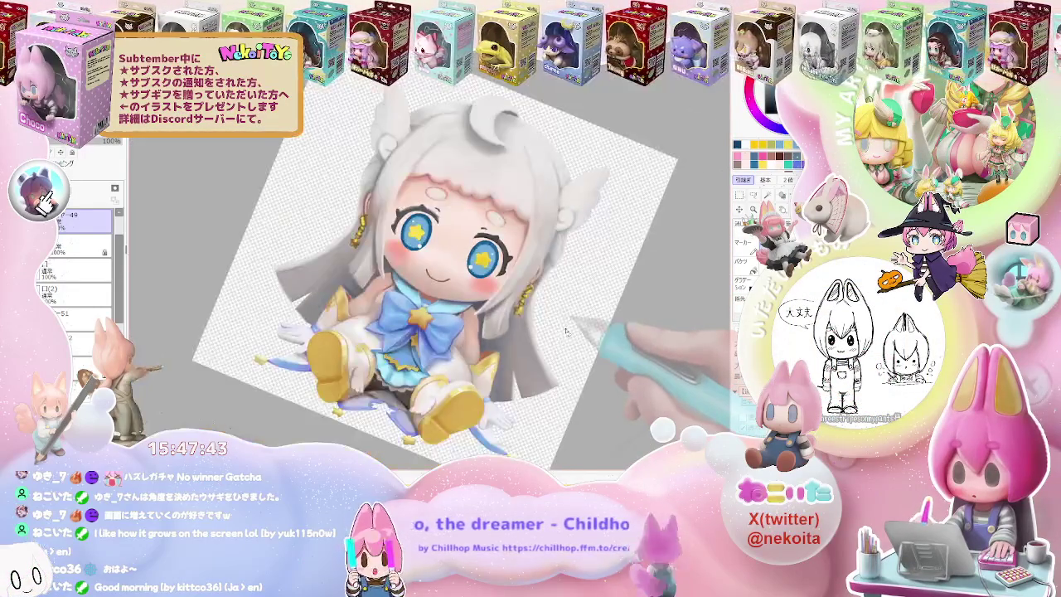
Reset the canvas rotation to upright and zoom in on the forehead ovals.
key(Home)
scroll(568, 333, down, 1)
scroll(569, 336, down, 1)
scroll(570, 336, up, 1)
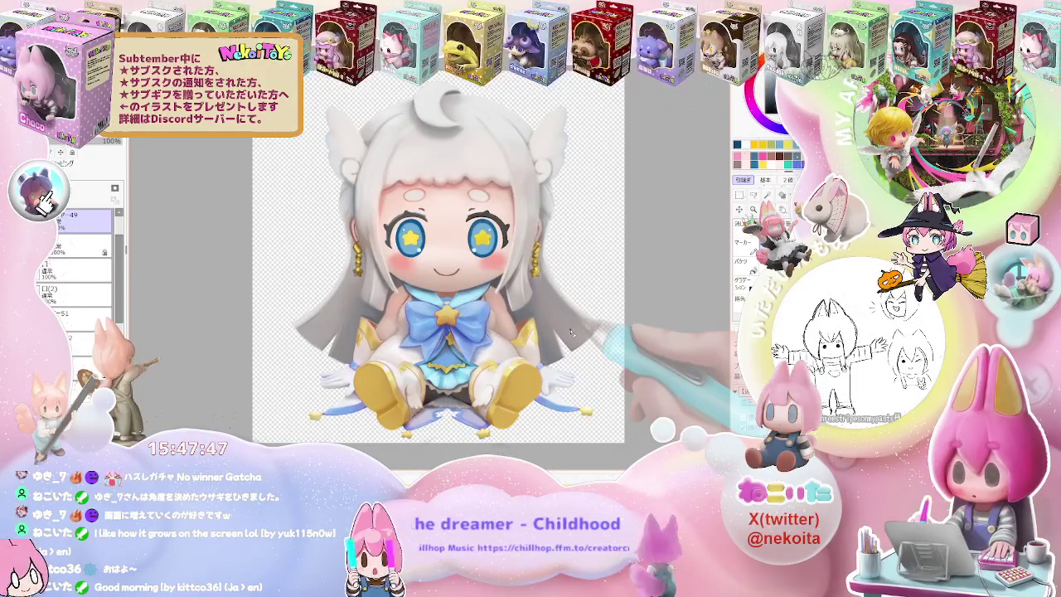
scroll(465, 265, up, 2)
scroll(447, 248, up, 2)
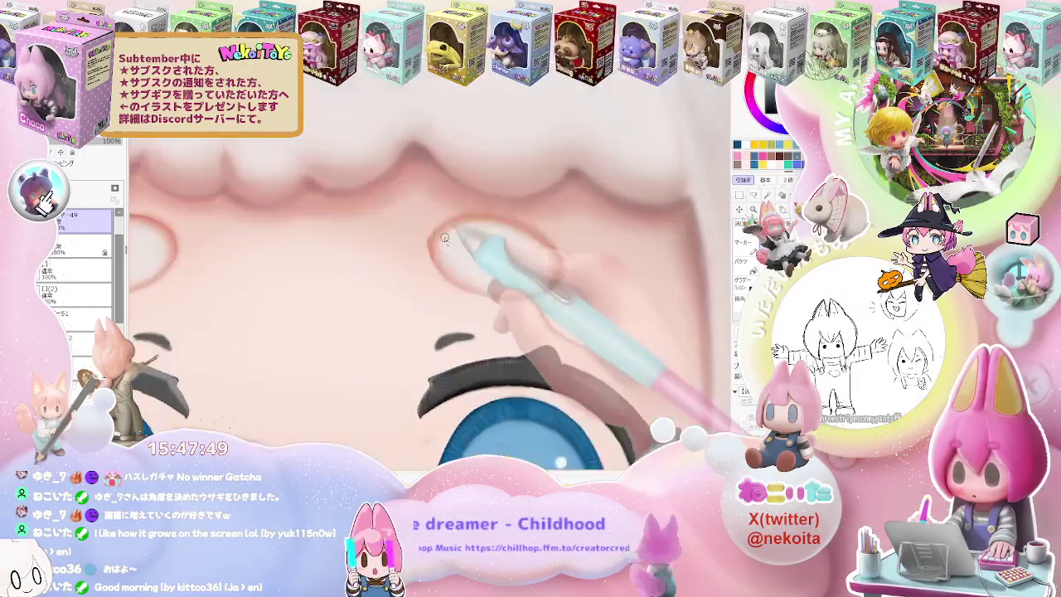
scroll(440, 239, up, 1)
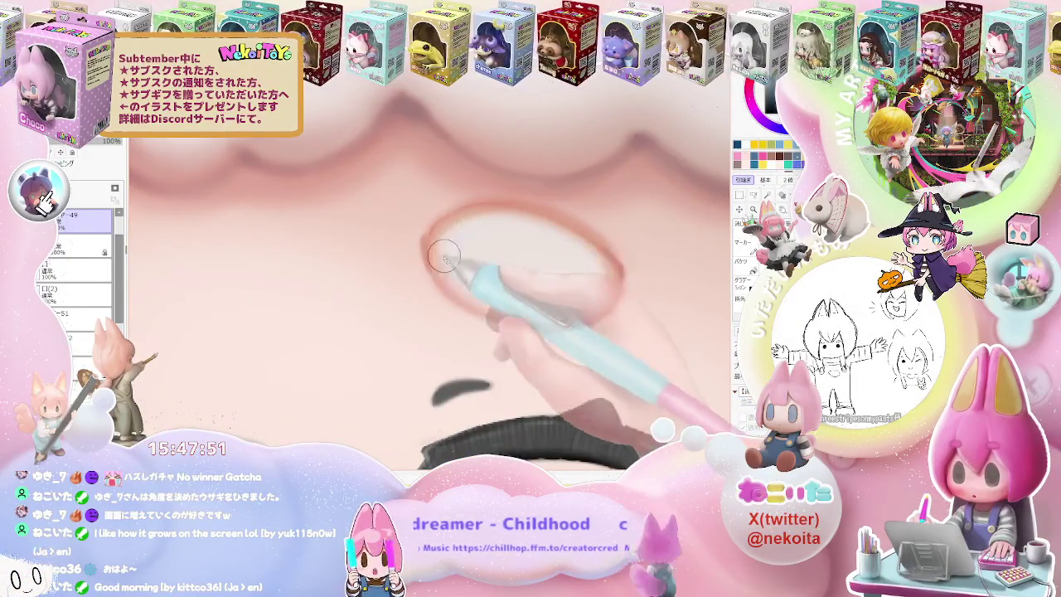
On a lower layer, brush whitish strokes inside the right and left oval brows.
ctrl+click(471, 258)
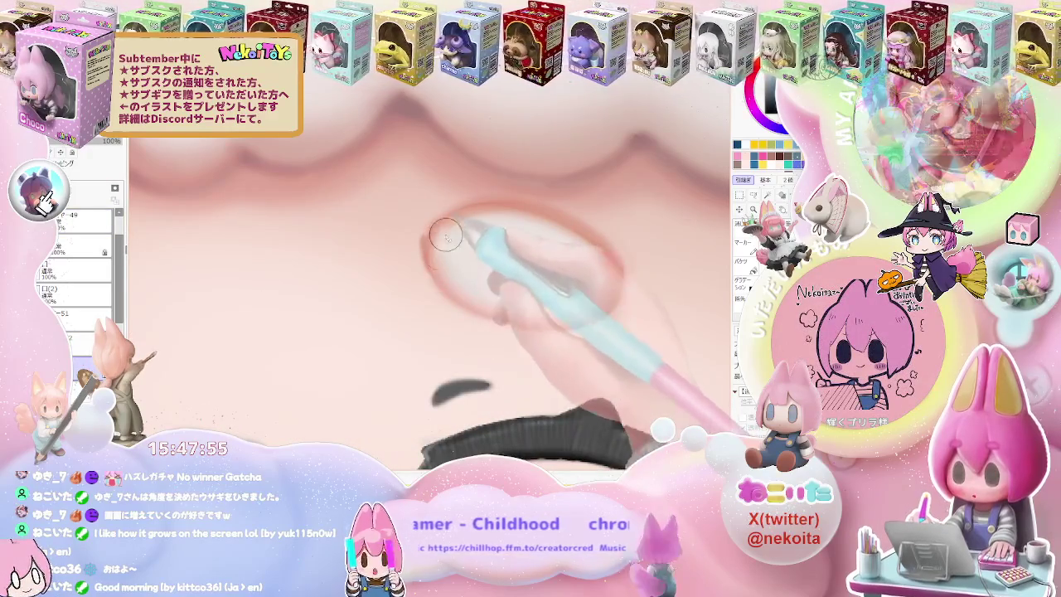
drag(445, 236, 446, 265)
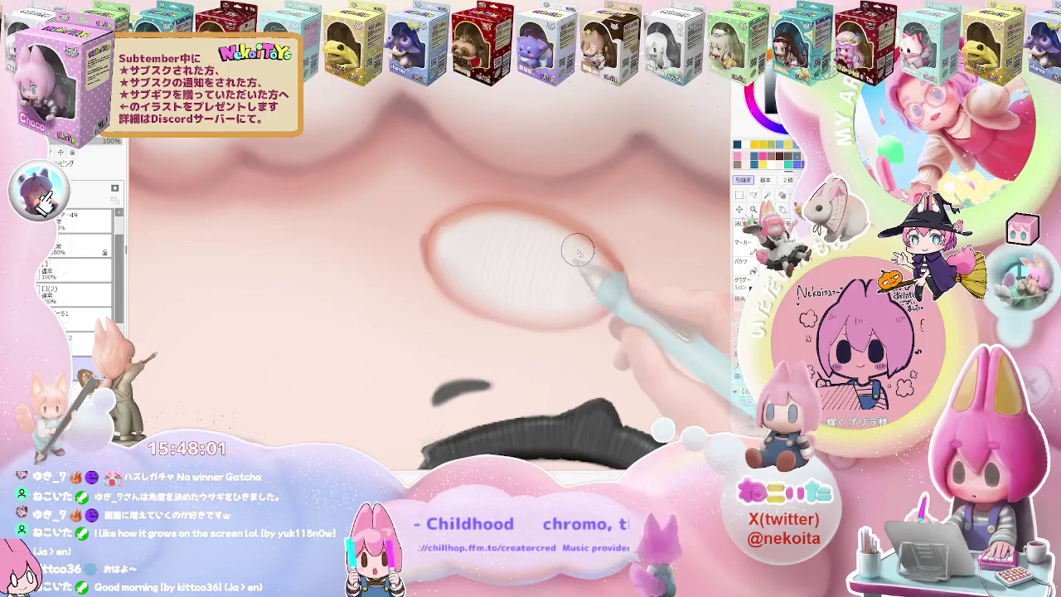
scroll(381, 286, down, 3)
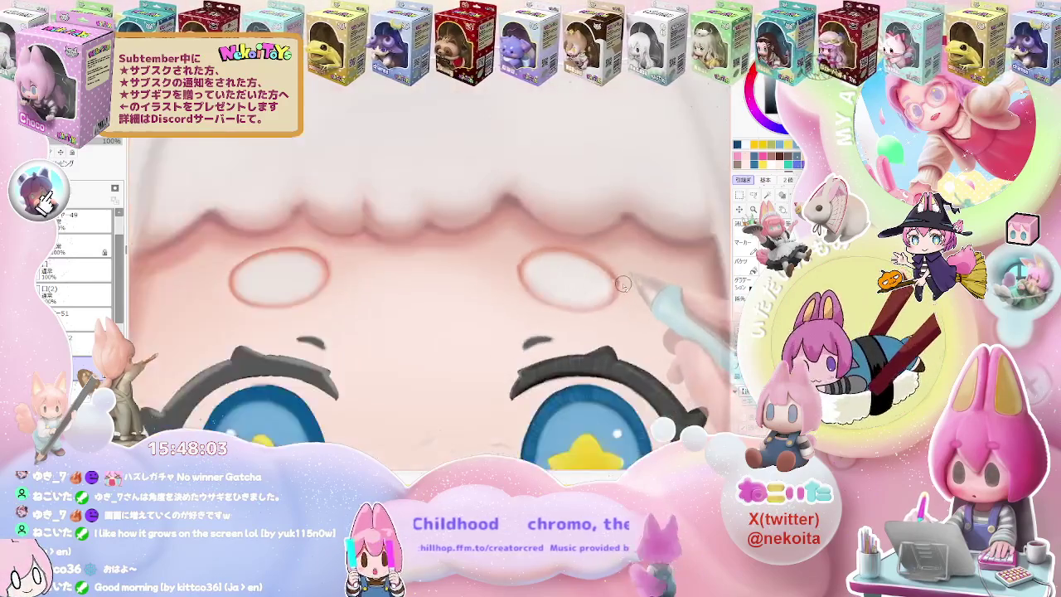
scroll(381, 286, up, 2)
scroll(377, 287, up, 1)
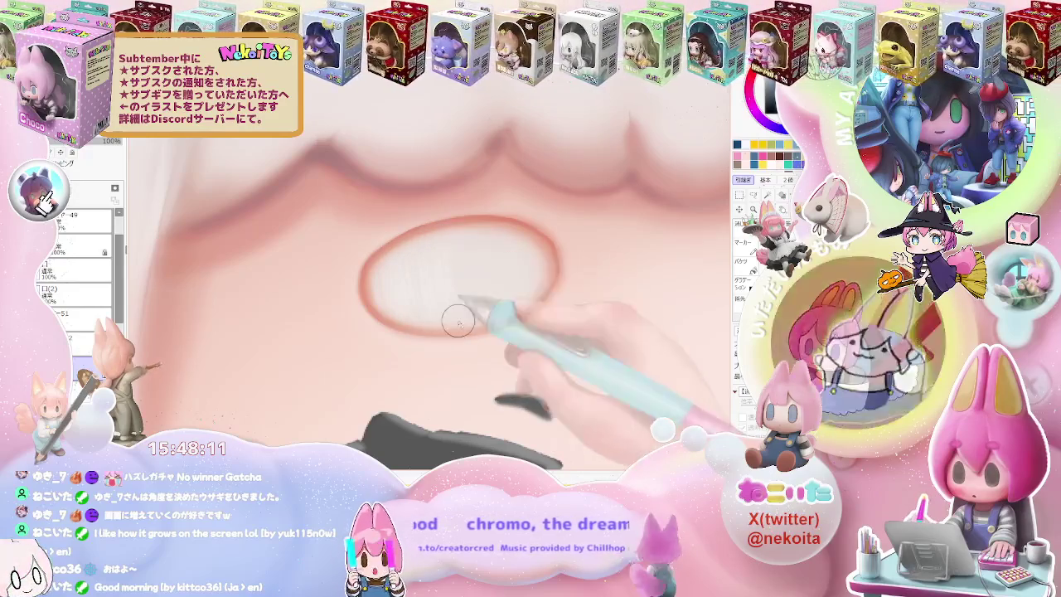
drag(497, 248, 498, 297)
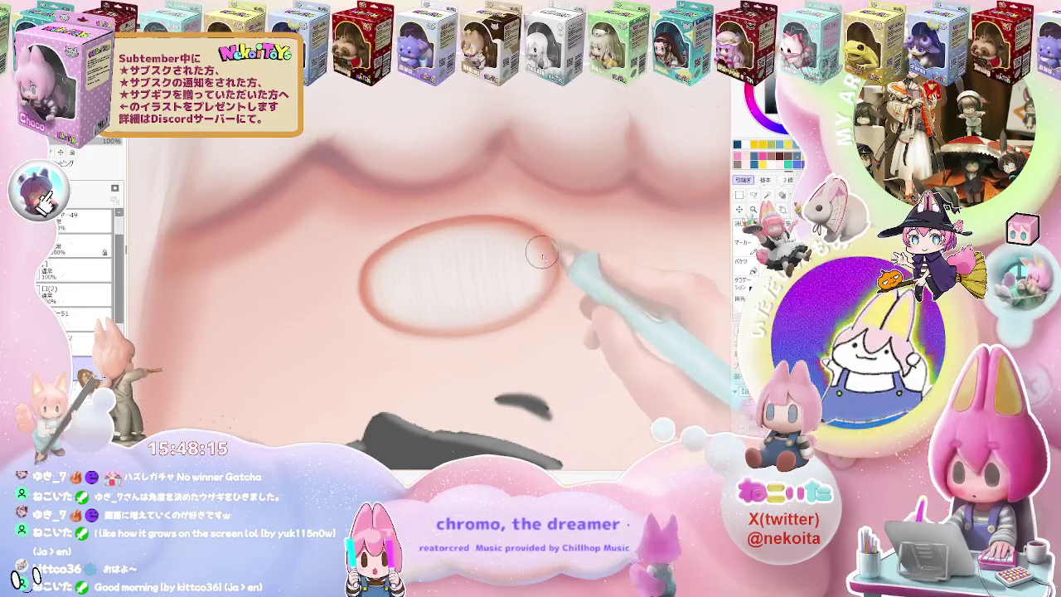
scroll(541, 254, down, 2)
scroll(498, 274, down, 2)
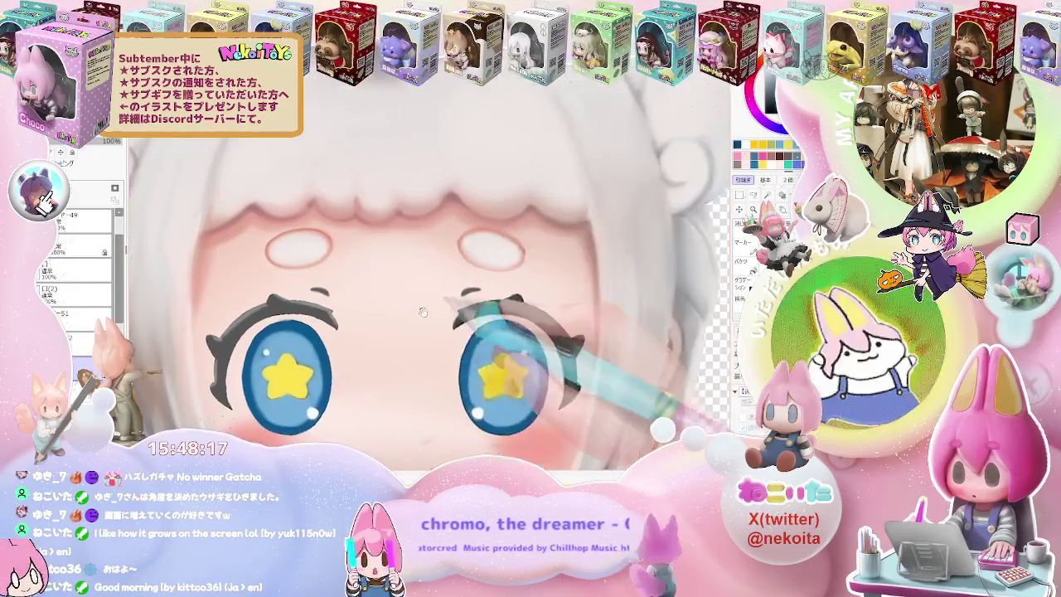
scroll(422, 312, down, 1)
scroll(423, 312, down, 1)
scroll(419, 311, down, 1)
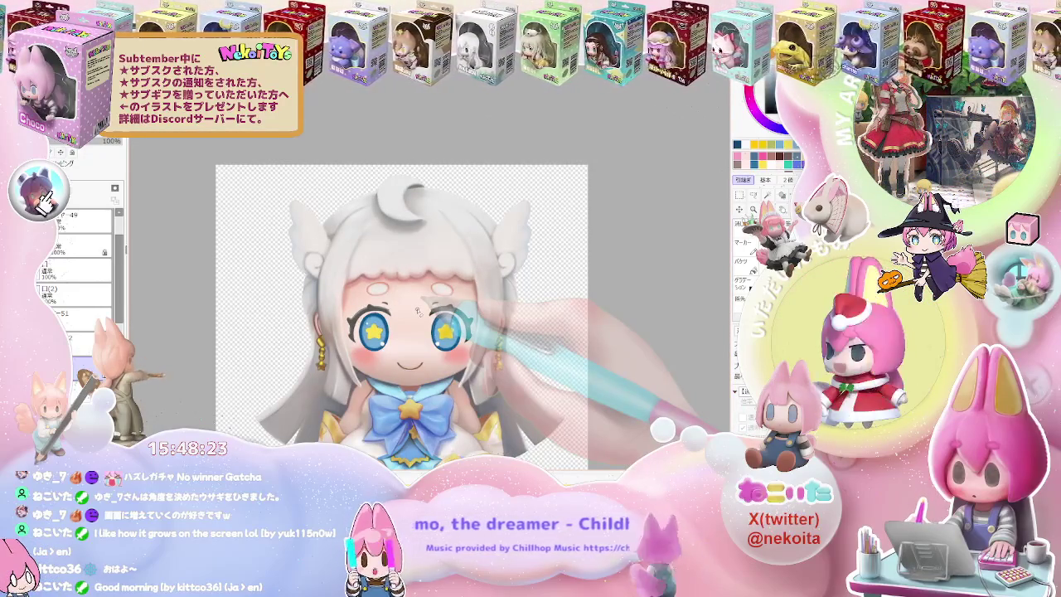
Move レイヤー49 lower in the layer stack.
drag(79, 217, 98, 269)
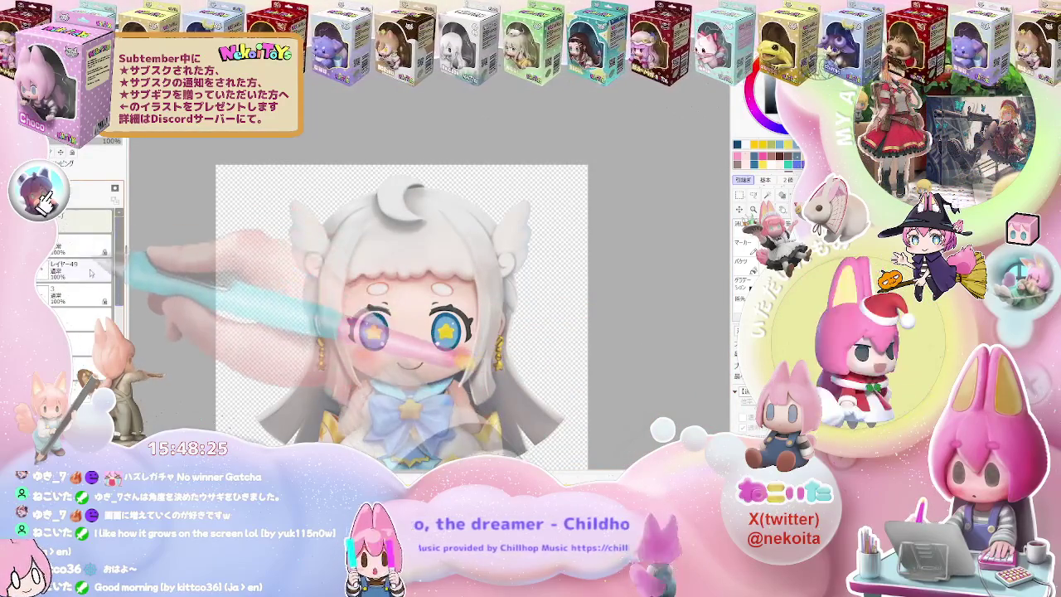
scroll(476, 344, up, 2)
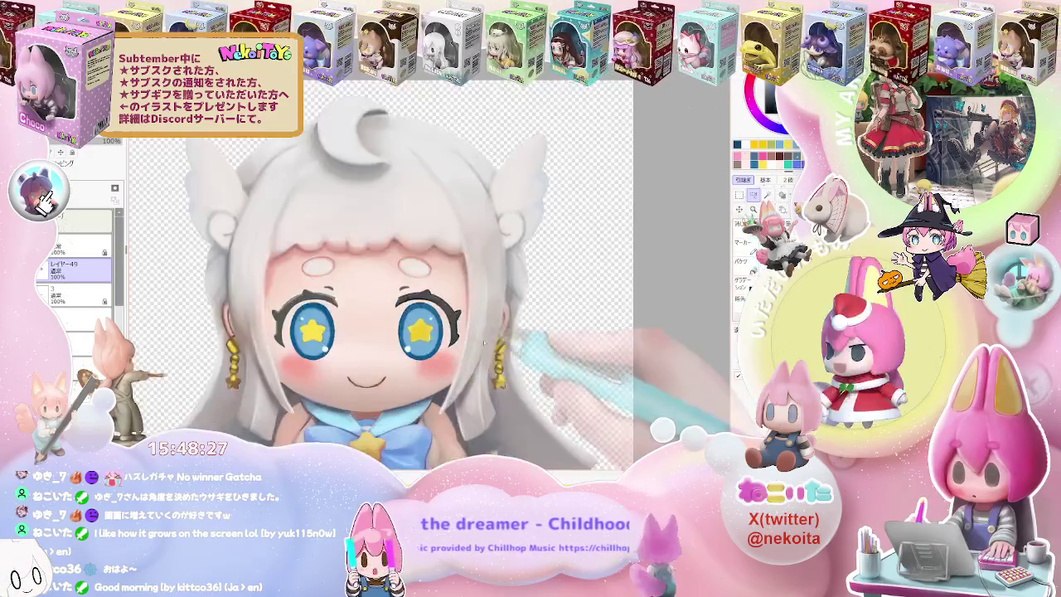
scroll(477, 344, up, 2)
scroll(476, 344, up, 2)
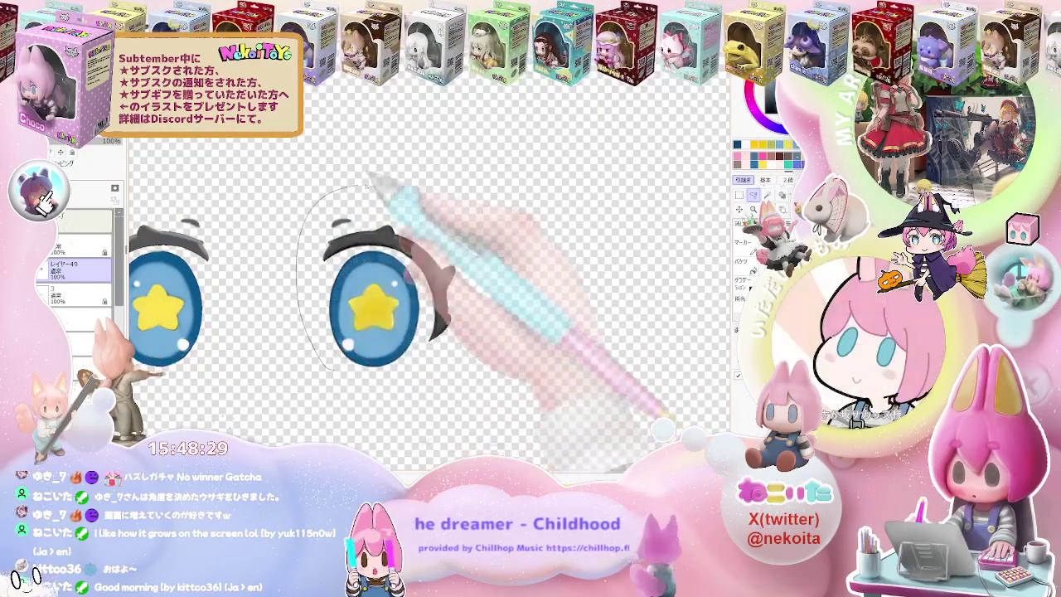
Lasso the right eye and transform it onto the left eye's position.
drag(332, 370, 495, 352)
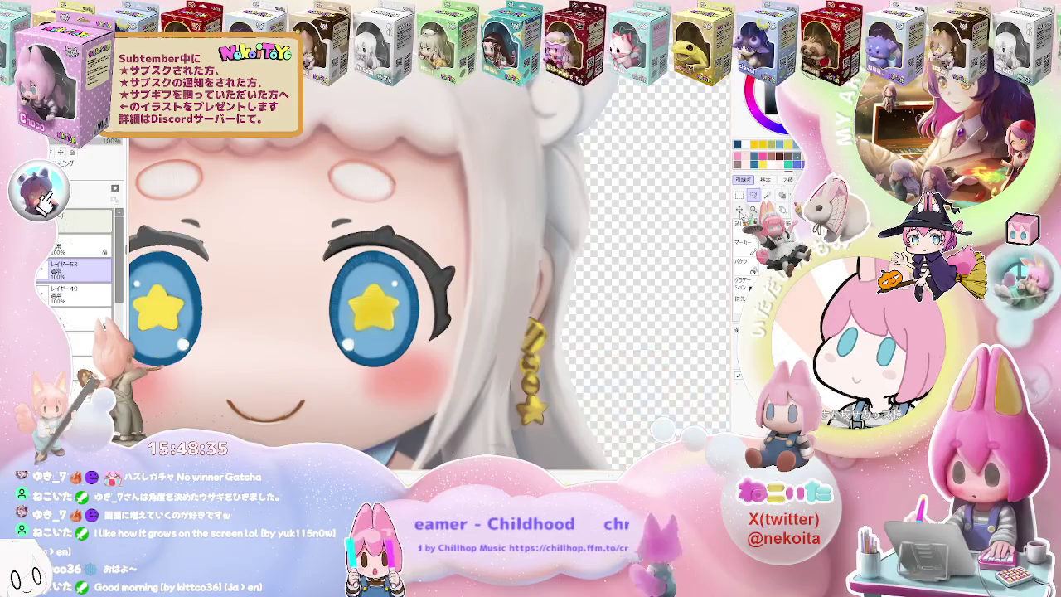
key(ctrl+t)
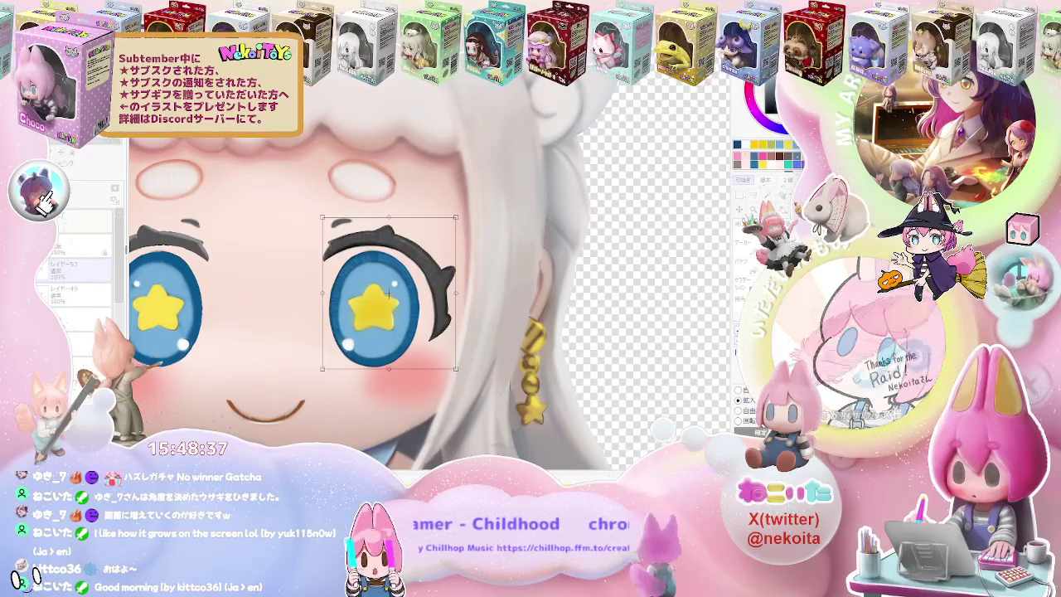
drag(352, 292, 385, 292)
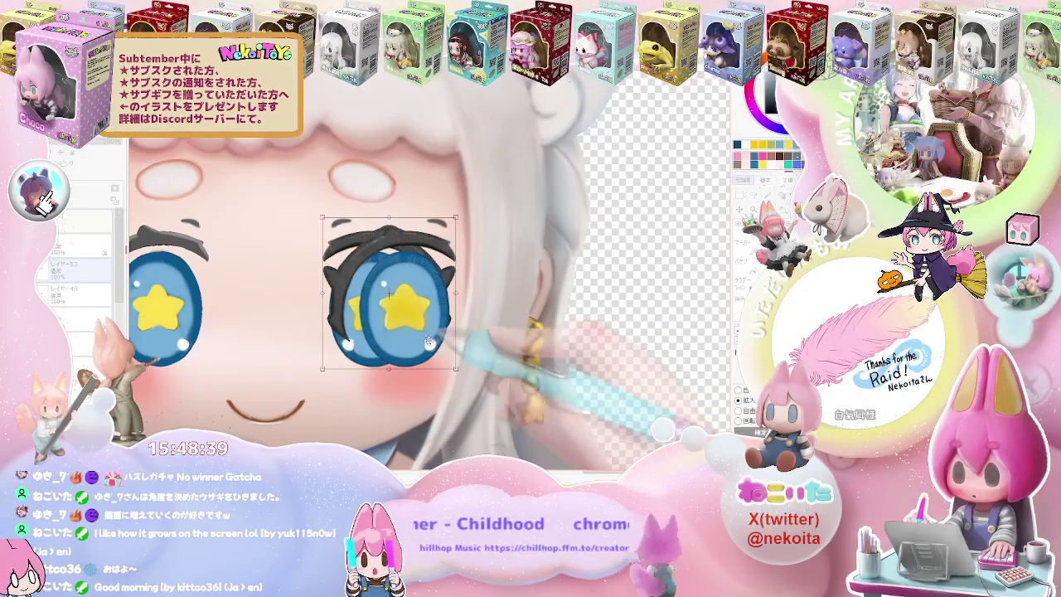
scroll(386, 292, down, 1)
drag(412, 344, 246, 348)
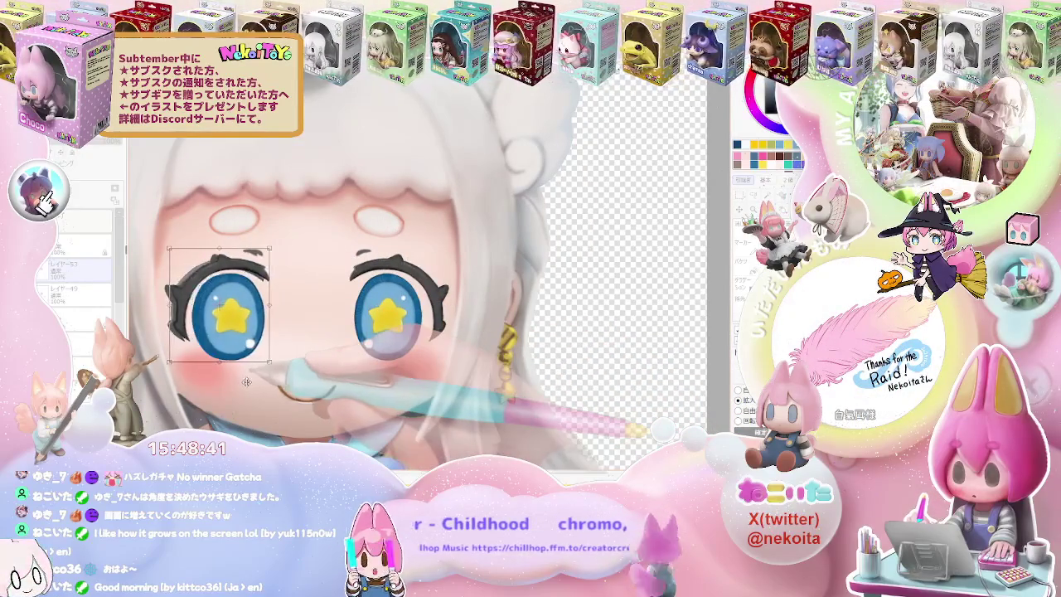
scroll(246, 348, up, 3)
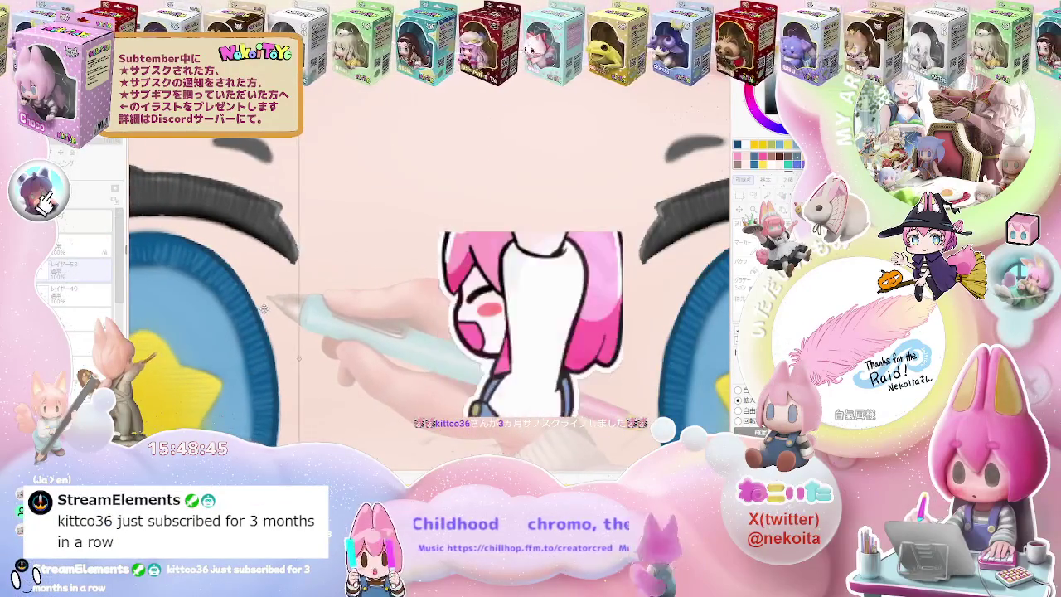
scroll(331, 348, down, 2)
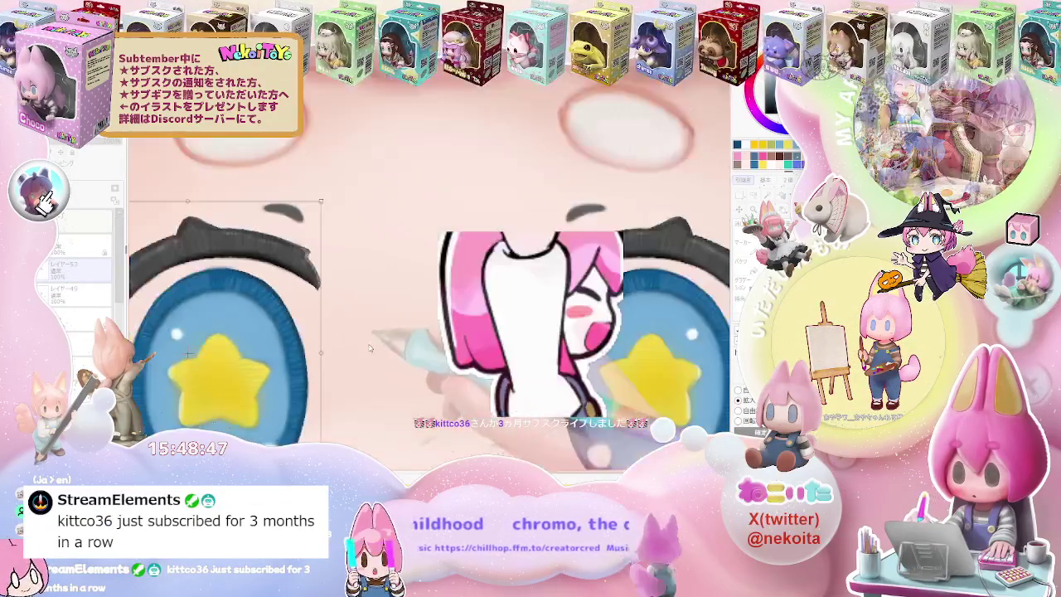
scroll(373, 378, down, 2)
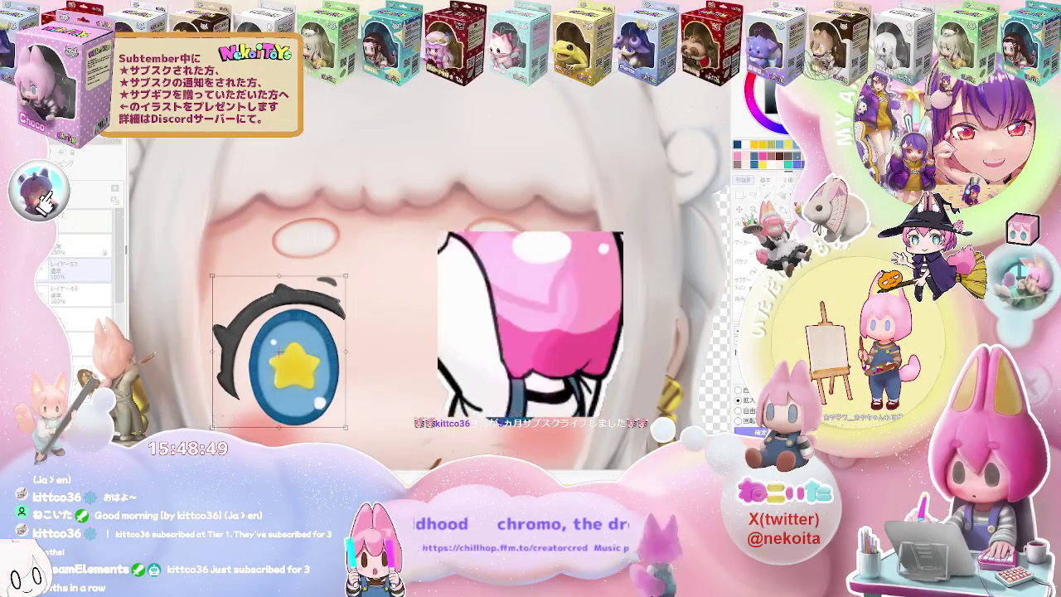
key(Return)
Delete the old left eye from レイヤー49, then return to レイヤー53.
scroll(422, 290, down, 3)
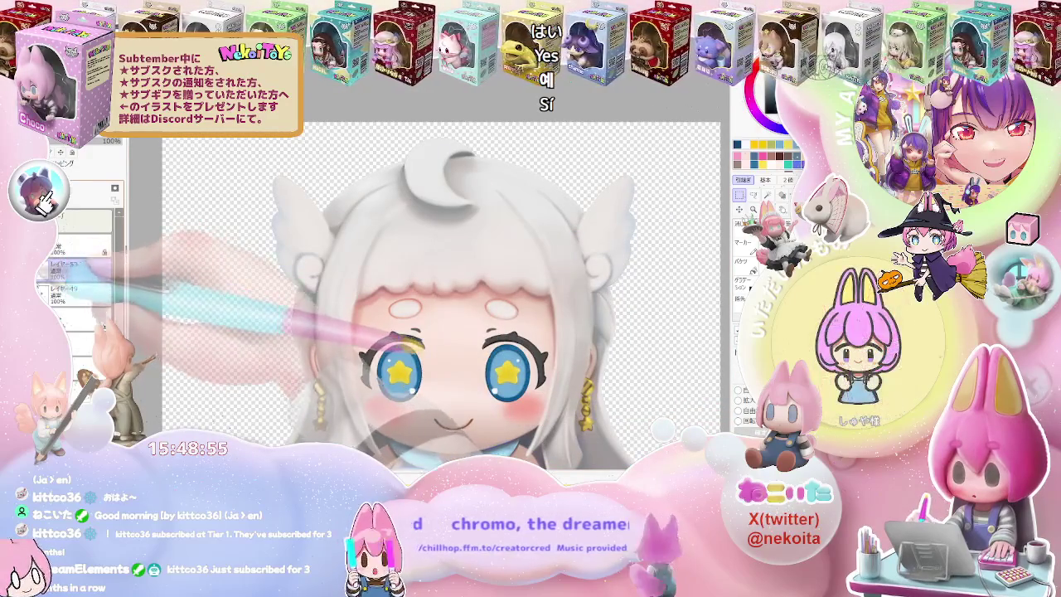
click(59, 294)
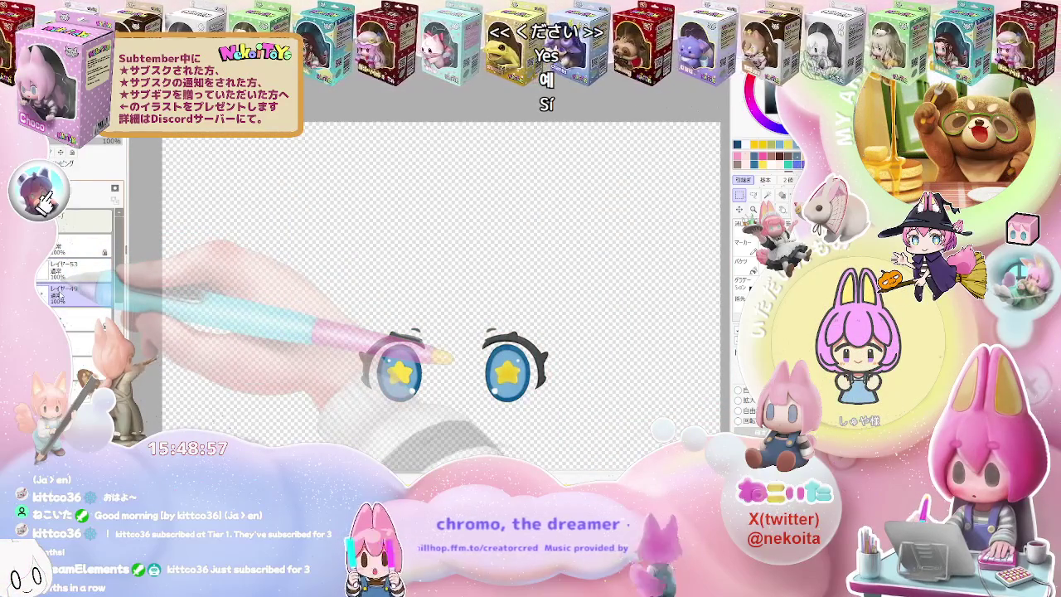
drag(344, 313, 449, 426)
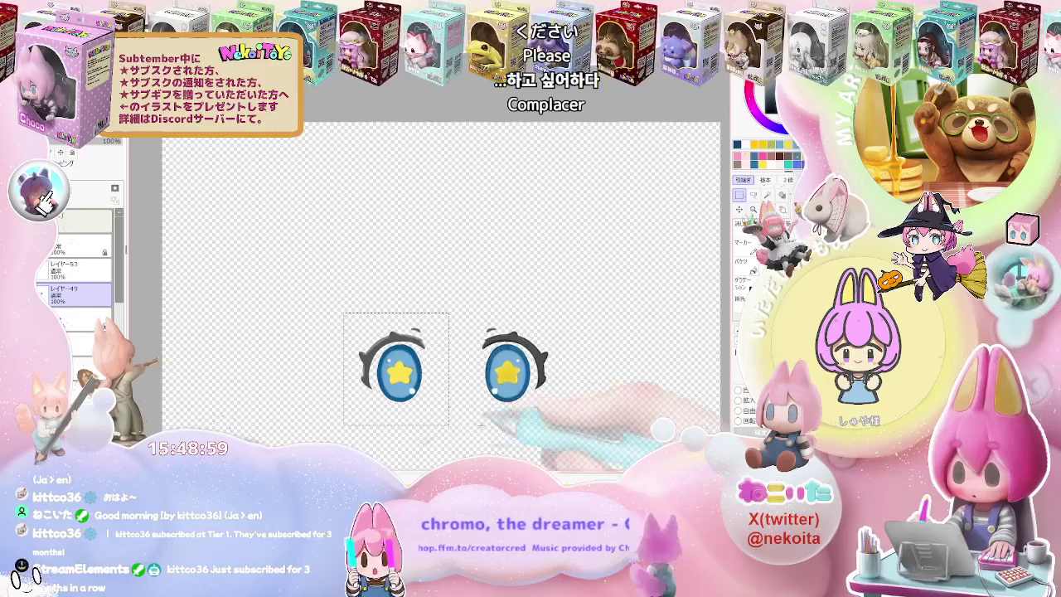
key(Delete)
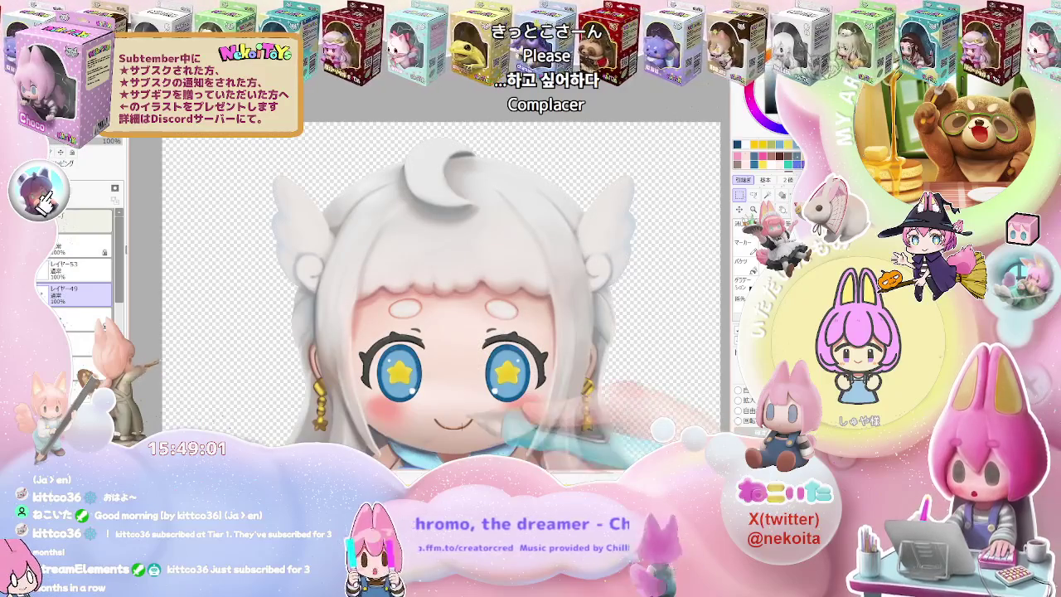
click(74, 269)
click(91, 291)
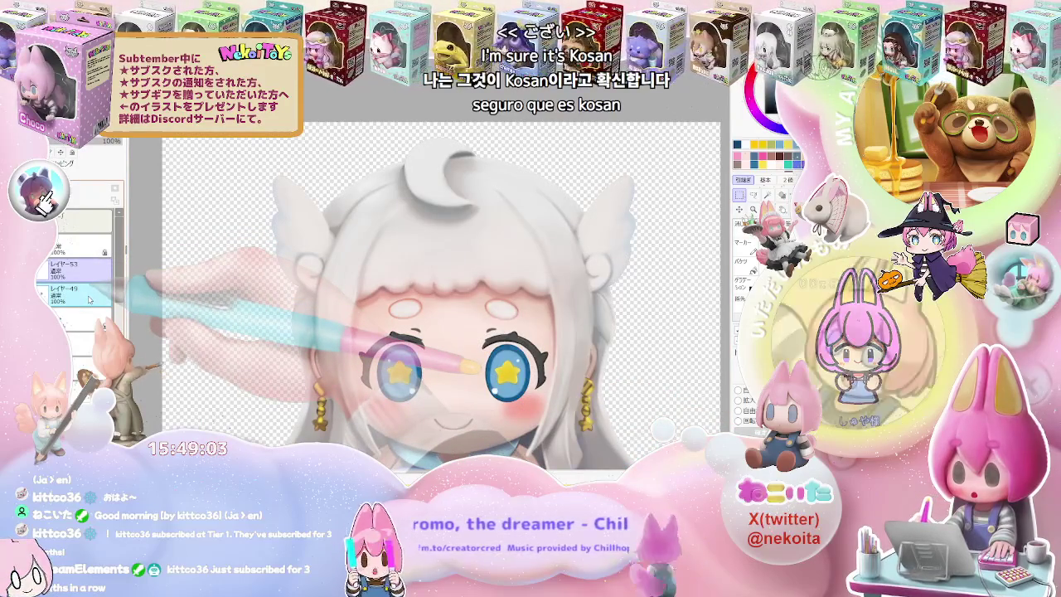
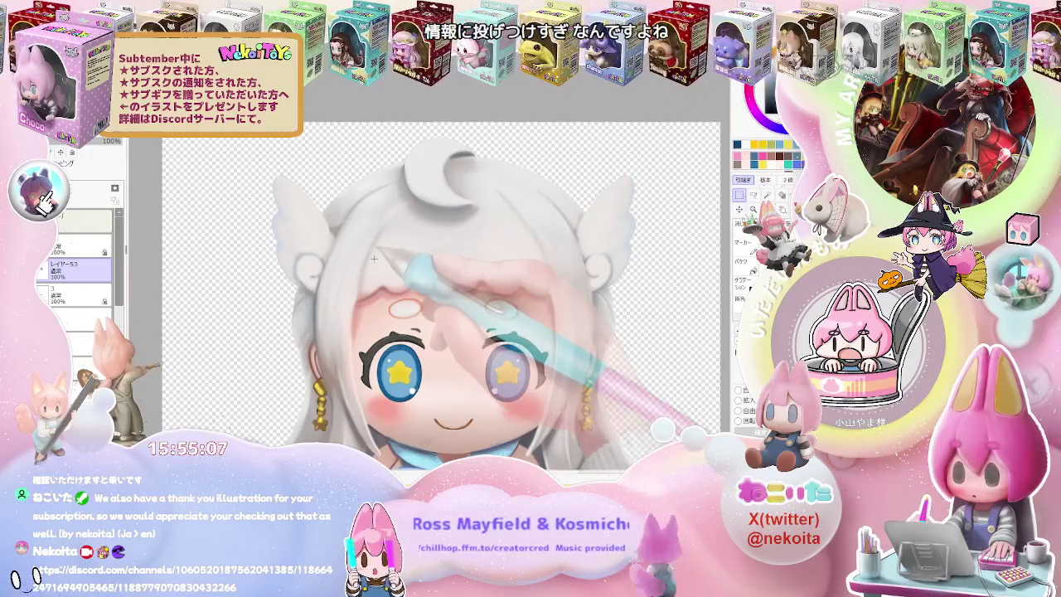
Zoom and pan around the chibi figure and select a different layer to work on.
key(ctrl+minus)
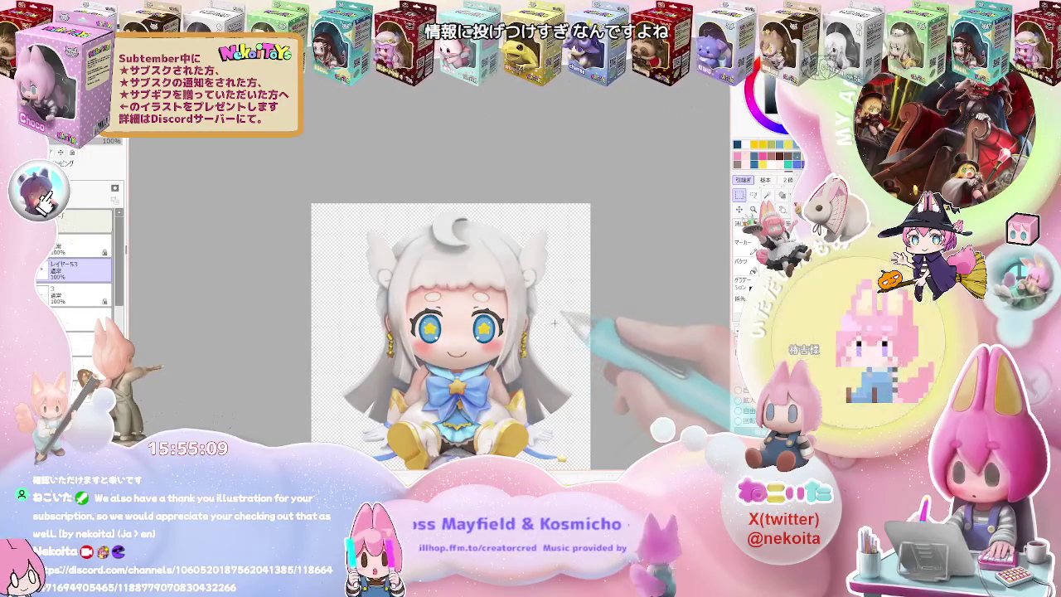
key(ctrl+plus)
key(ctrl+minus)
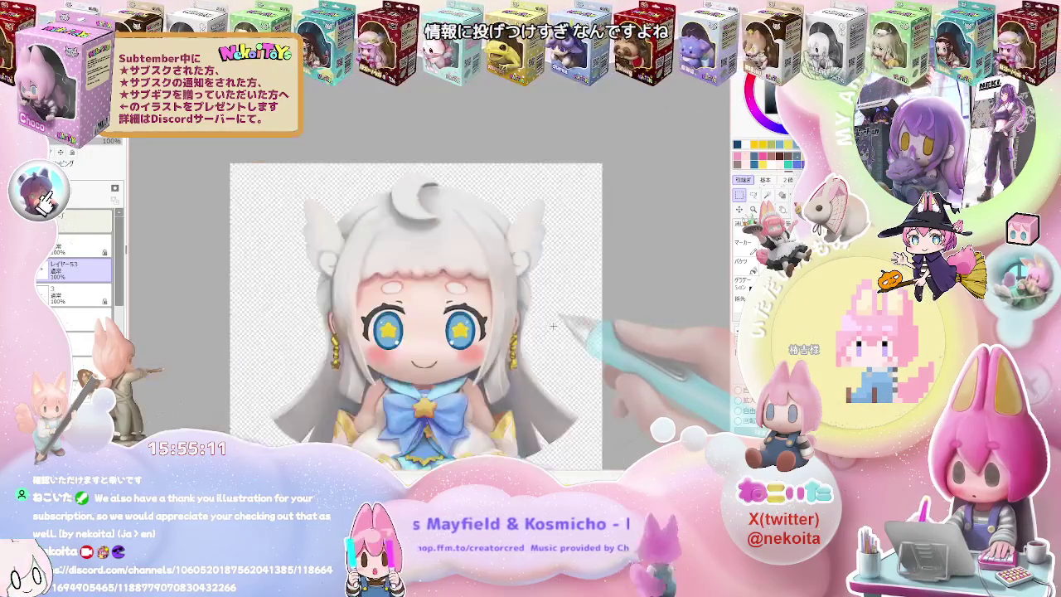
key(ctrl+minus)
drag(583, 352, 521, 295)
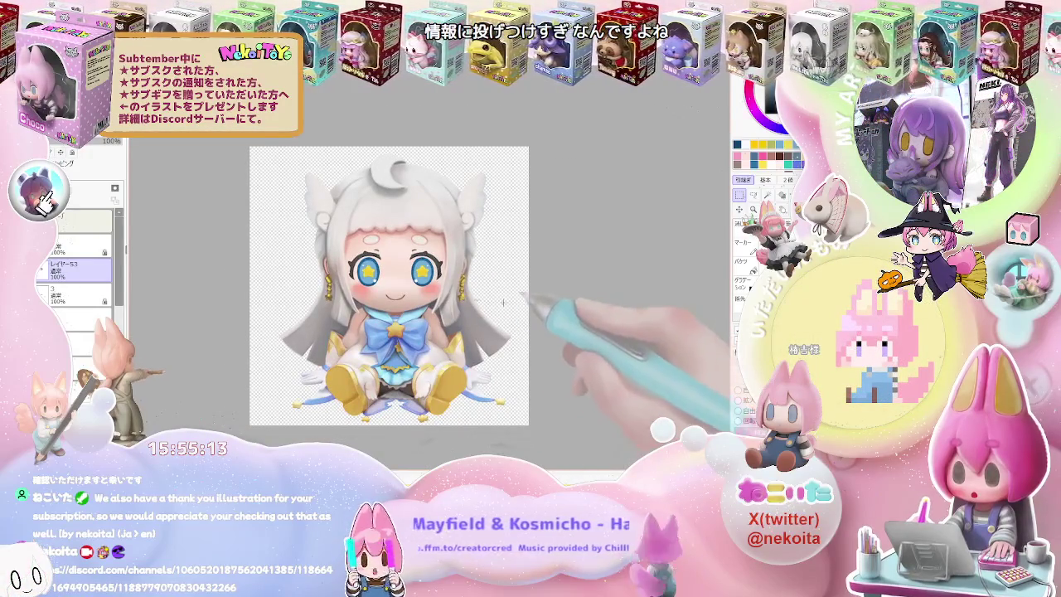
click(79, 220)
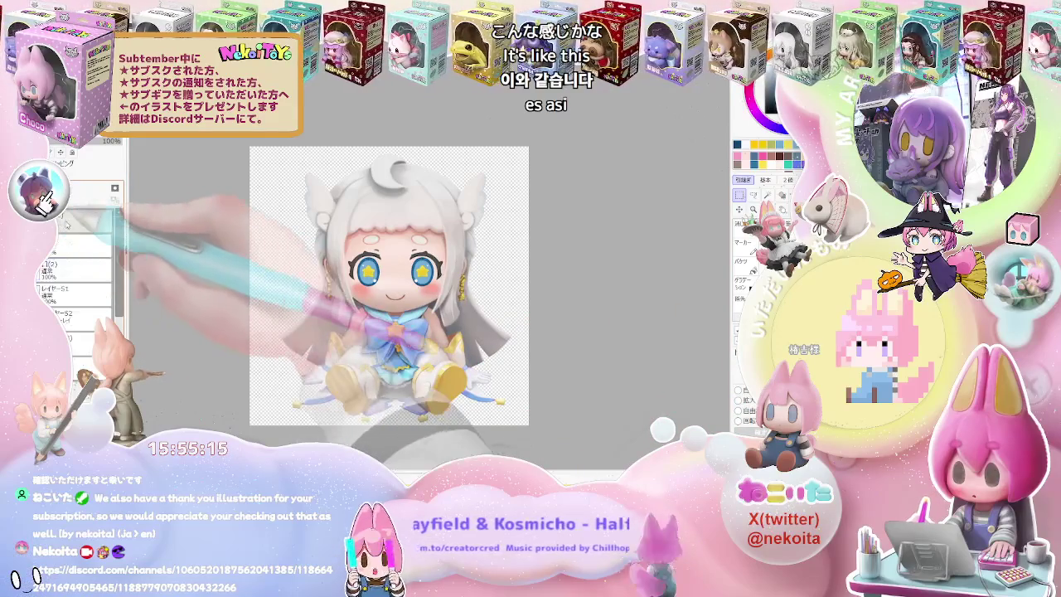
key(ctrl+plus)
key(ctrl+plus)
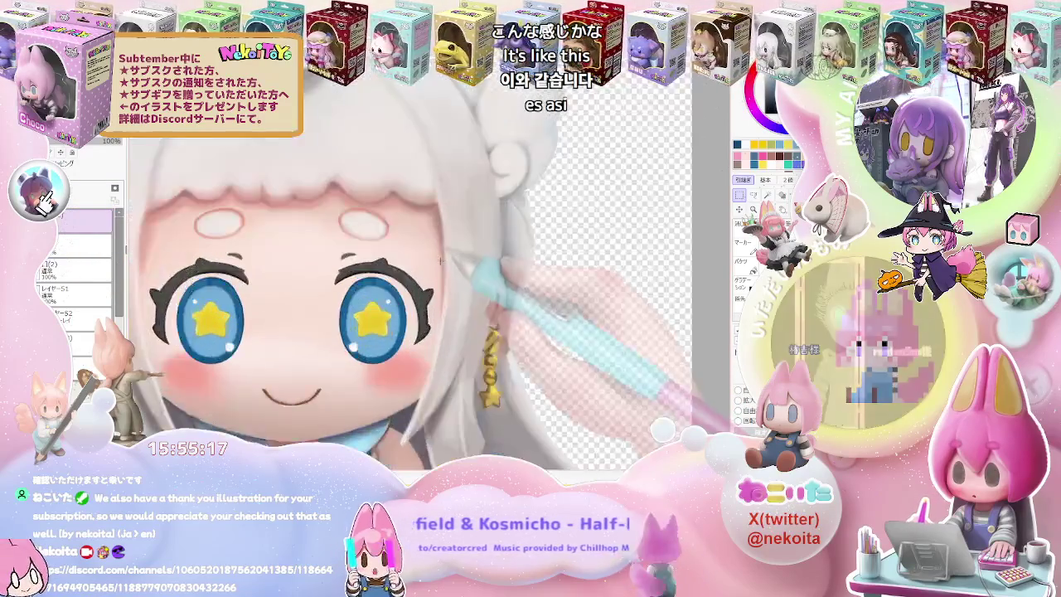
key(ctrl+plus)
key(ctrl+plus)
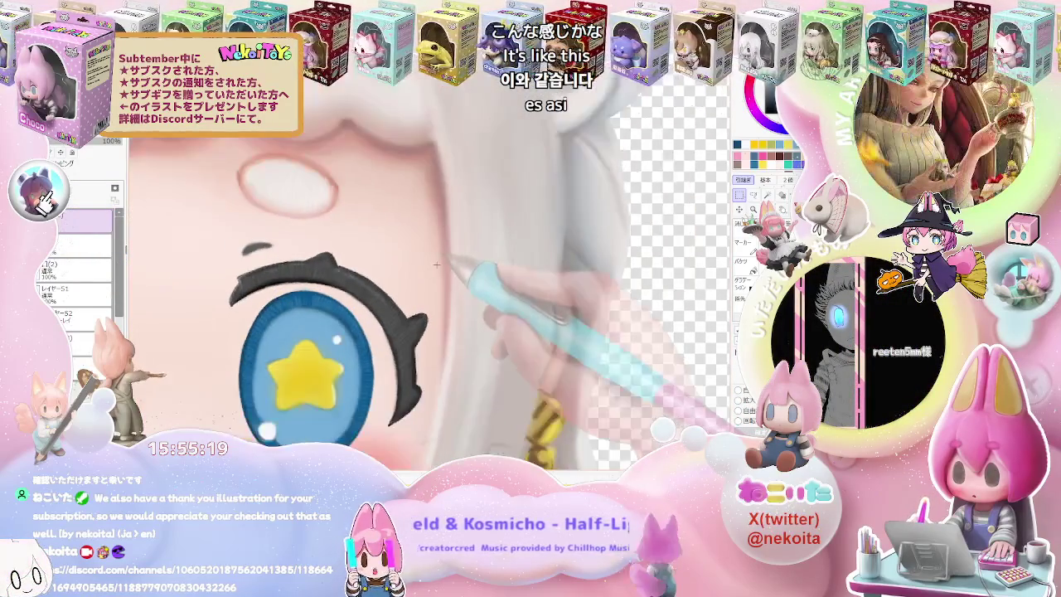
key(ctrl+minus)
key(ctrl+minus)
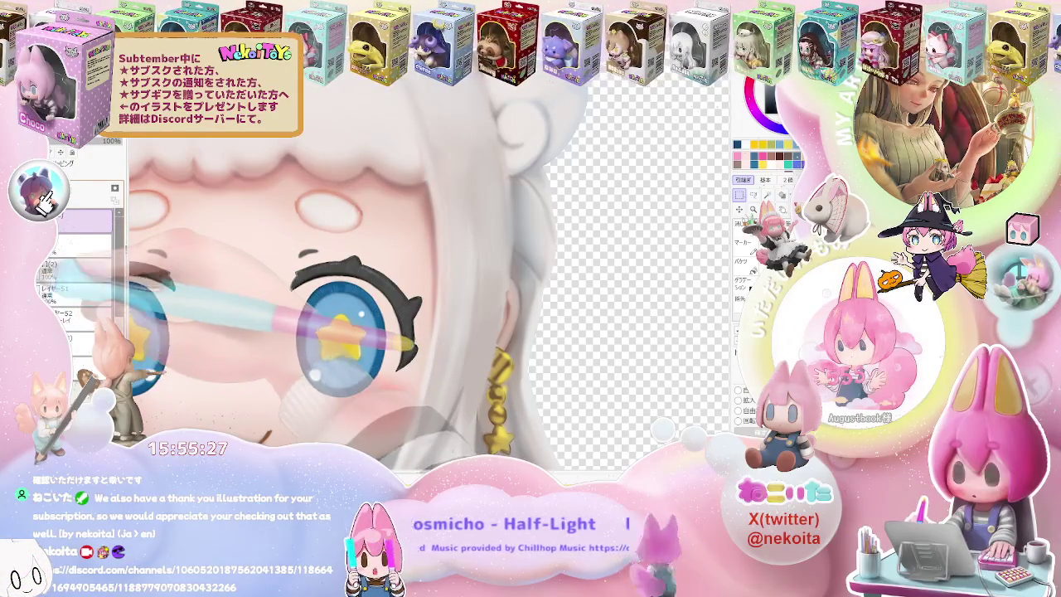
Add new layer レイヤー53, then make the layer above it active.
click(77, 243)
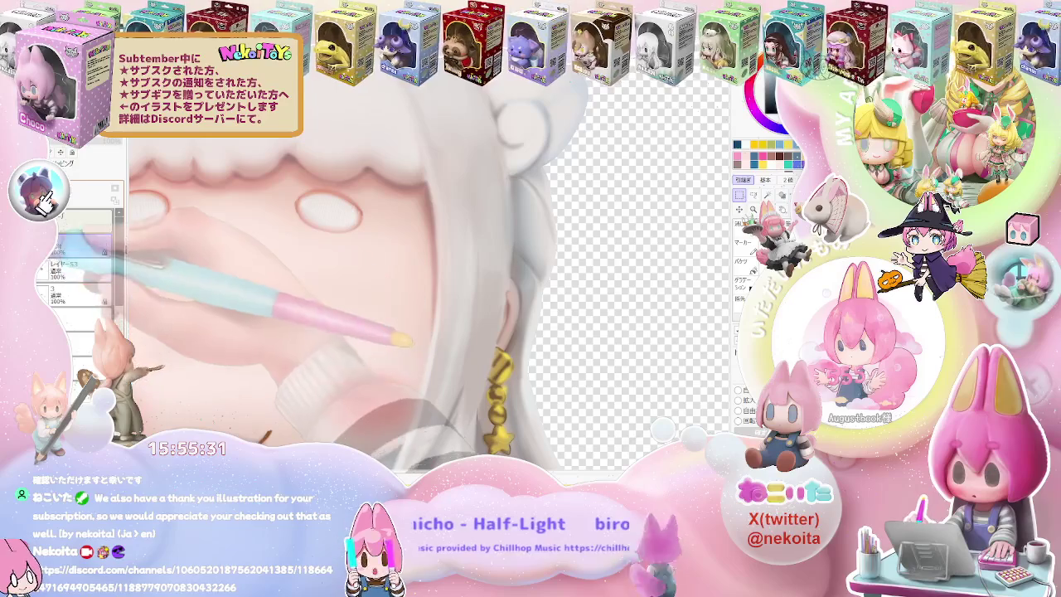
scroll(367, 327, up, 5)
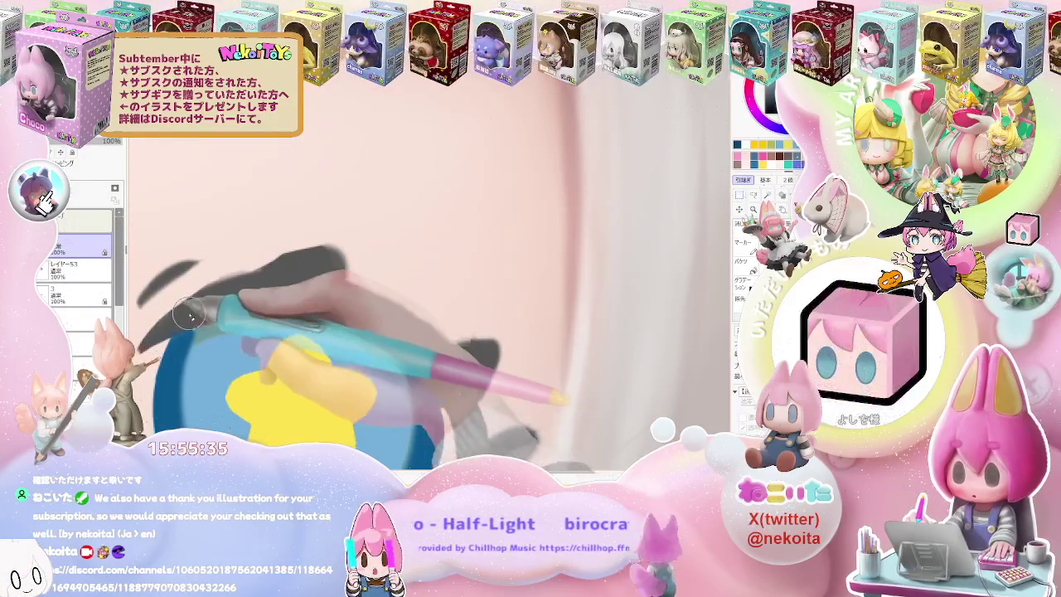
click(75, 267)
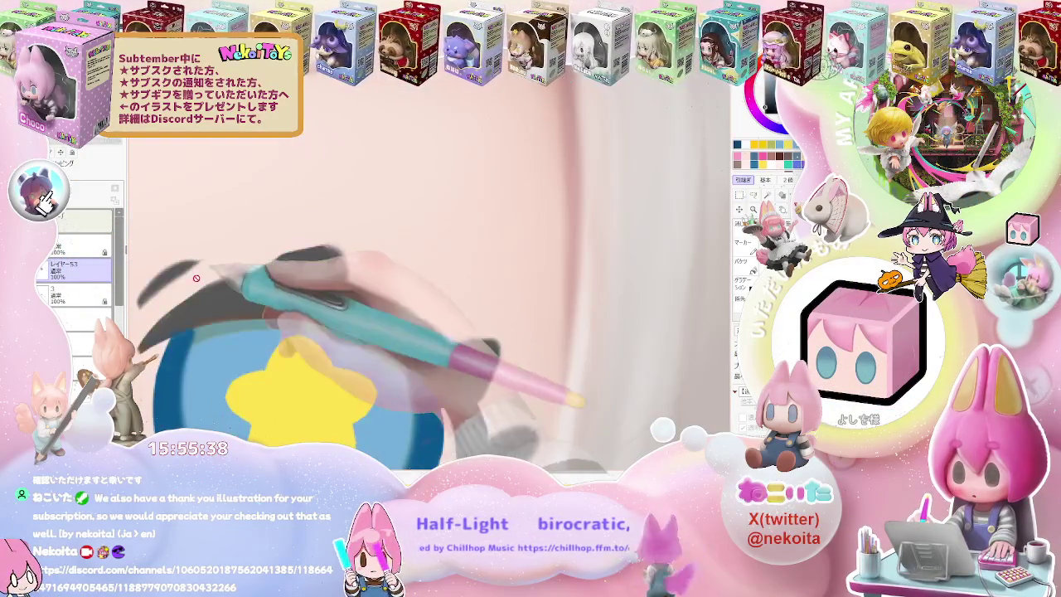
click(75, 247)
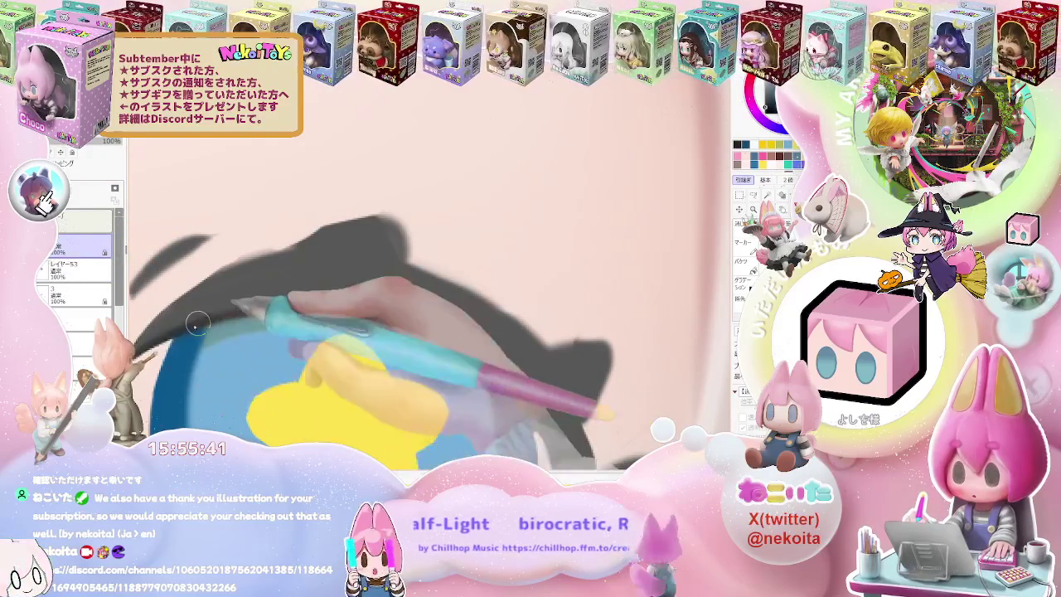
Thicken the dark eyelash stroke over the iris.
drag(199, 311, 313, 306)
scroll(364, 319, down, 2)
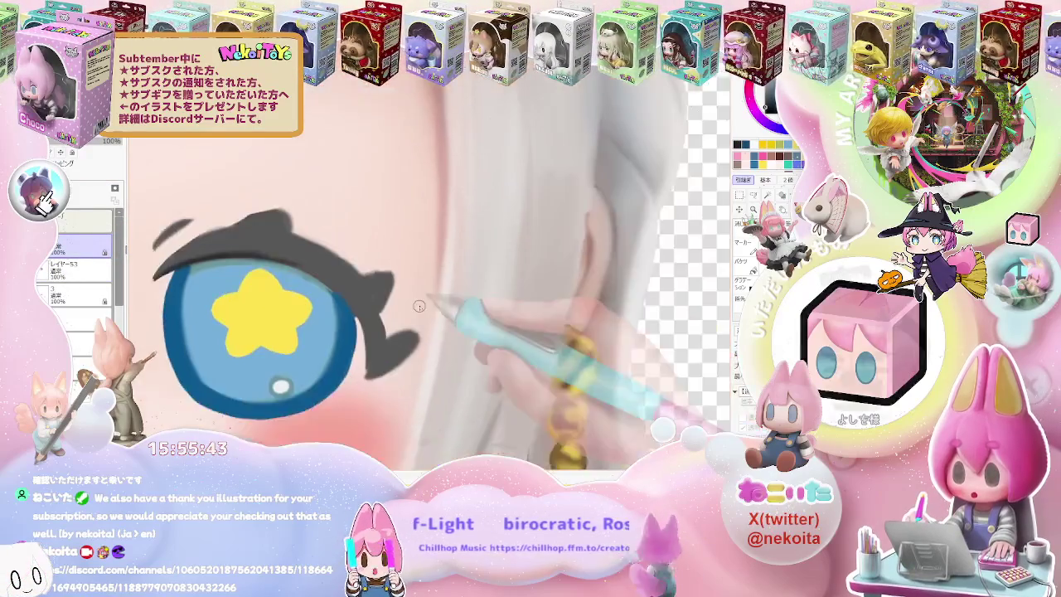
scroll(421, 331, up, 1)
scroll(365, 357, up, 1)
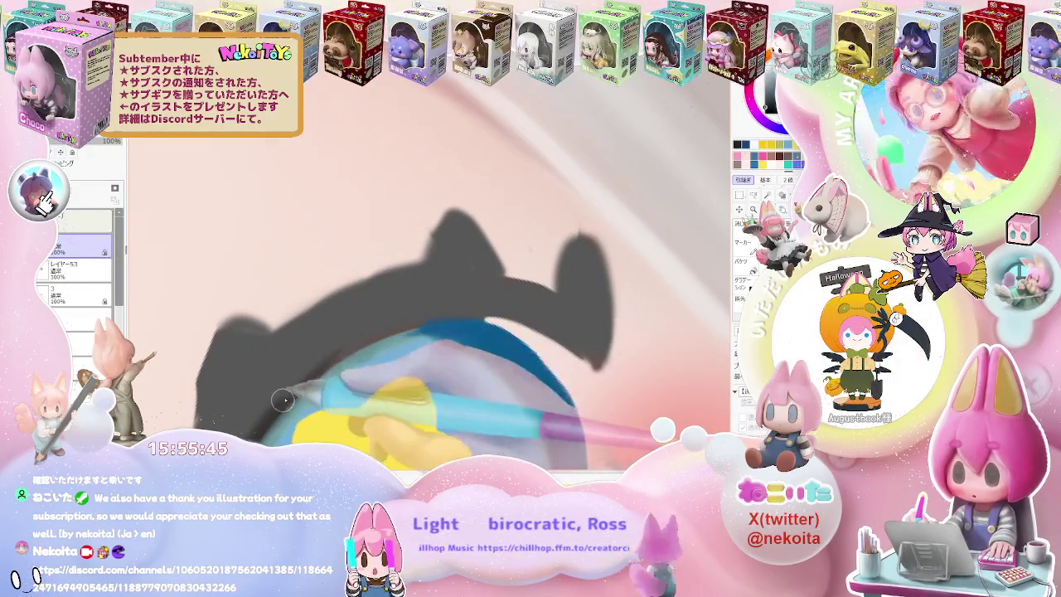
Paint a dark blue band along the top of the iris.
mouse_move(349, 348)
mouse_down()
mouse_move(547, 332)
mouse_move(578, 350)
mouse_up()
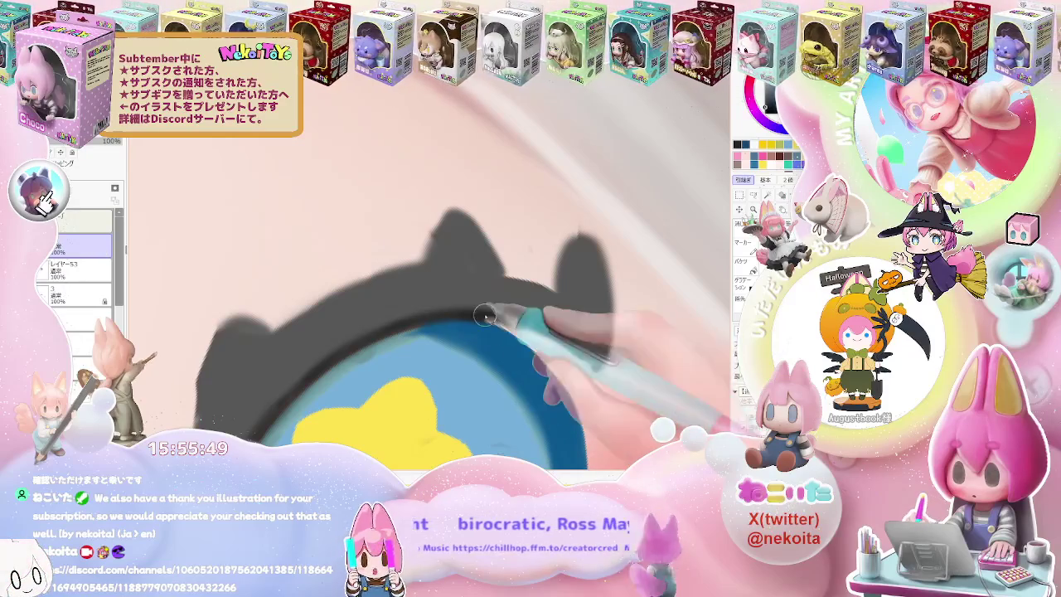
scroll(578, 351, down, 1)
scroll(588, 360, down, 1)
scroll(601, 369, down, 1)
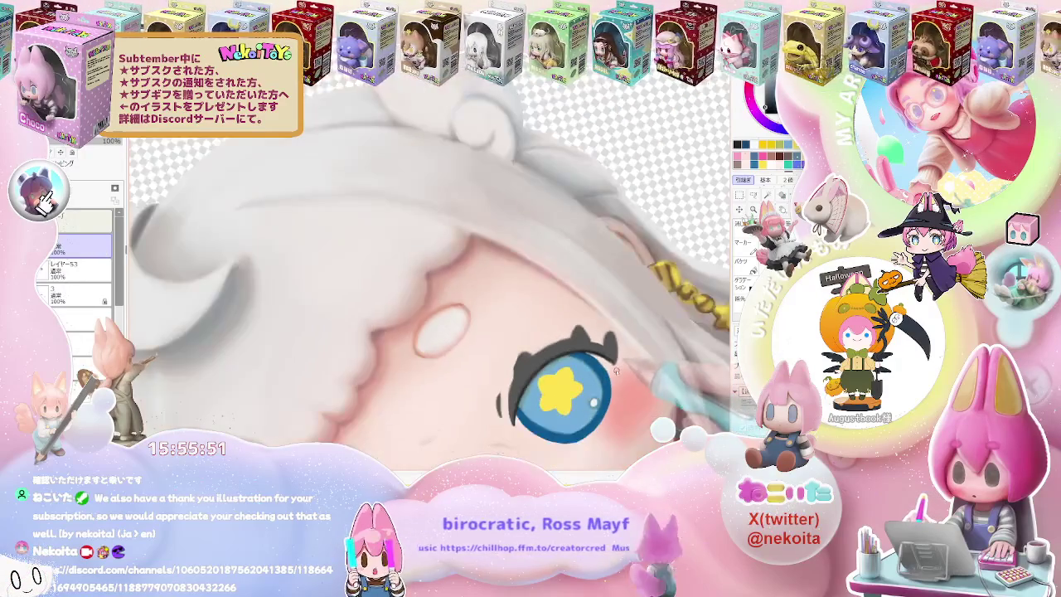
scroll(611, 378, down, 1)
scroll(332, 431, up, 1)
scroll(324, 414, up, 1)
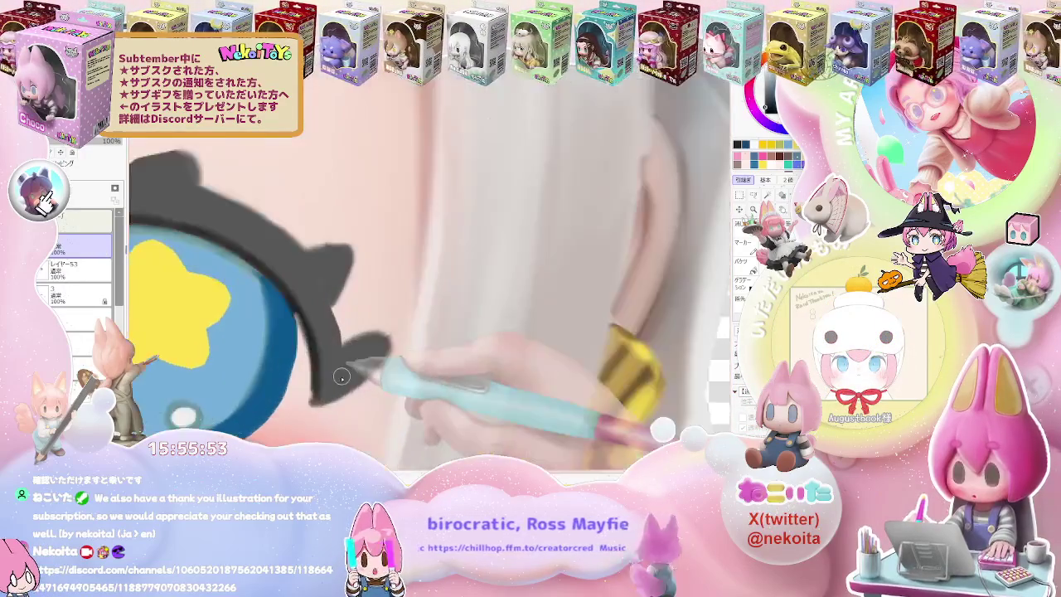
scroll(311, 394, up, 1)
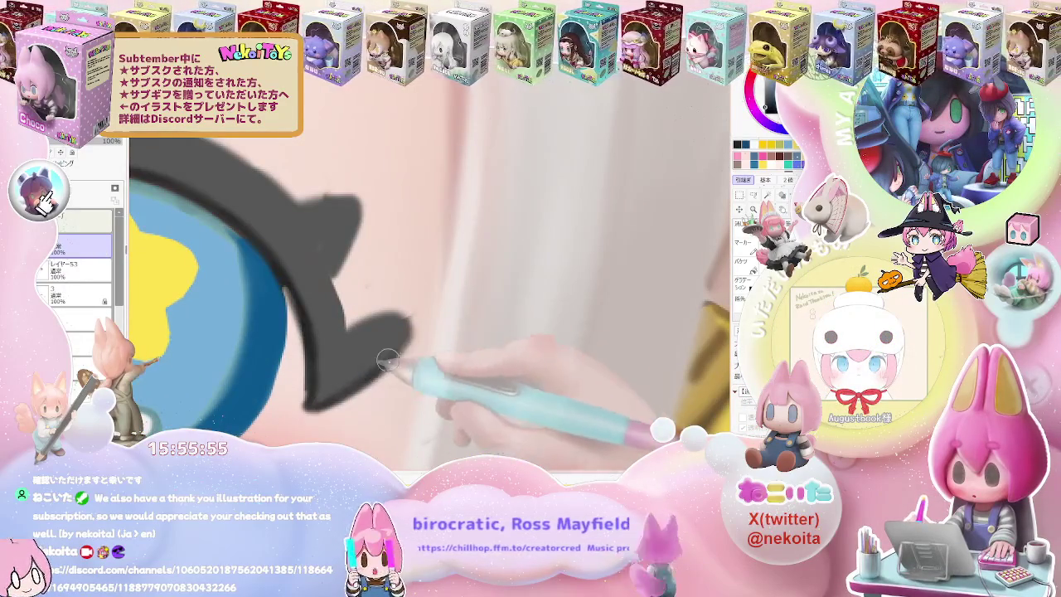
scroll(387, 360, down, 1)
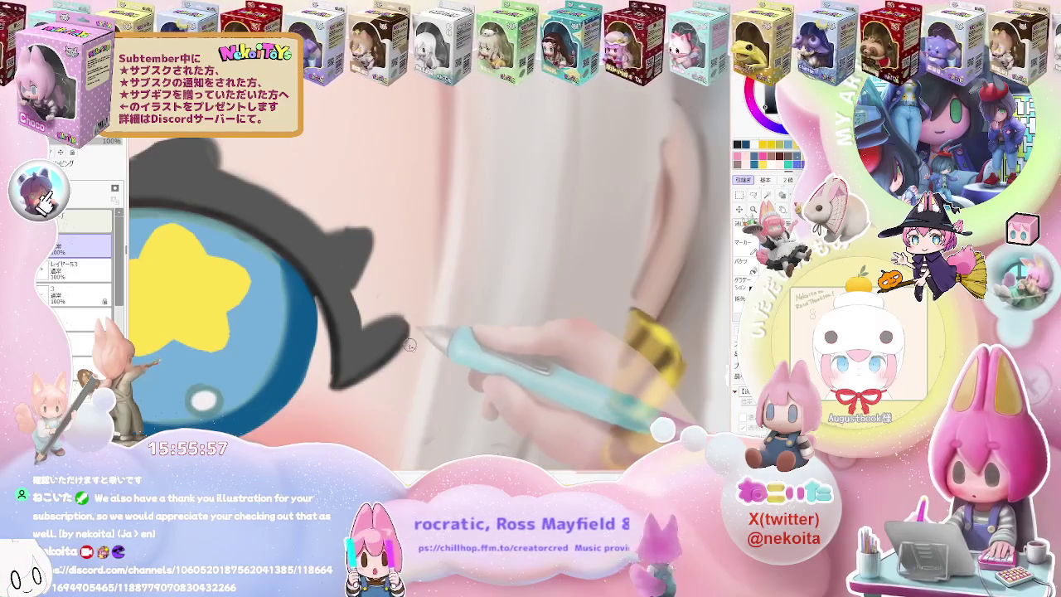
scroll(394, 302, down, 1)
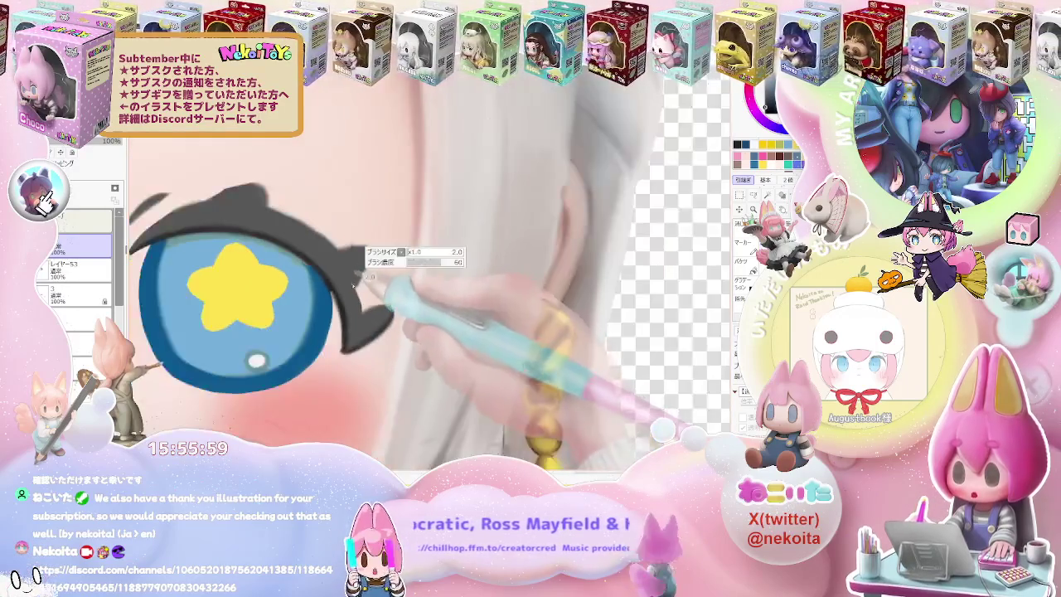
scroll(369, 278, up, 1)
scroll(363, 270, down, 1)
scroll(365, 282, down, 1)
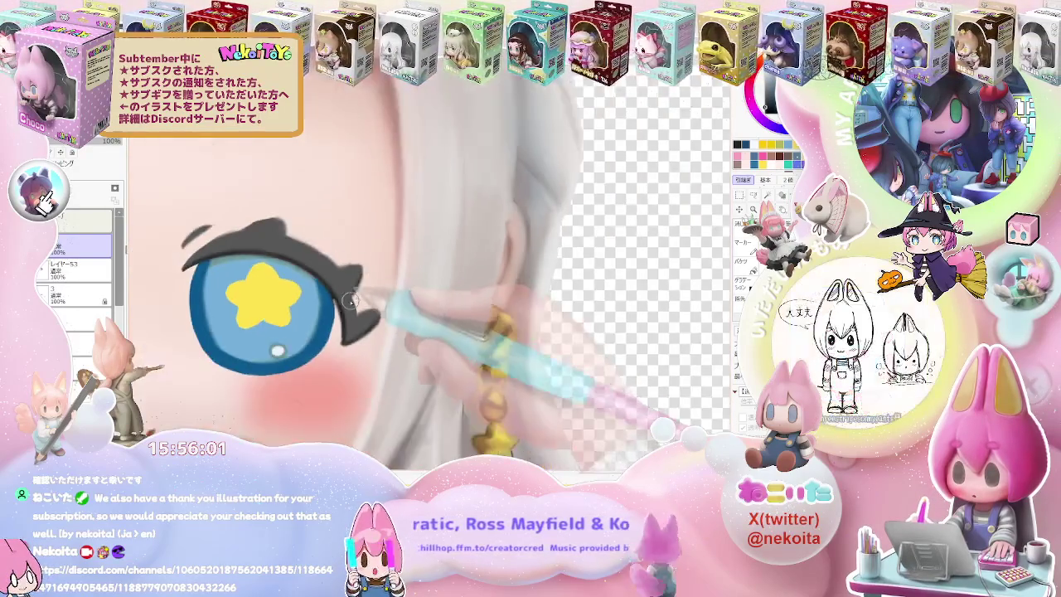
scroll(369, 295, down, 1)
scroll(369, 298, up, 1)
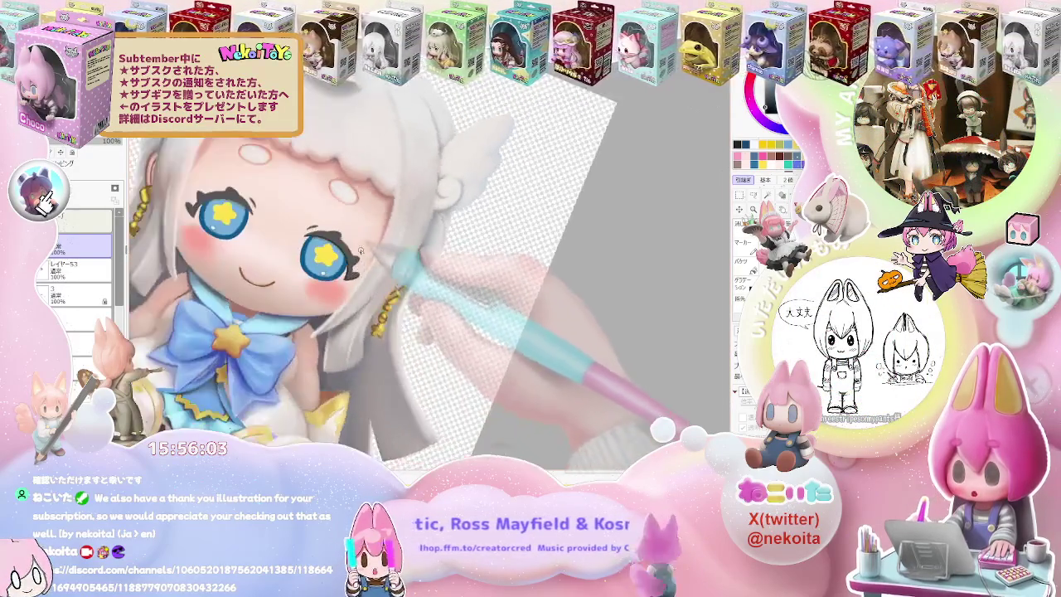
Thicken the upper eyelid line and extend it toward the eye's outer corner.
scroll(348, 286, up, 1)
scroll(273, 248, up, 1)
drag(274, 245, 427, 249)
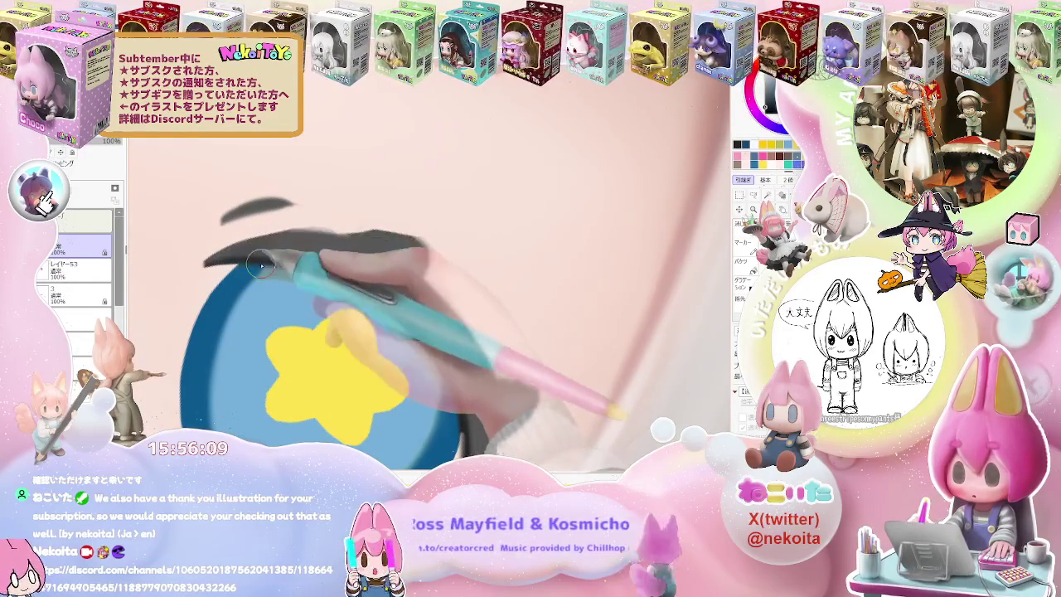
drag(296, 230, 309, 232)
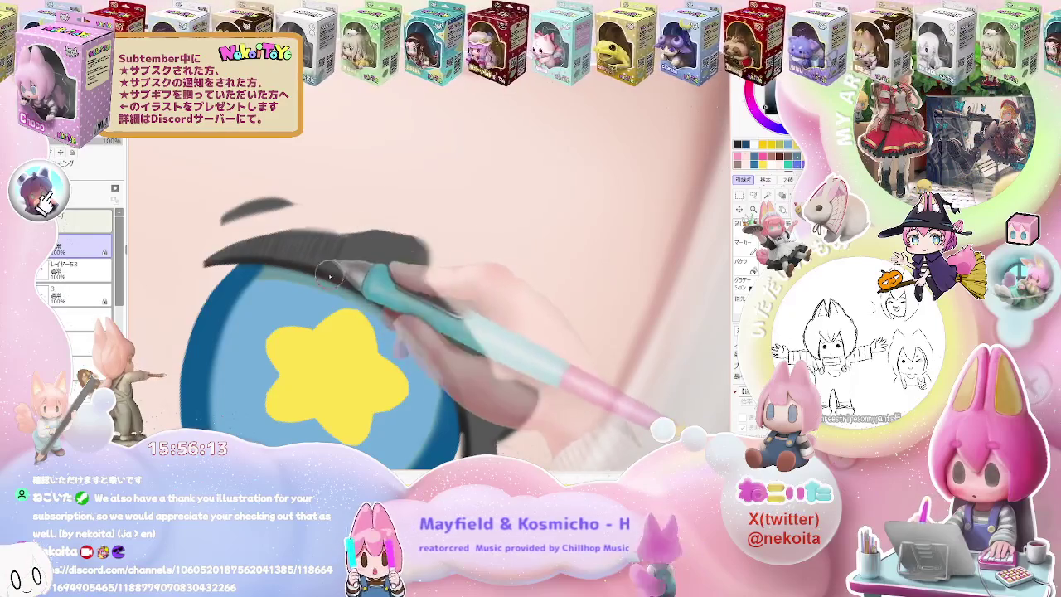
drag(330, 241, 370, 242)
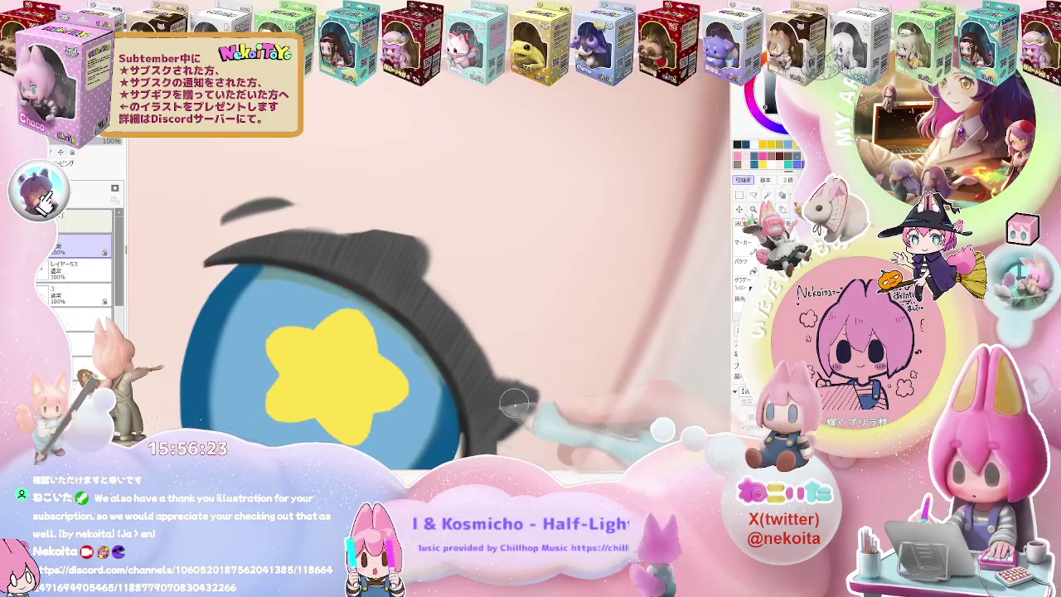
scroll(529, 405, down, 3)
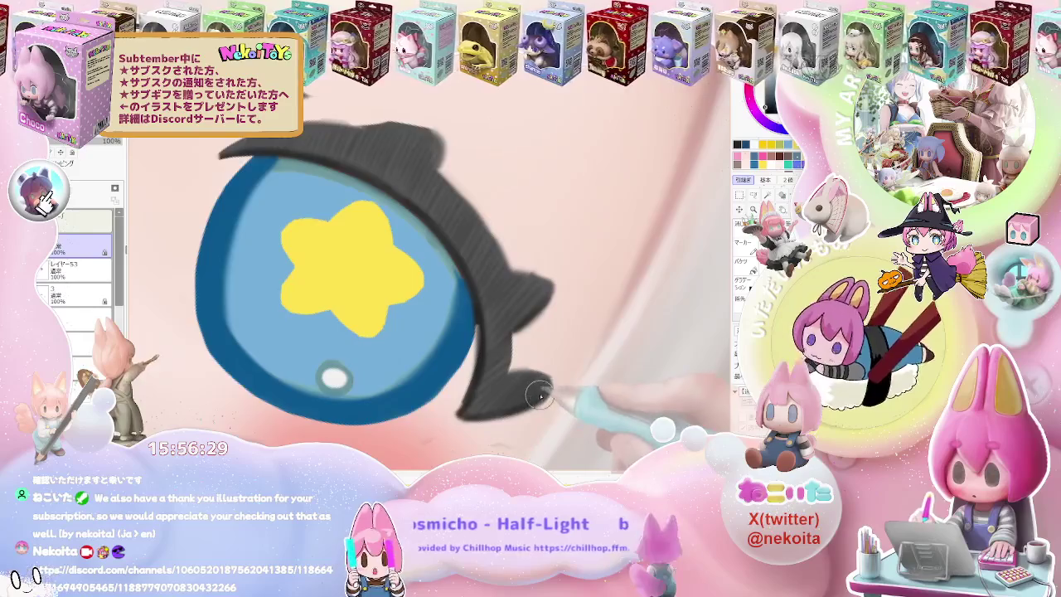
scroll(539, 396, down, 2)
scroll(563, 397, down, 2)
scroll(589, 399, down, 1)
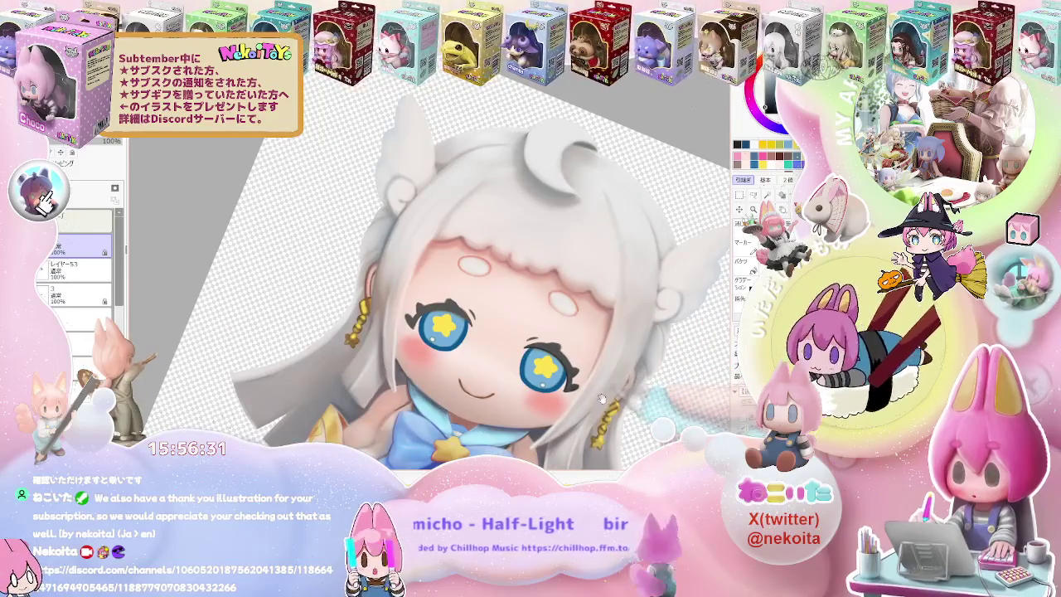
Rotate the canvas to a comfortable angle and darken the iris's top edge.
scroll(603, 399, up, 1)
scroll(580, 382, up, 1)
scroll(547, 364, up, 1)
scroll(514, 349, up, 2)
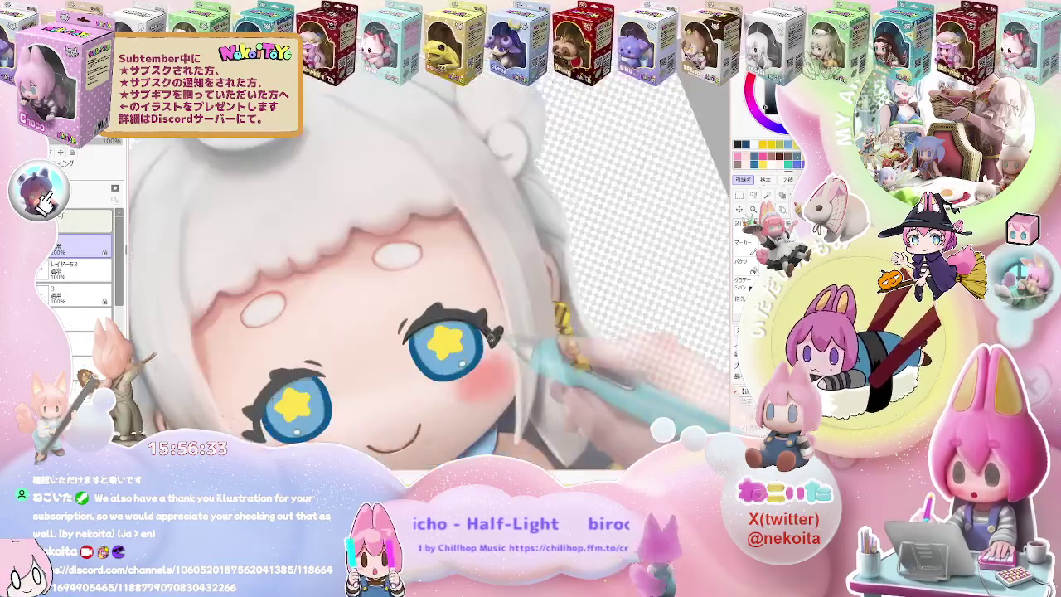
scroll(497, 340, up, 2)
scroll(465, 340, up, 1)
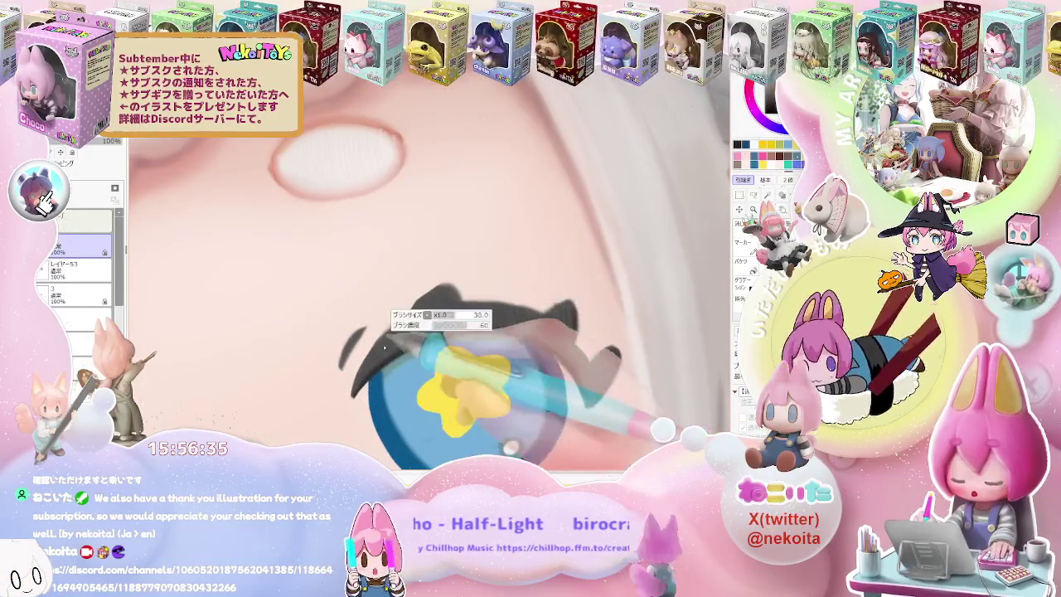
scroll(383, 348, up, 1)
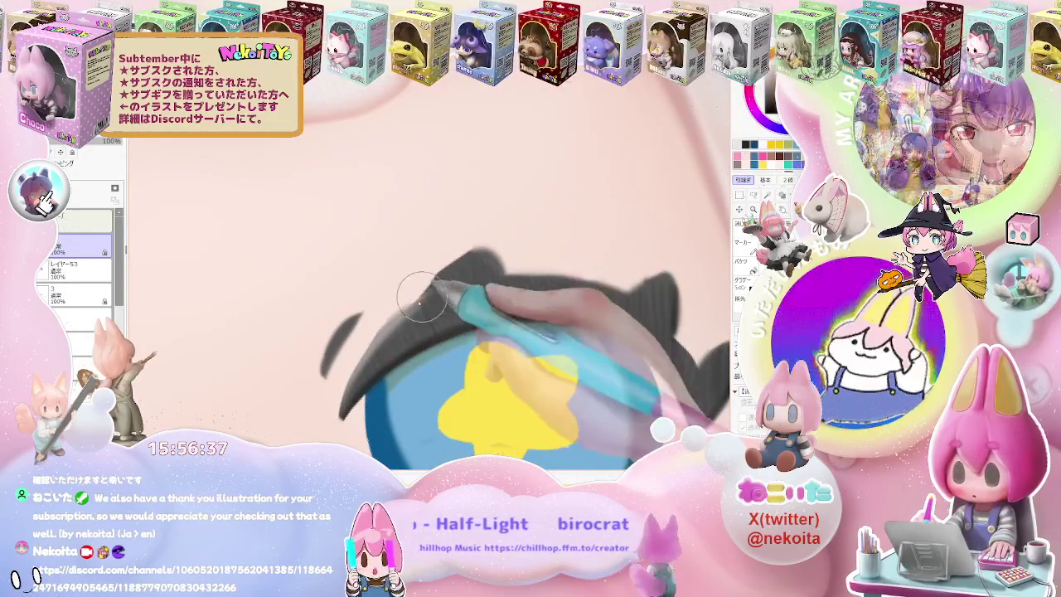
scroll(421, 290, down, 1)
scroll(539, 332, down, 2)
scroll(596, 299, down, 2)
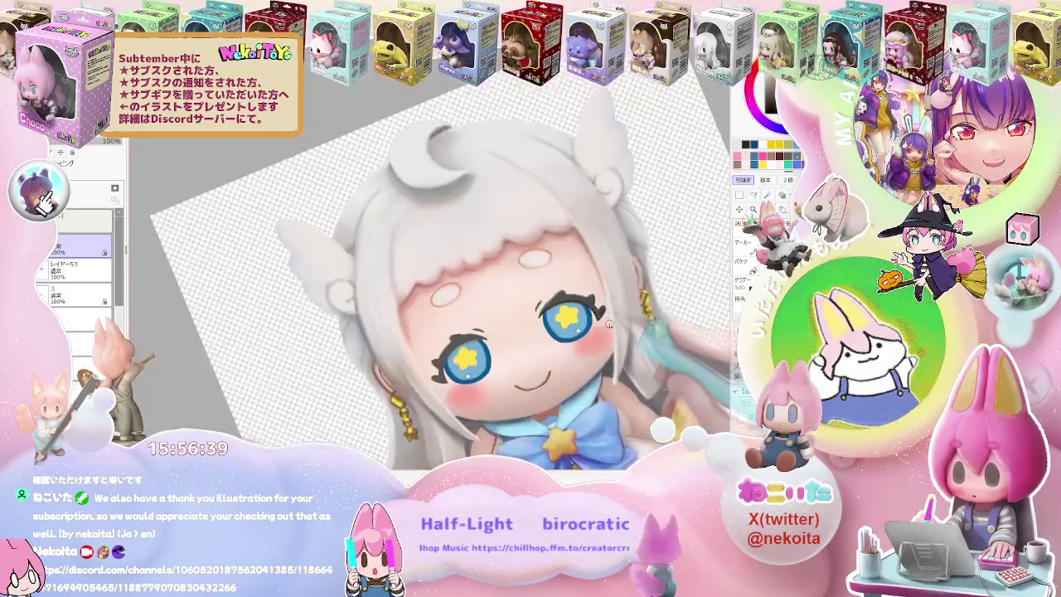
drag(596, 298, 545, 311)
scroll(545, 310, up, 2)
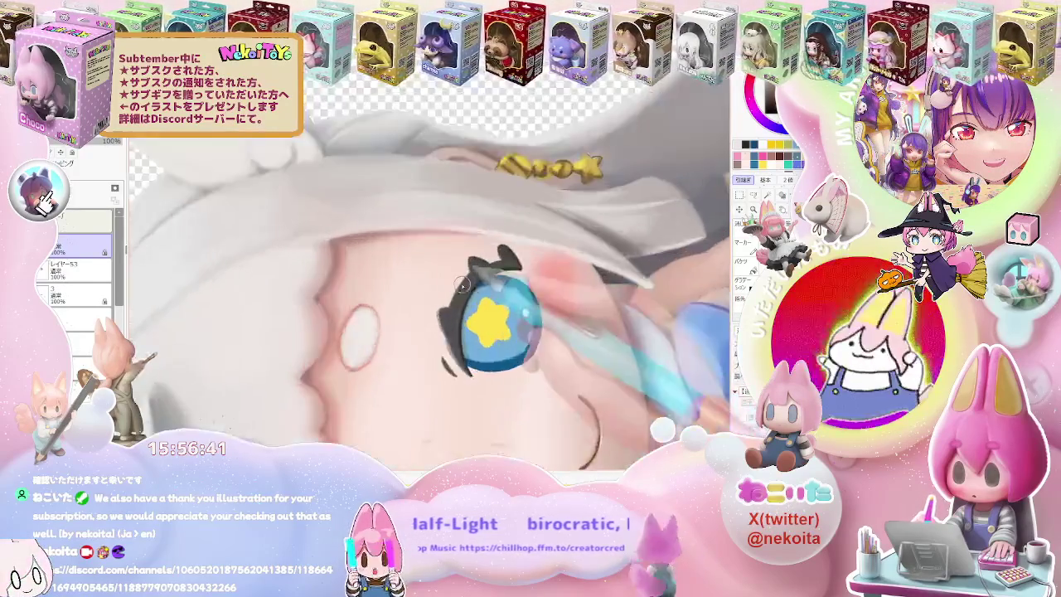
scroll(447, 311, up, 2)
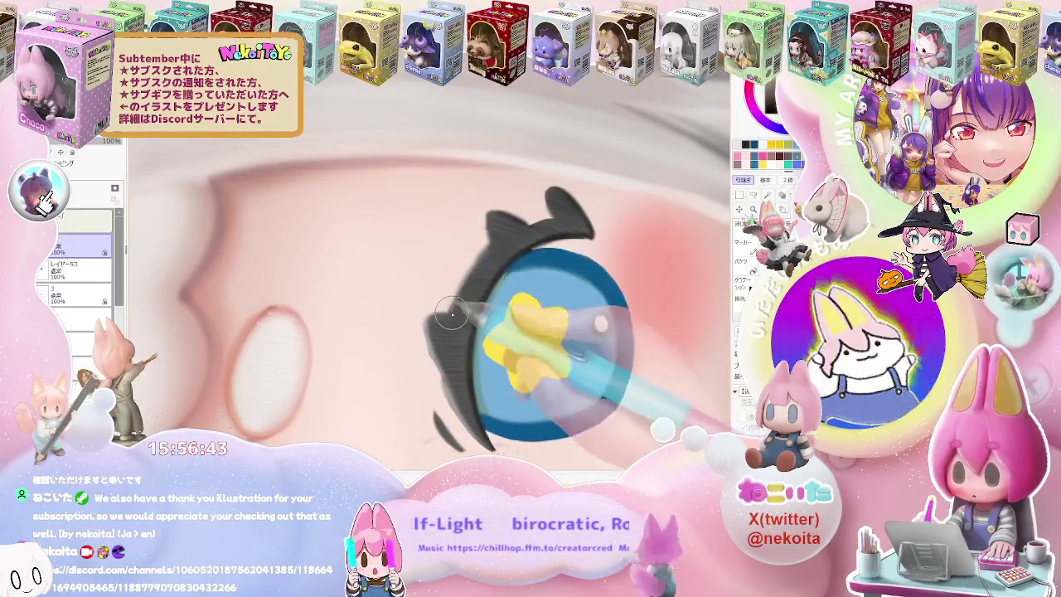
drag(506, 249, 631, 282)
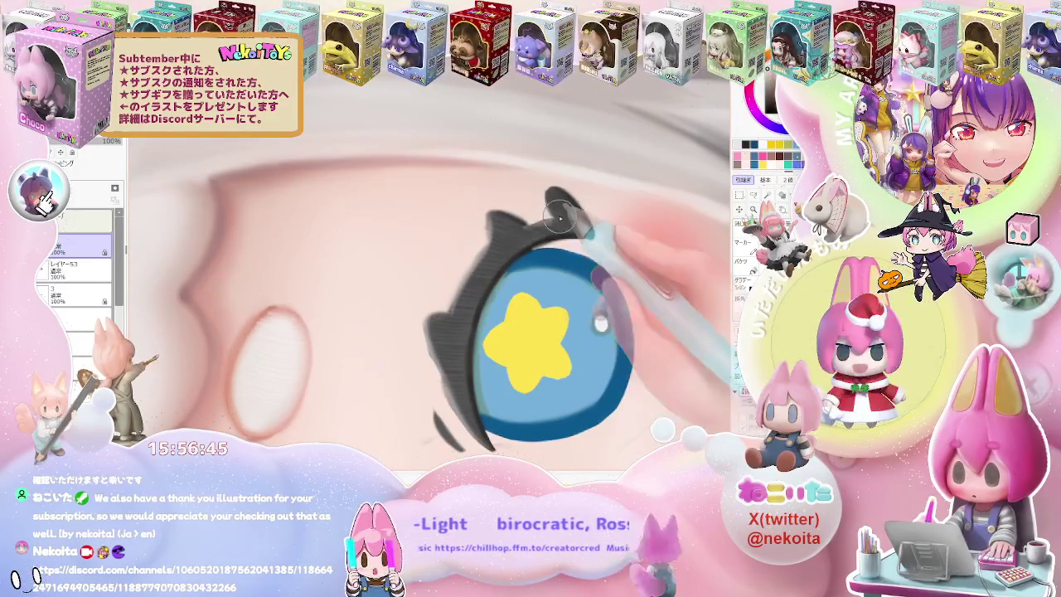
Try orange shading on the star pupil, then undo it to keep it plain yellow.
scroll(645, 343, down, 3)
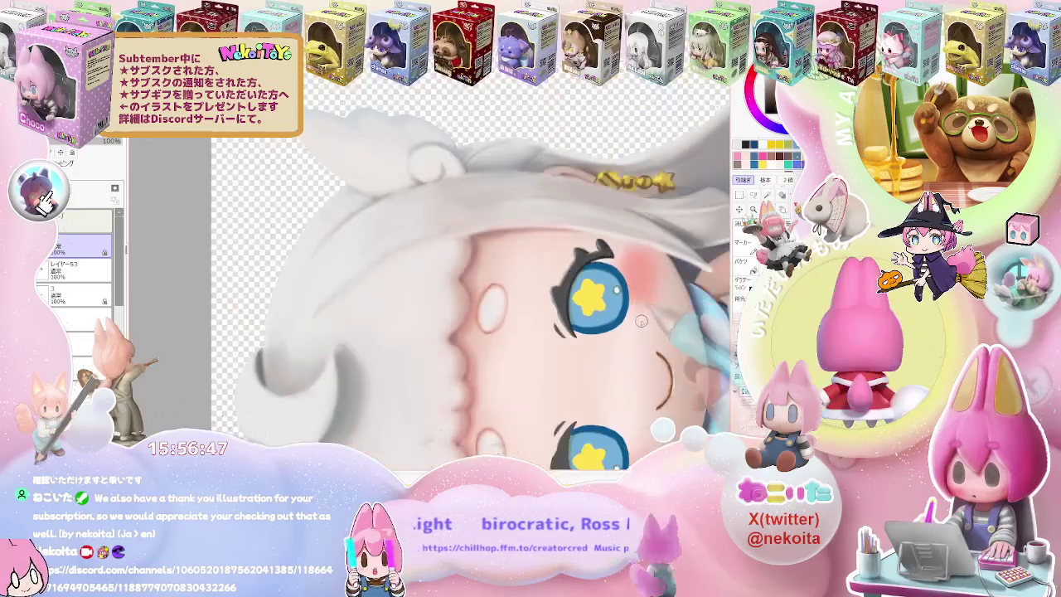
scroll(645, 343, down, 2)
key(End)
key(End)
key(End)
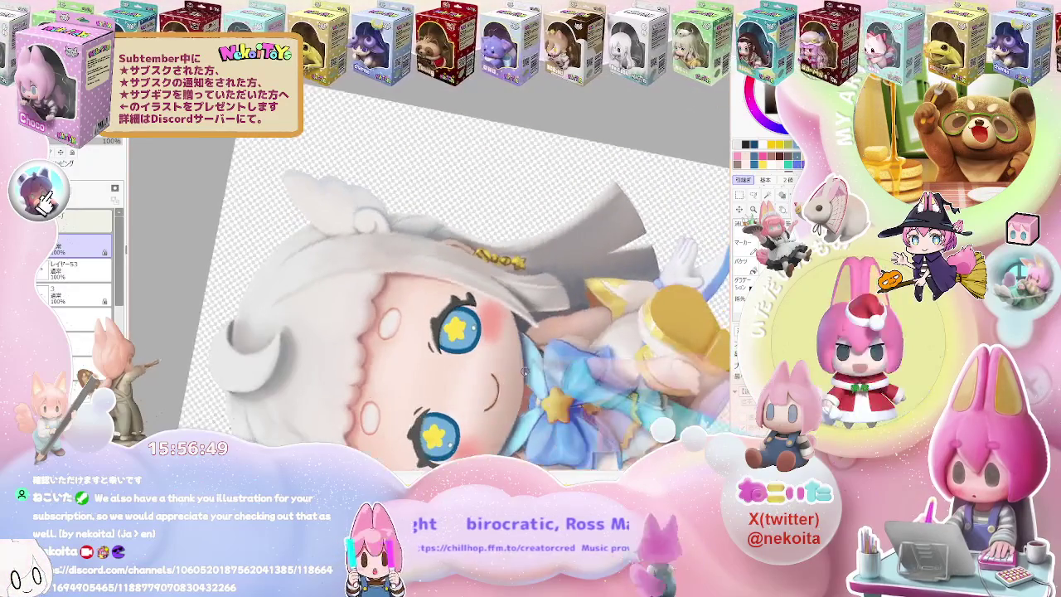
key(End)
scroll(425, 360, up, 3)
scroll(425, 360, up, 2)
mouse_move(447, 357)
mouse_down()
mouse_move(498, 273)
mouse_move(385, 257)
mouse_up()
drag(505, 319, 418, 308)
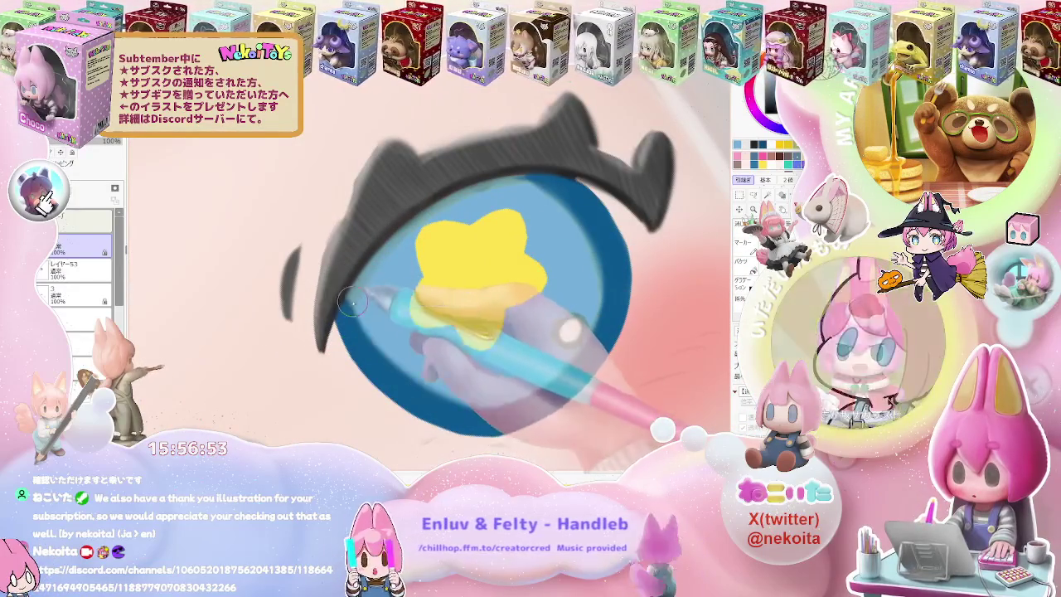
key(ctrl+z)
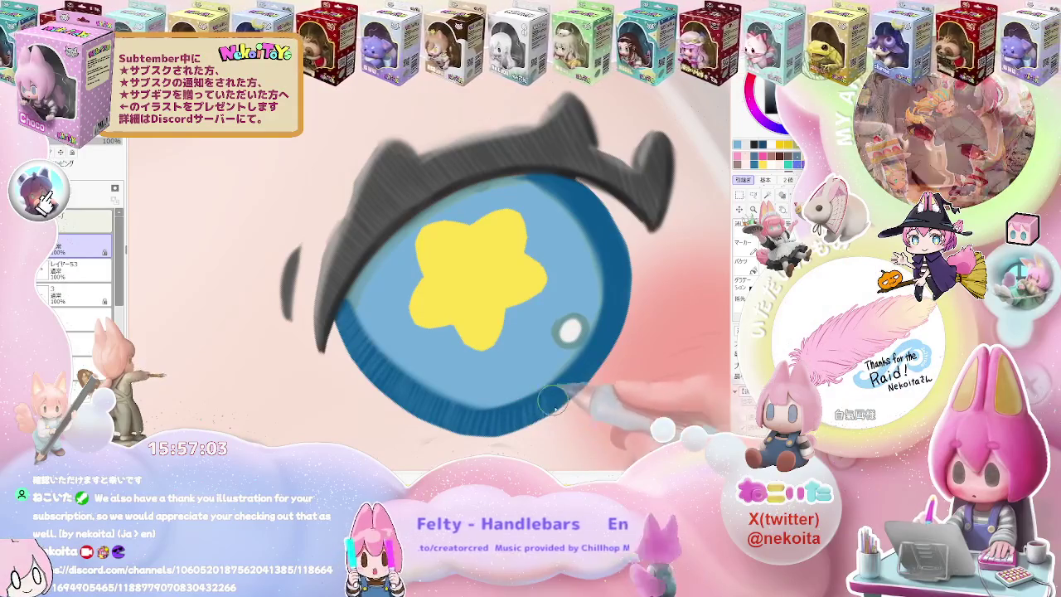
Shade the upper-right rim of the iris dark blue.
mouse_move(533, 193)
mouse_down()
mouse_move(581, 238)
mouse_move(595, 295)
mouse_up()
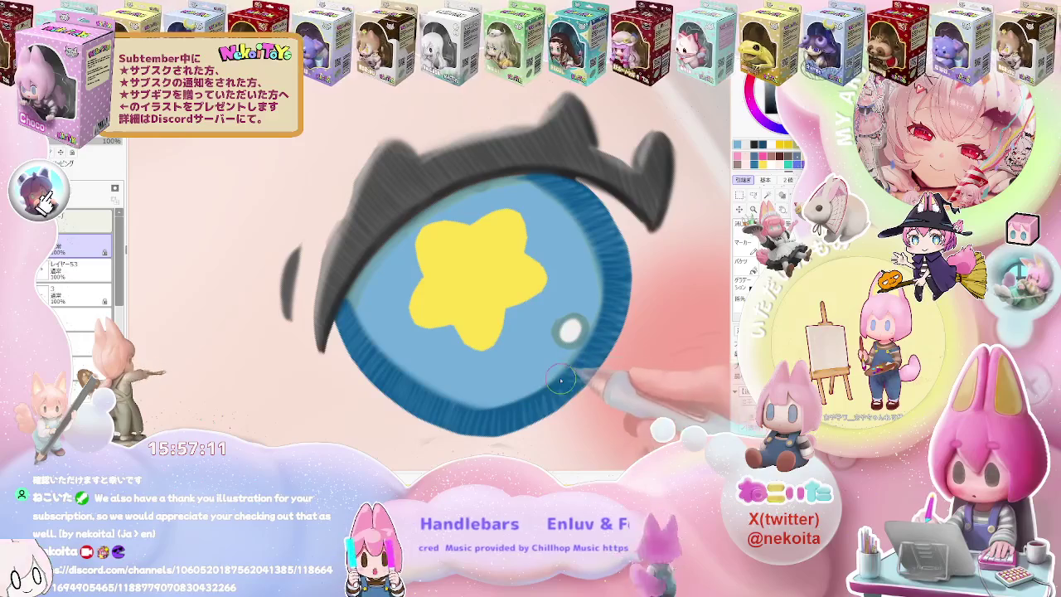
scroll(572, 382, down, 2)
scroll(597, 381, down, 1)
scroll(622, 382, down, 1)
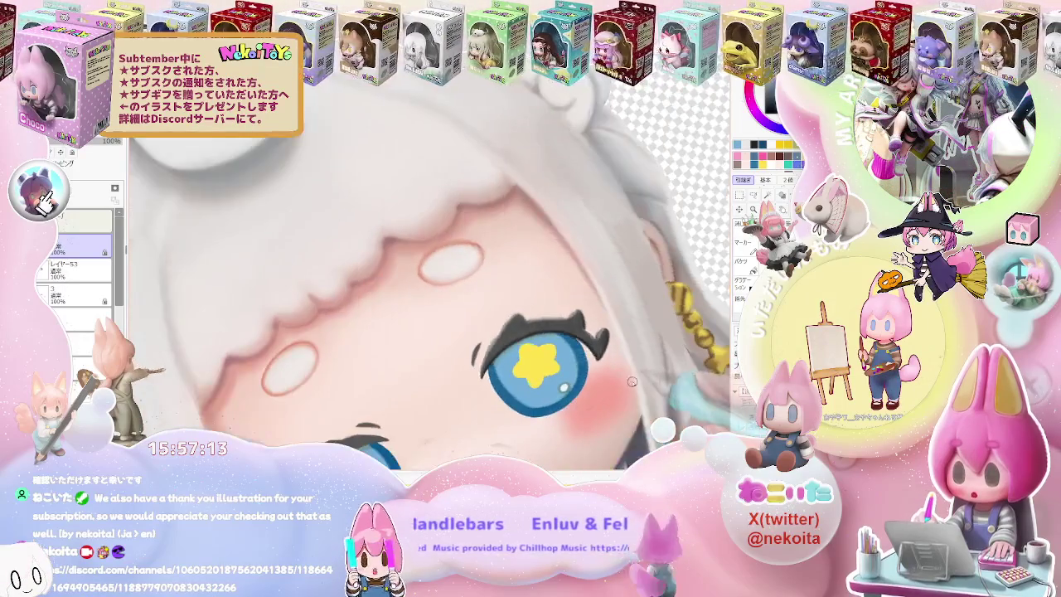
scroll(597, 375, up, 1)
scroll(497, 369, up, 1)
scroll(373, 356, up, 1)
scroll(316, 352, up, 1)
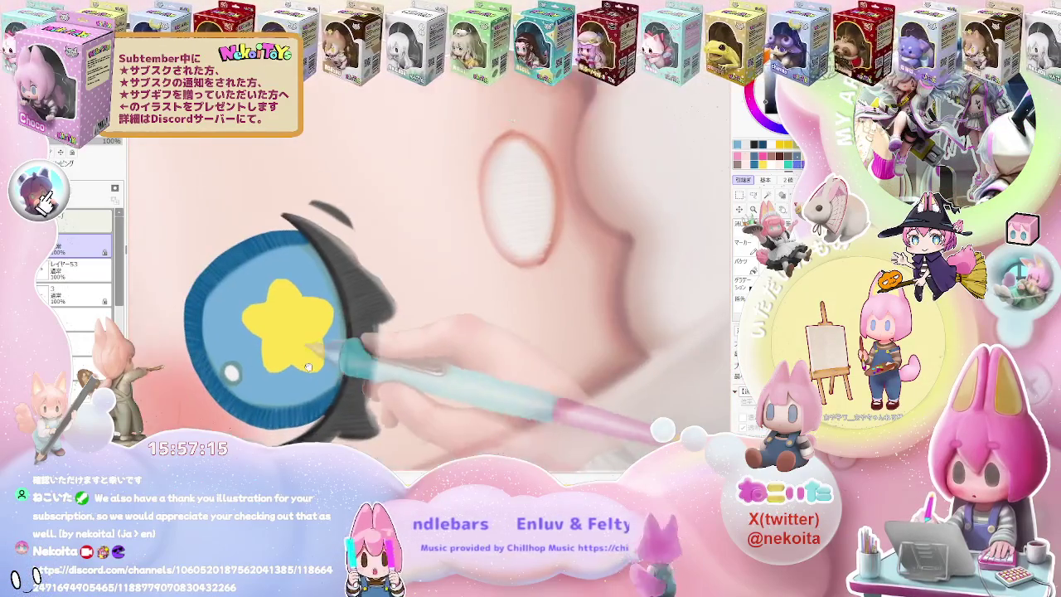
scroll(309, 367, up, 1)
scroll(320, 332, up, 1)
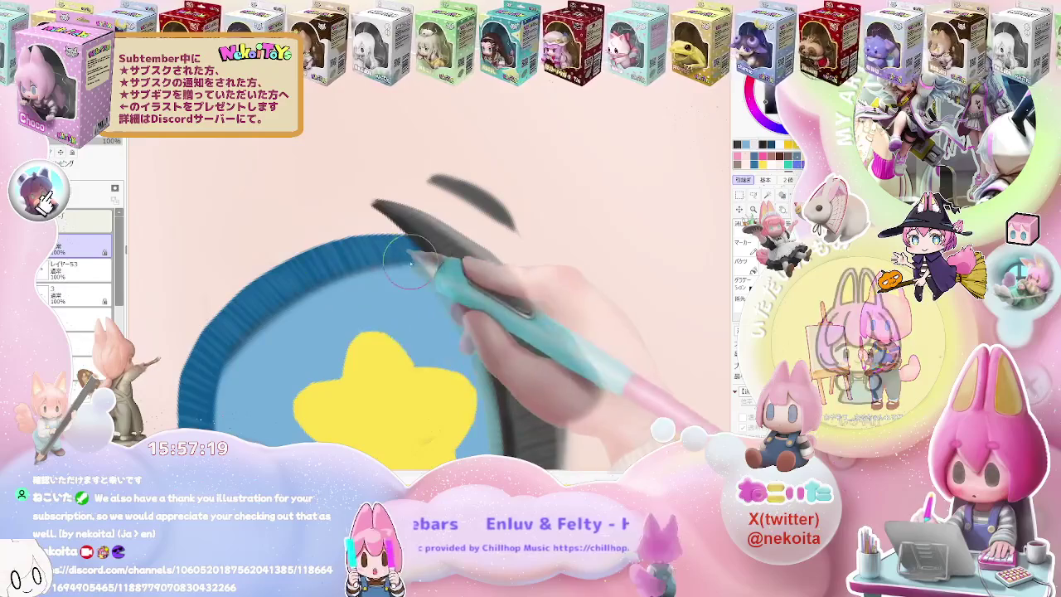
scroll(373, 274, down, 1)
scroll(497, 323, down, 2)
scroll(527, 354, down, 1)
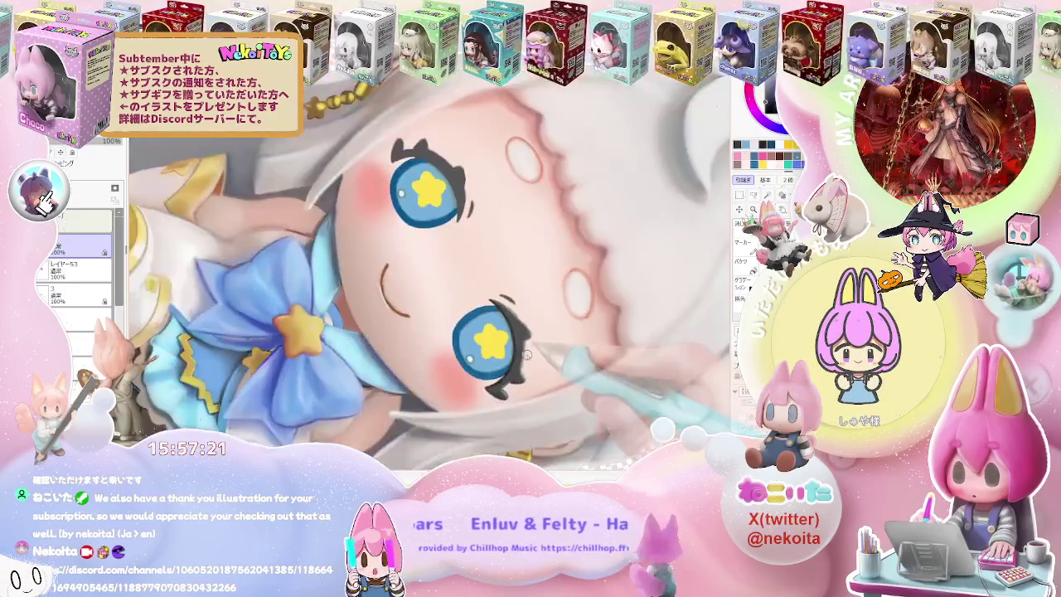
scroll(526, 355, down, 1)
scroll(514, 355, up, 1)
scroll(464, 352, up, 1)
scroll(390, 351, up, 2)
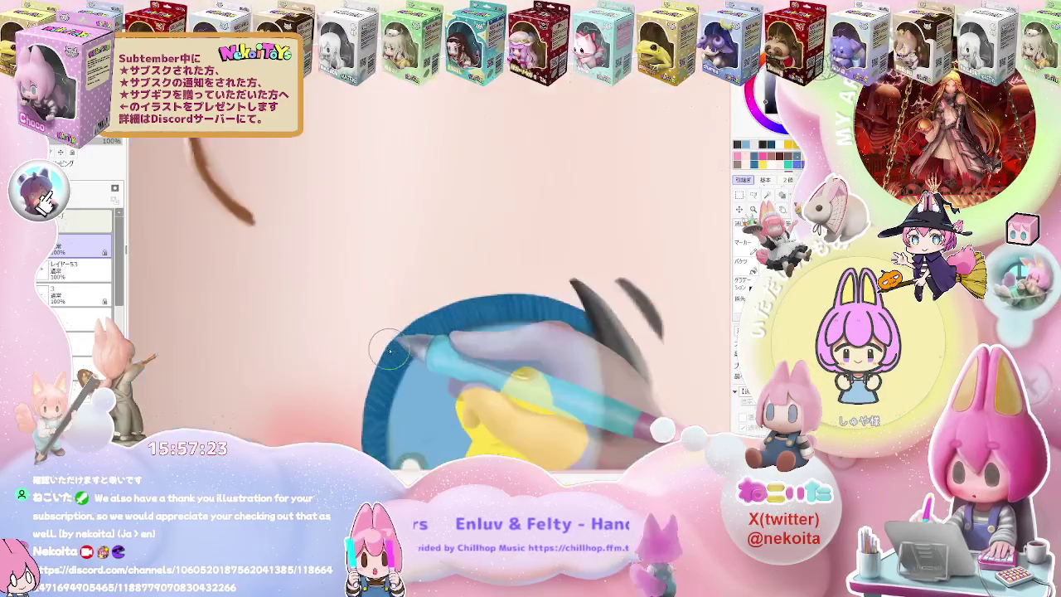
Rotate the view so the iris rim is level and shift the face left.
key(Delete)
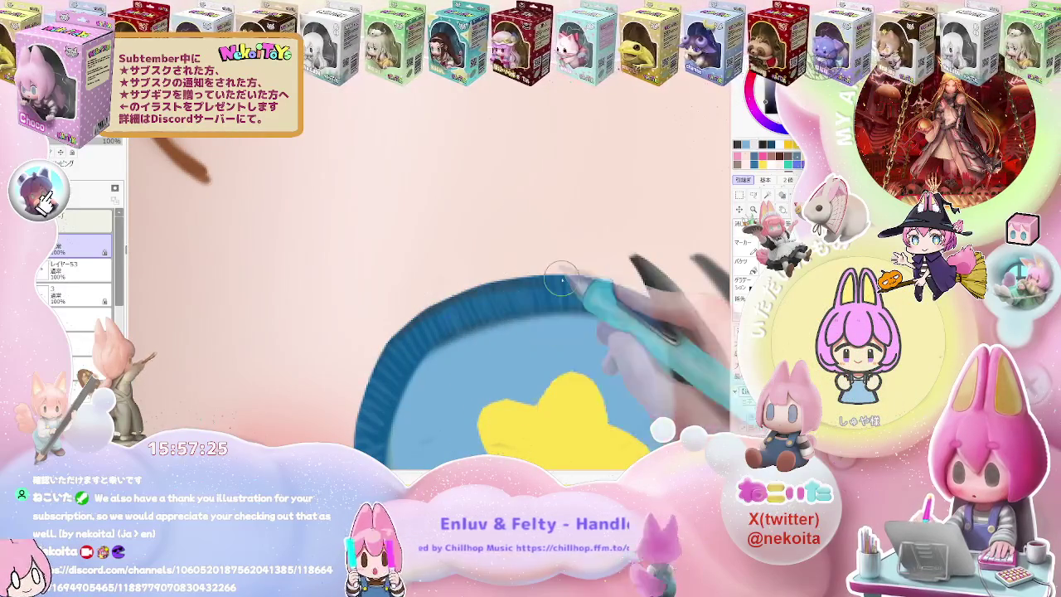
key(End)
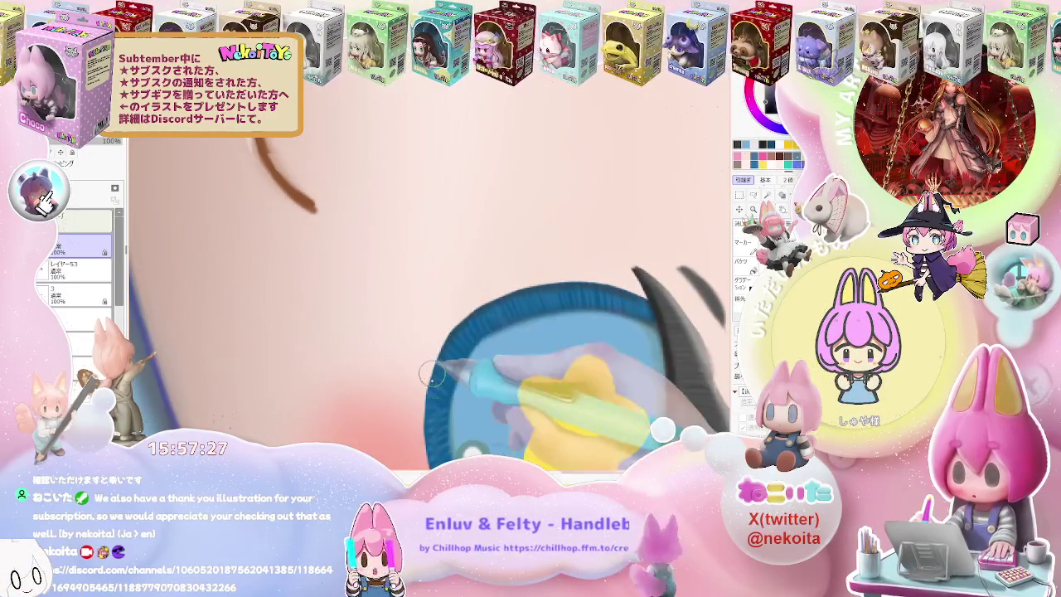
scroll(429, 375, down, 2)
scroll(464, 365, down, 2)
scroll(531, 357, down, 1)
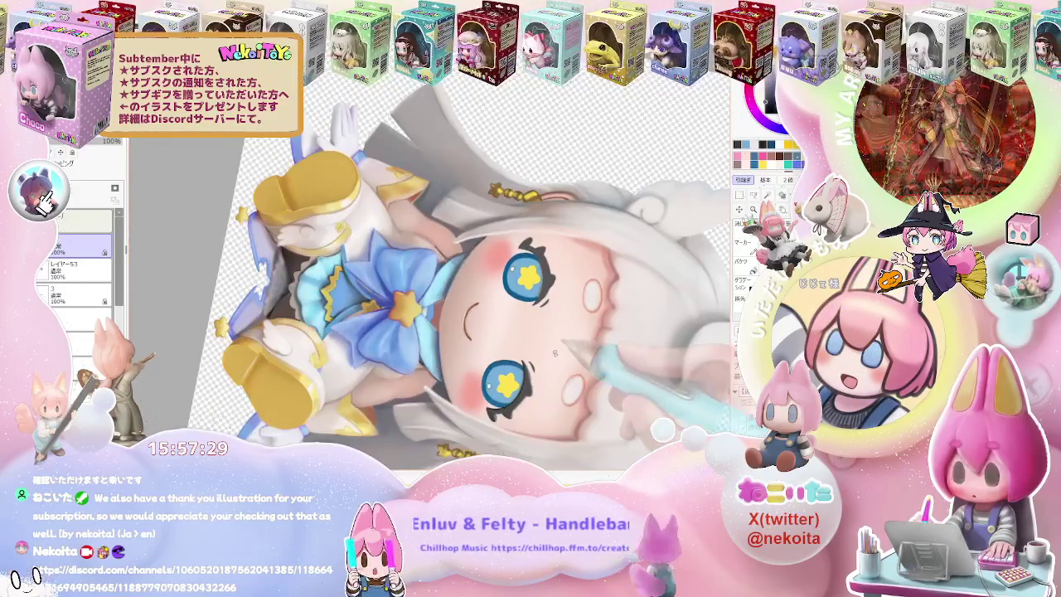
scroll(555, 353, up, 2)
scroll(431, 381, up, 2)
scroll(293, 428, up, 2)
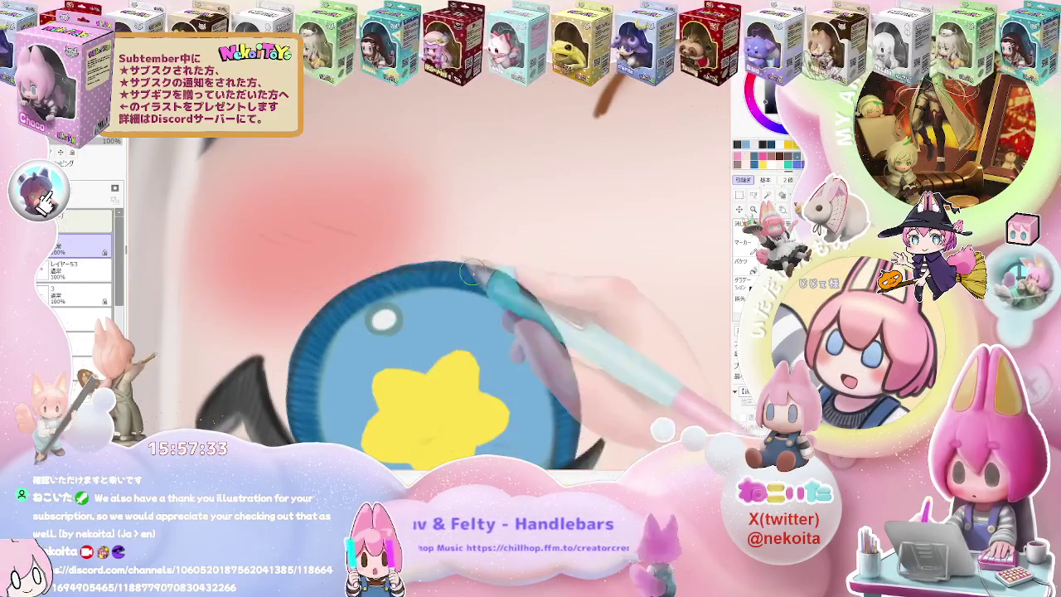
scroll(373, 294, down, 2)
scroll(523, 300, down, 2)
scroll(524, 299, down, 2)
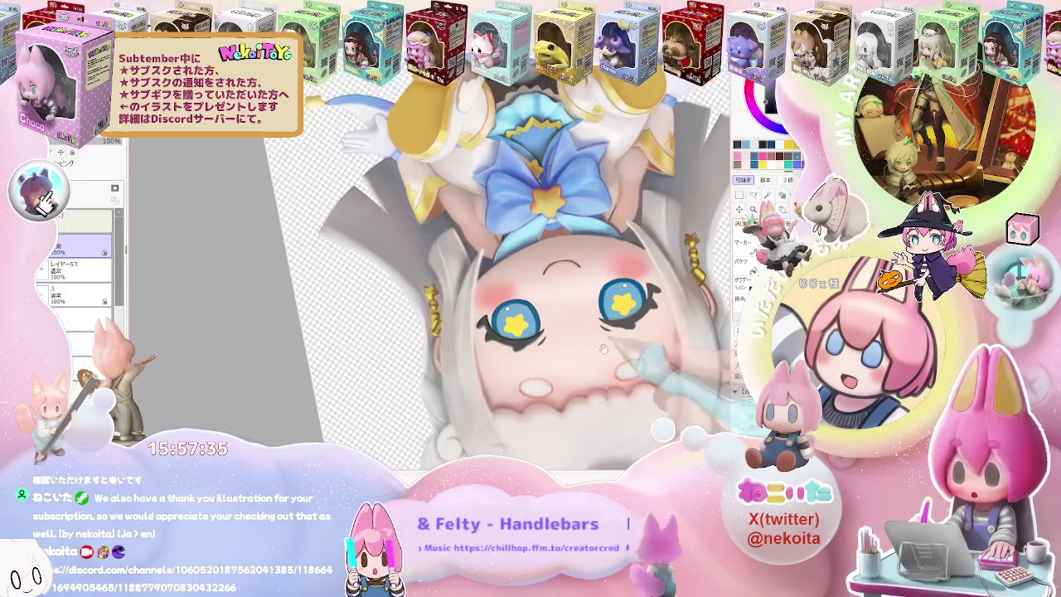
drag(604, 350, 469, 364)
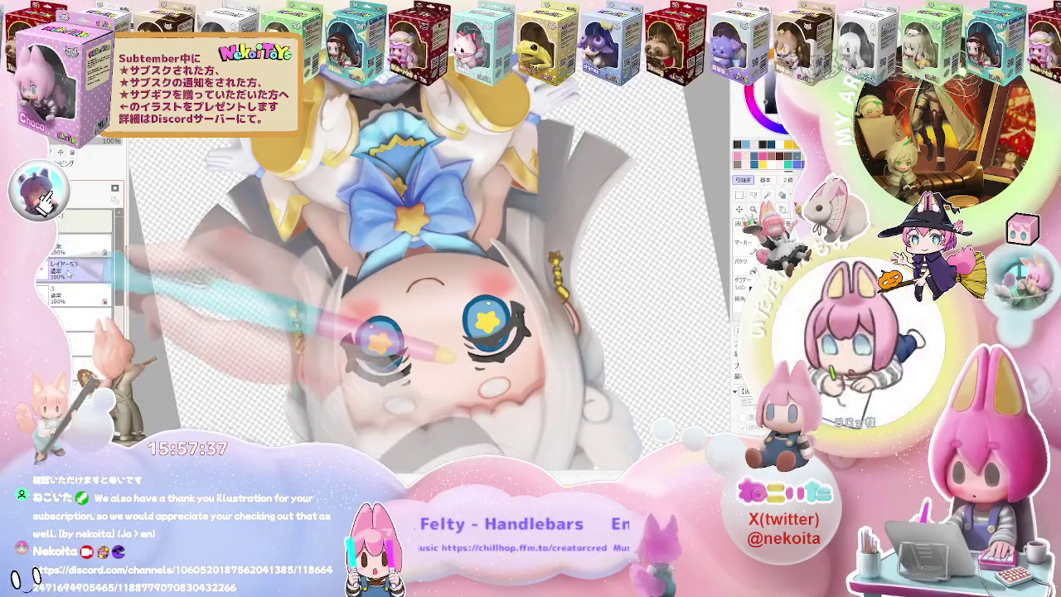
scroll(419, 321, up, 3)
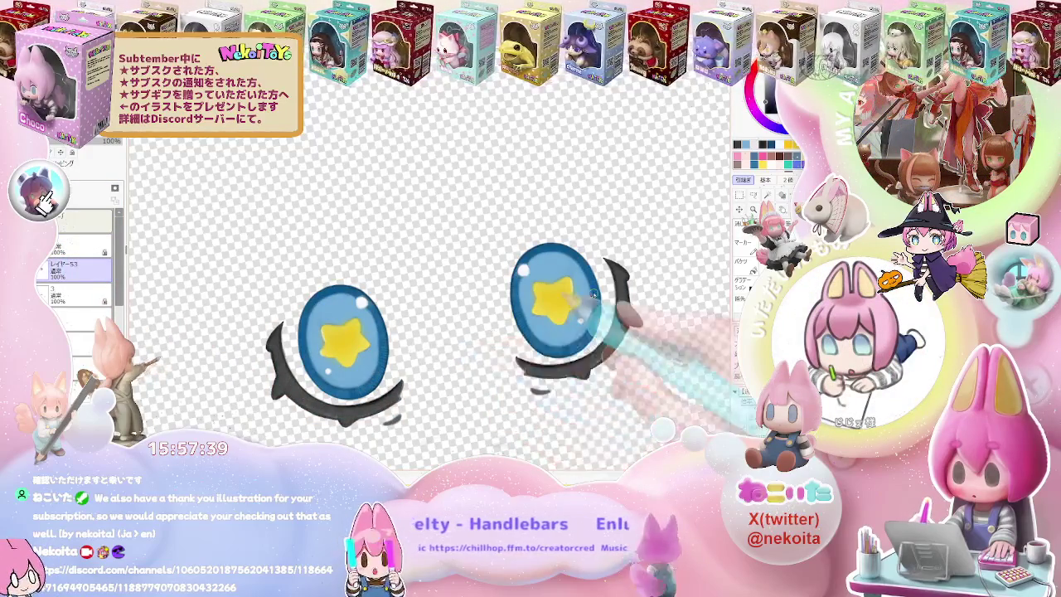
scroll(420, 322, up, 1)
key(l)
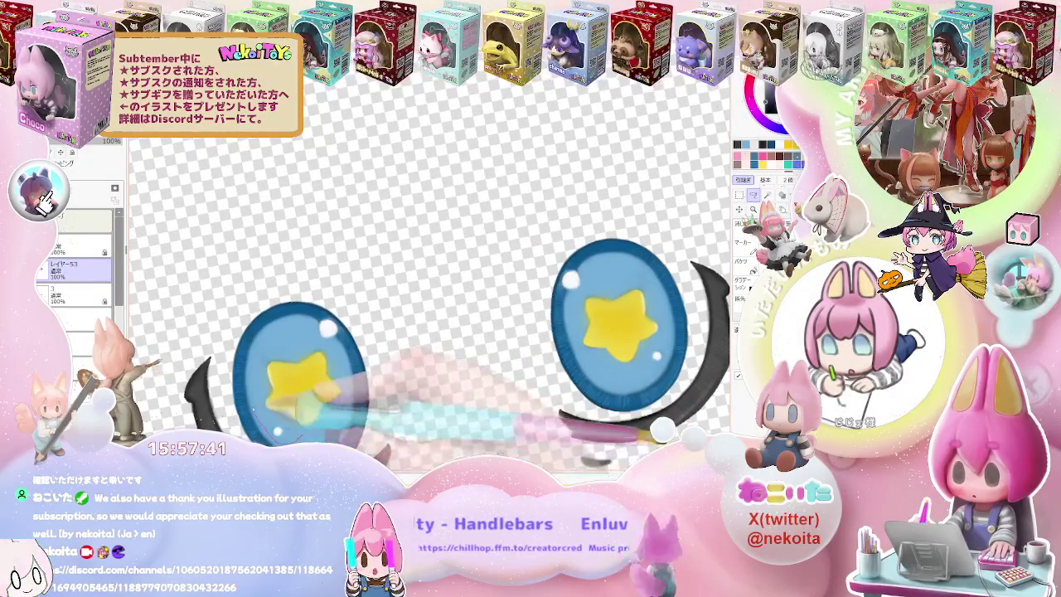
drag(325, 421, 329, 424)
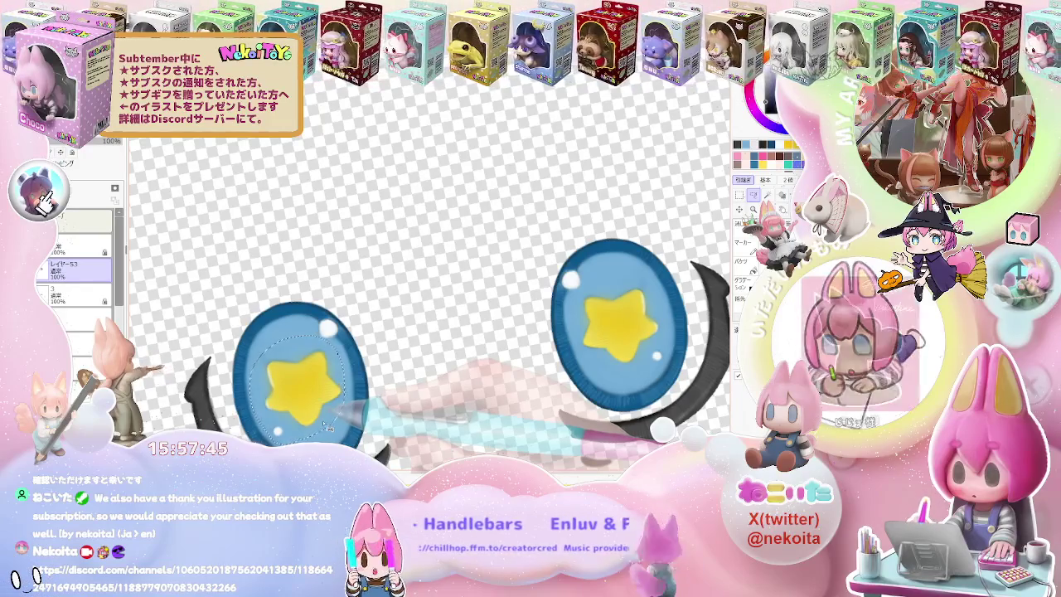
key(ctrl+c)
key(ctrl+v)
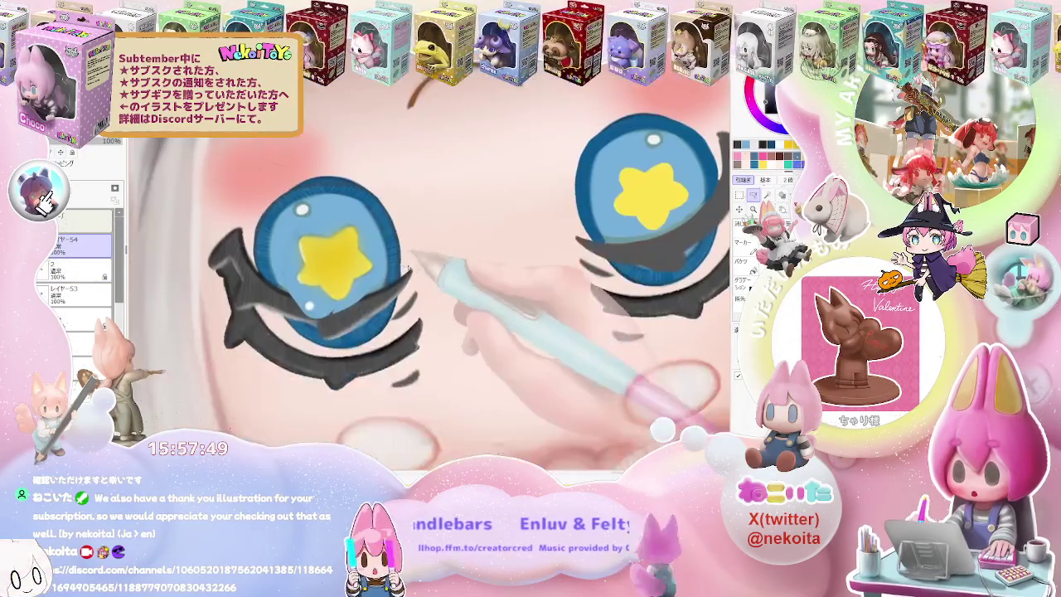
scroll(481, 331, up, 3)
scroll(431, 298, up, 2)
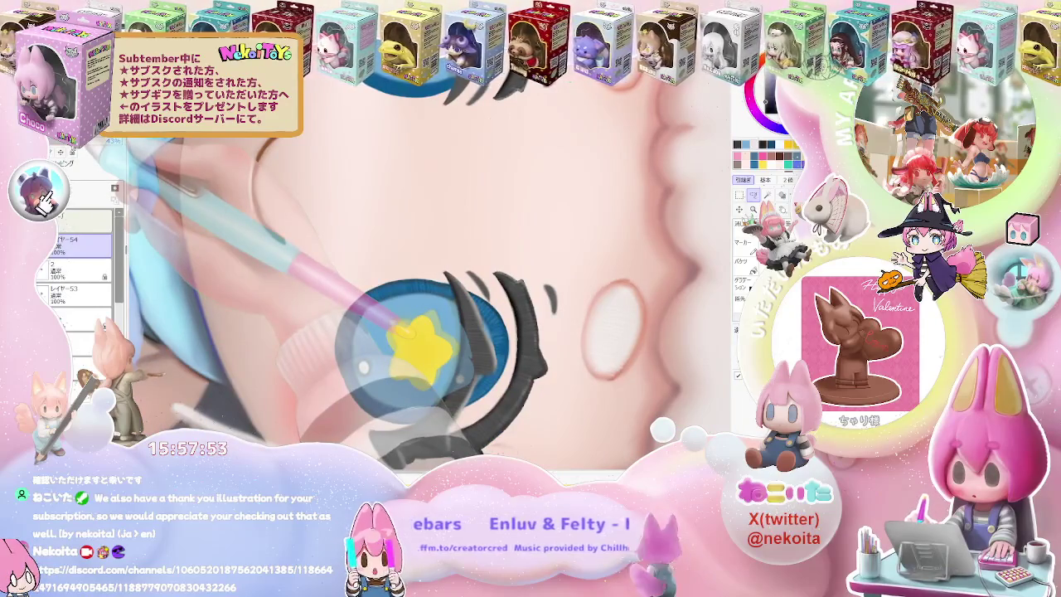
scroll(563, 318, up, 2)
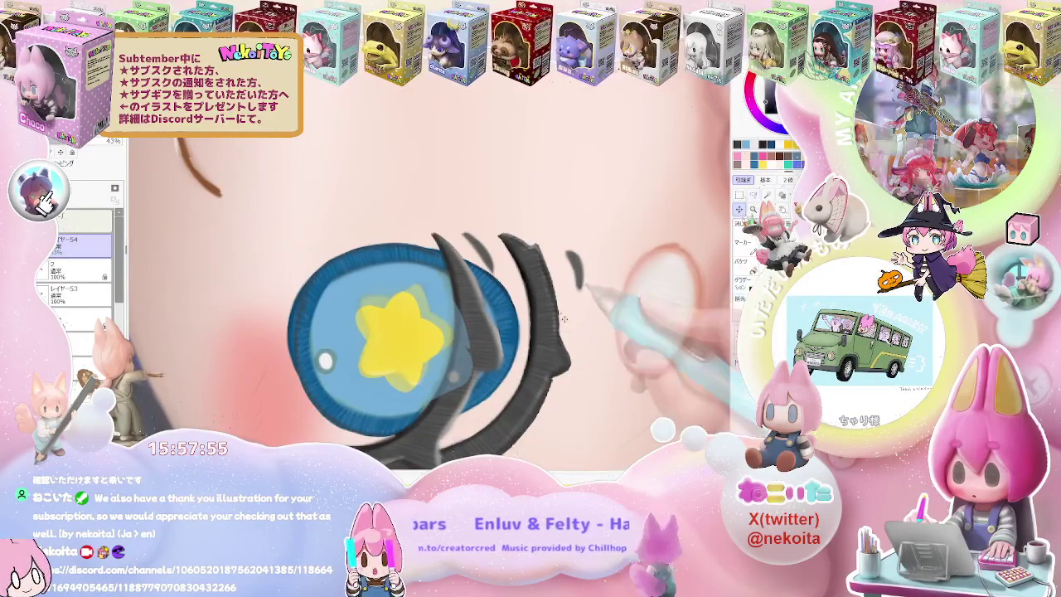
scroll(564, 318, up, 2)
key(ctrl+z)
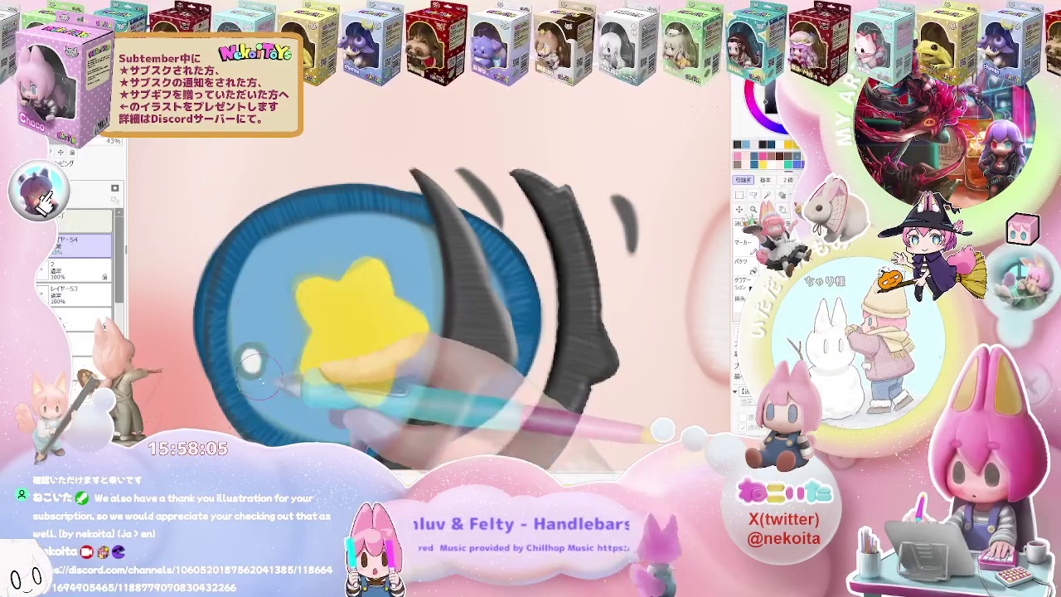
scroll(251, 363, down, 3)
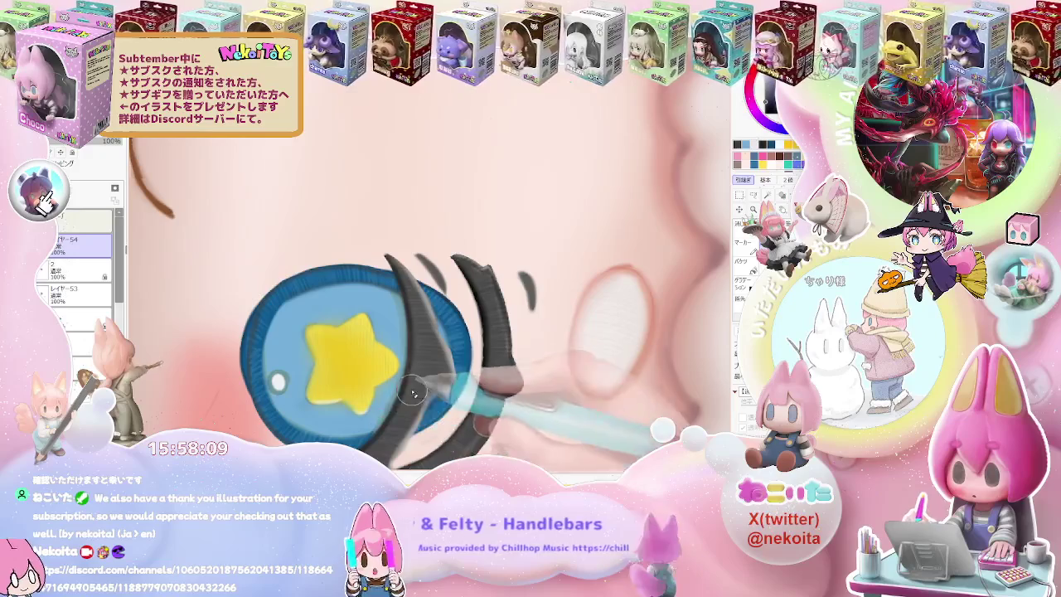
scroll(412, 343, down, 5)
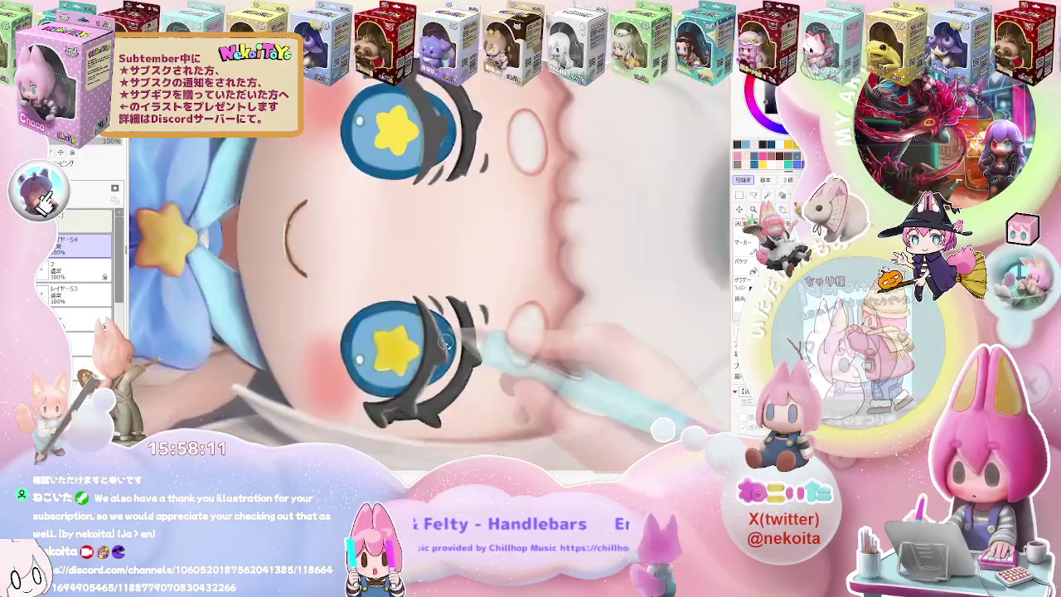
Turn the view upright and hide the face layers to check the eyes.
key(Home)
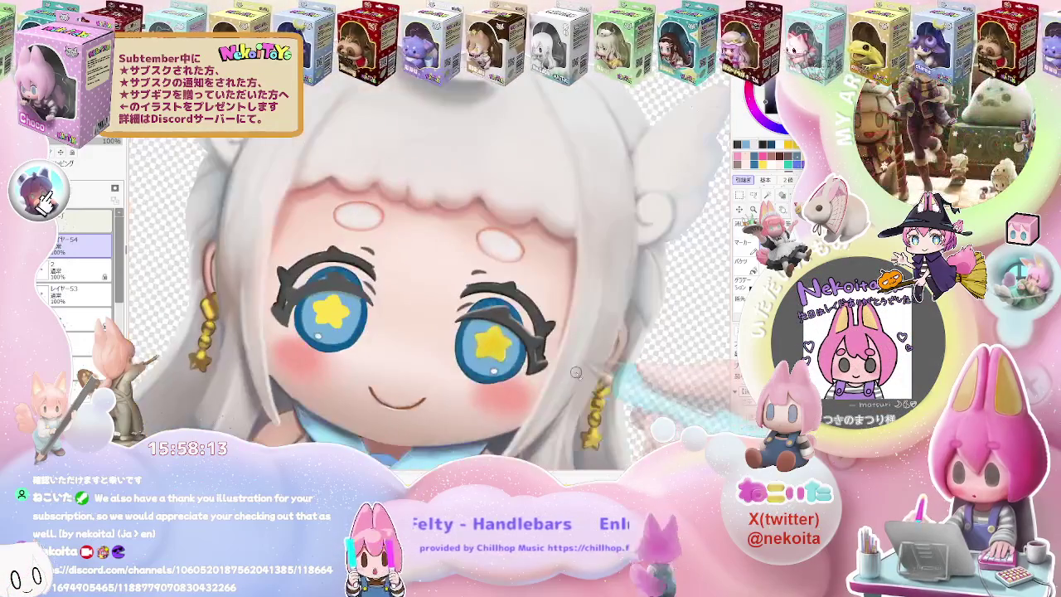
drag(569, 385, 510, 373)
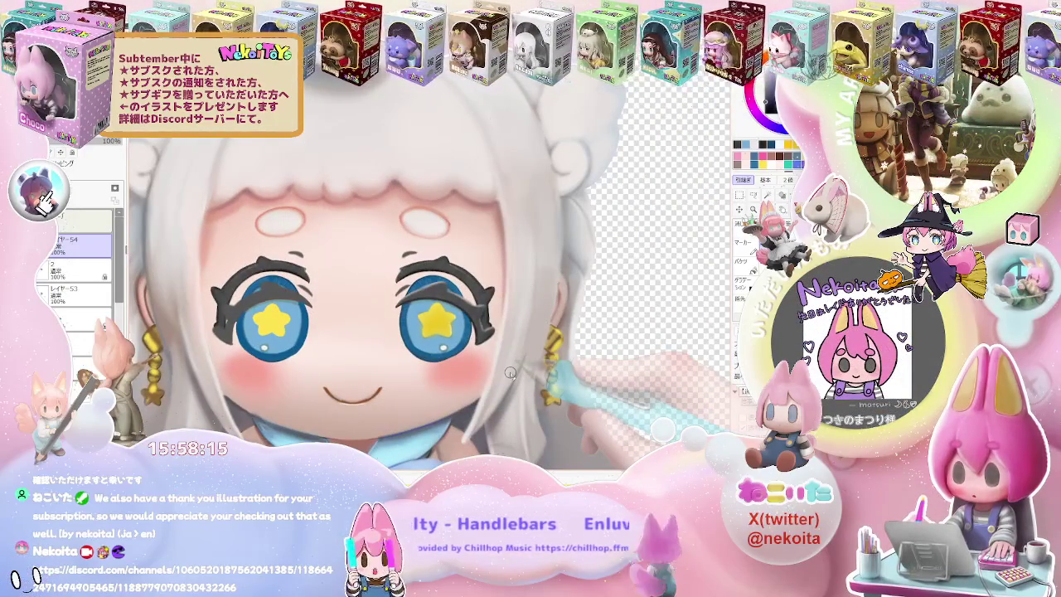
click(39, 246)
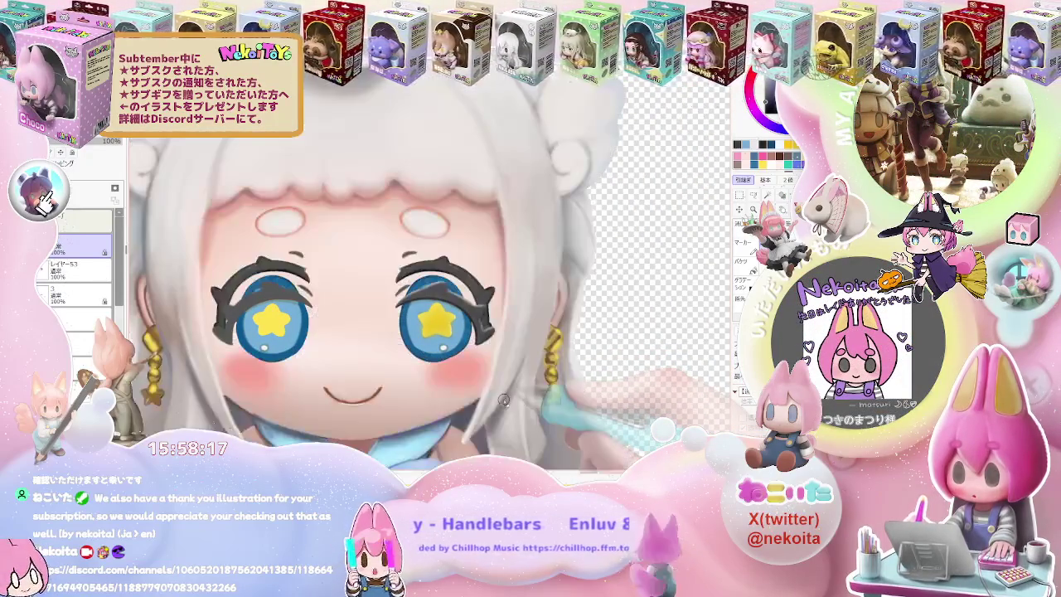
scroll(419, 372, up, 2)
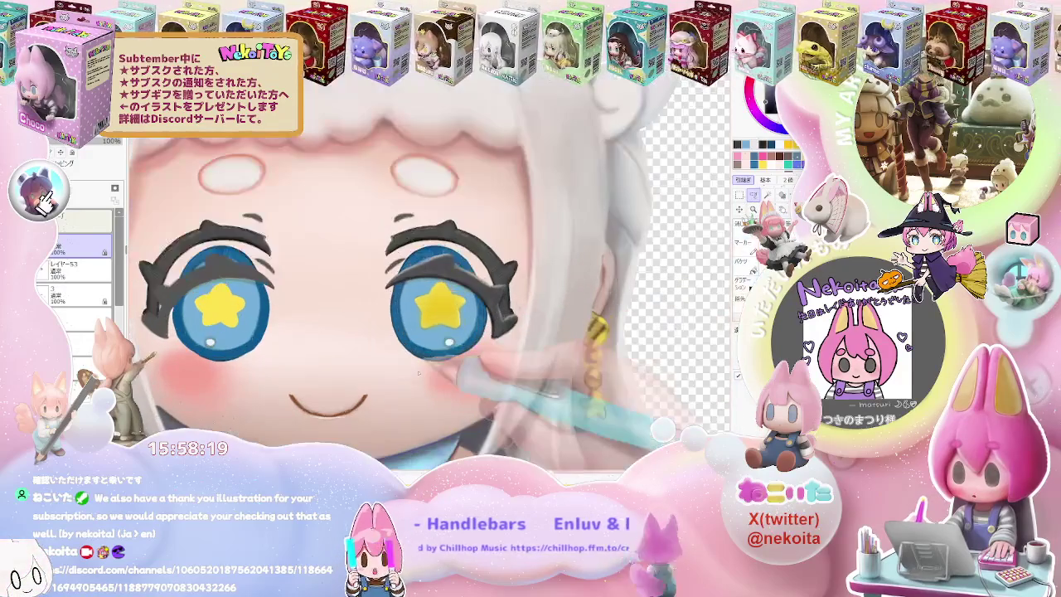
Copy the right eye to a new layer, place it over the left eye, then select layer 2.
drag(509, 379, 509, 382)
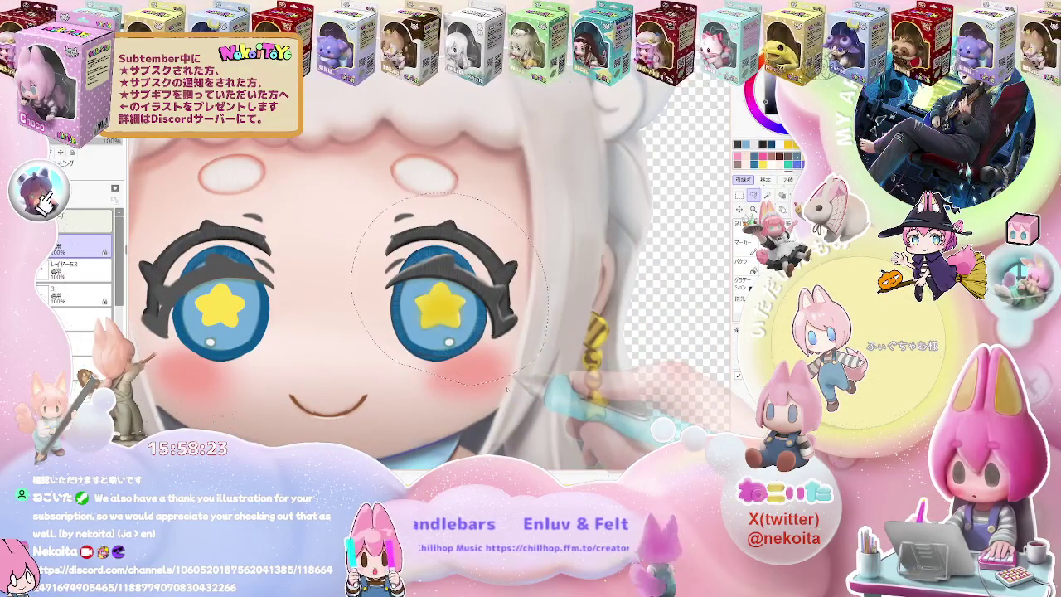
key(ctrl+v)
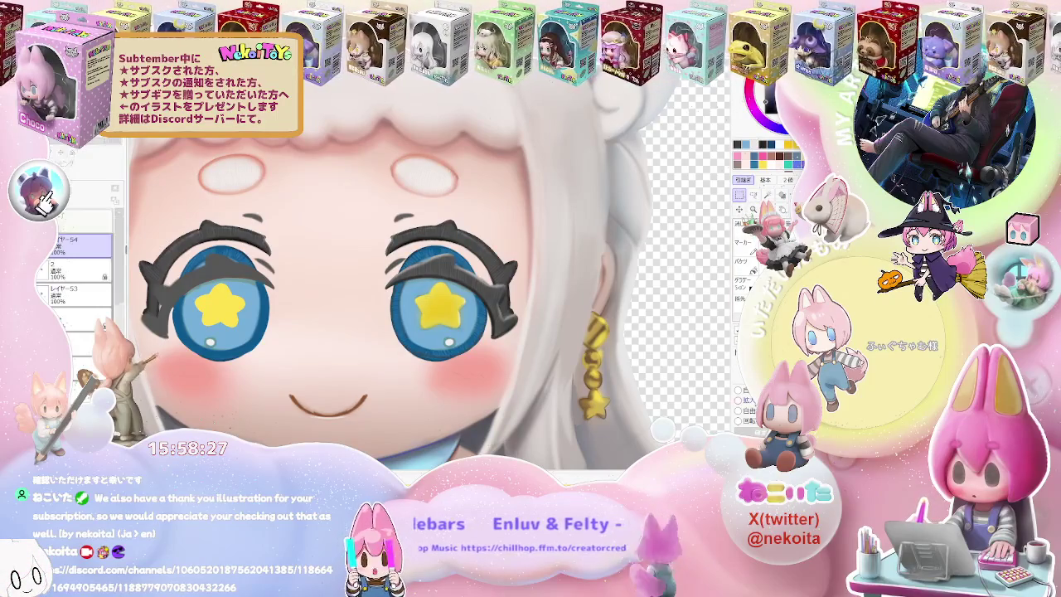
drag(495, 383, 246, 388)
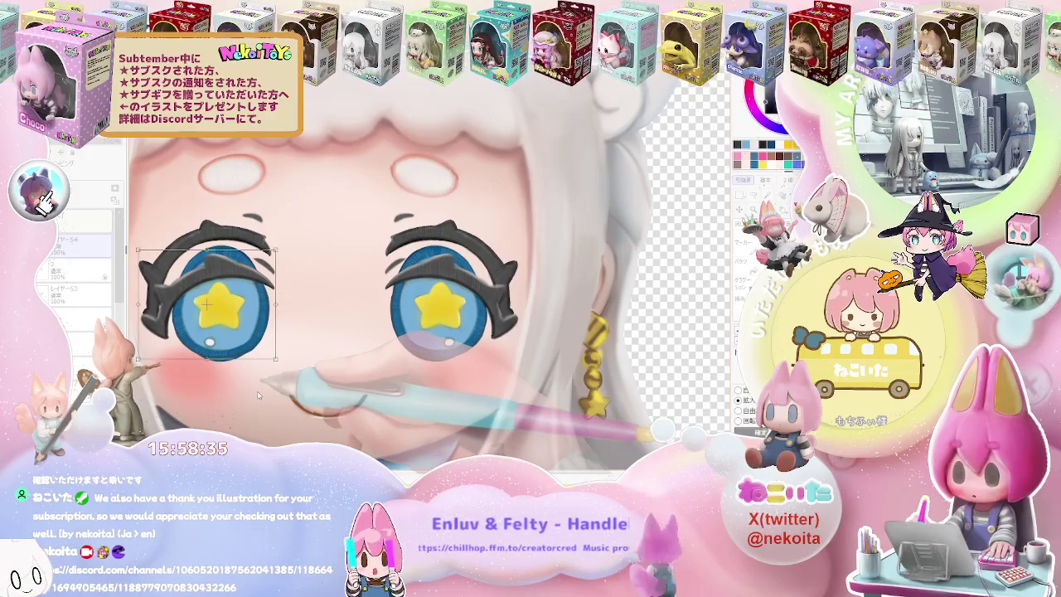
key(Return)
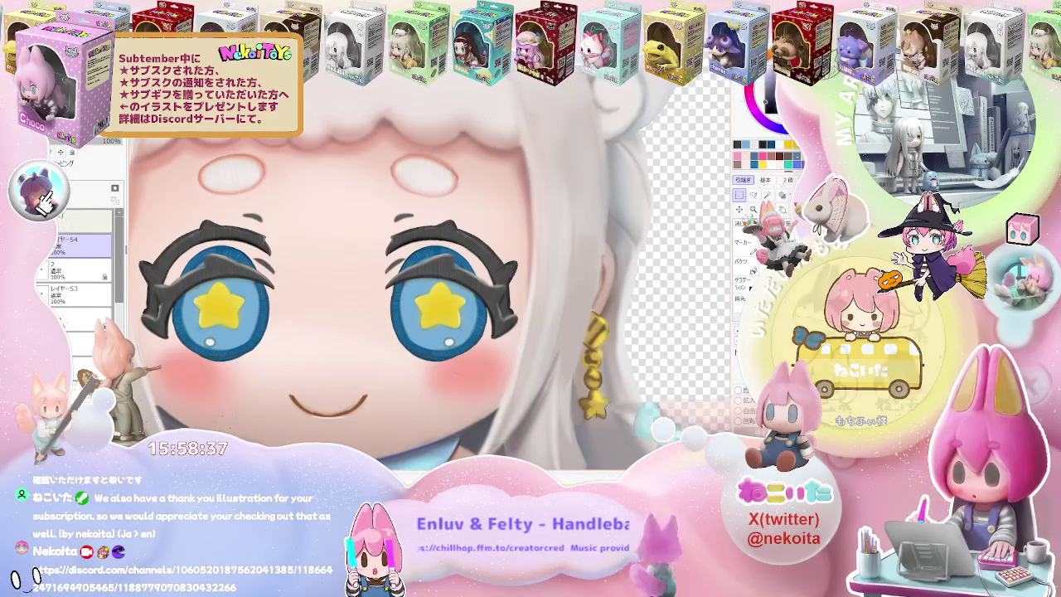
click(84, 272)
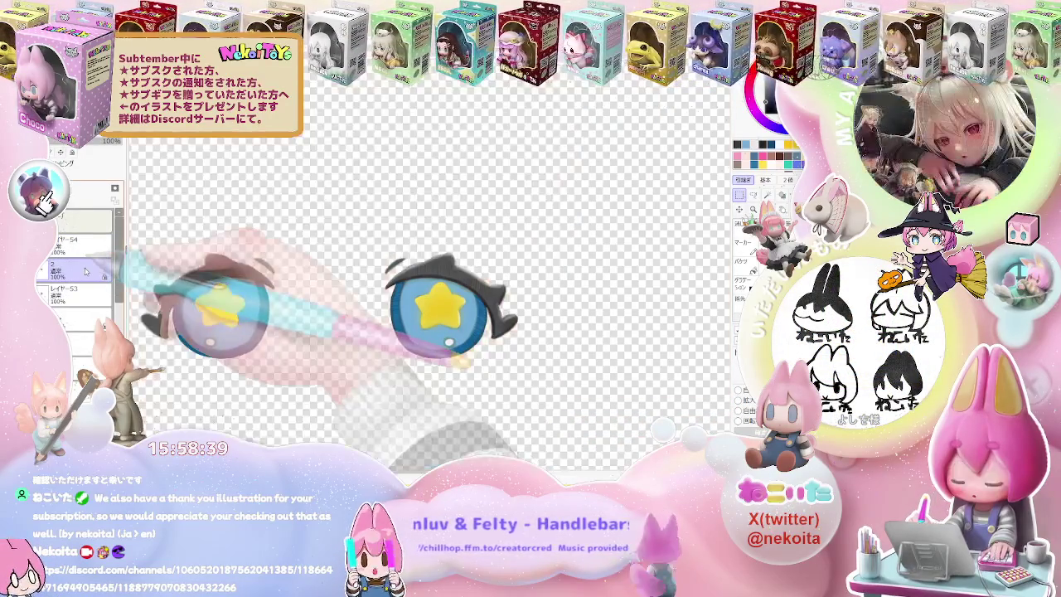
Delete the old left eye from layer 2, then zoom out to review the figure.
key(Delete)
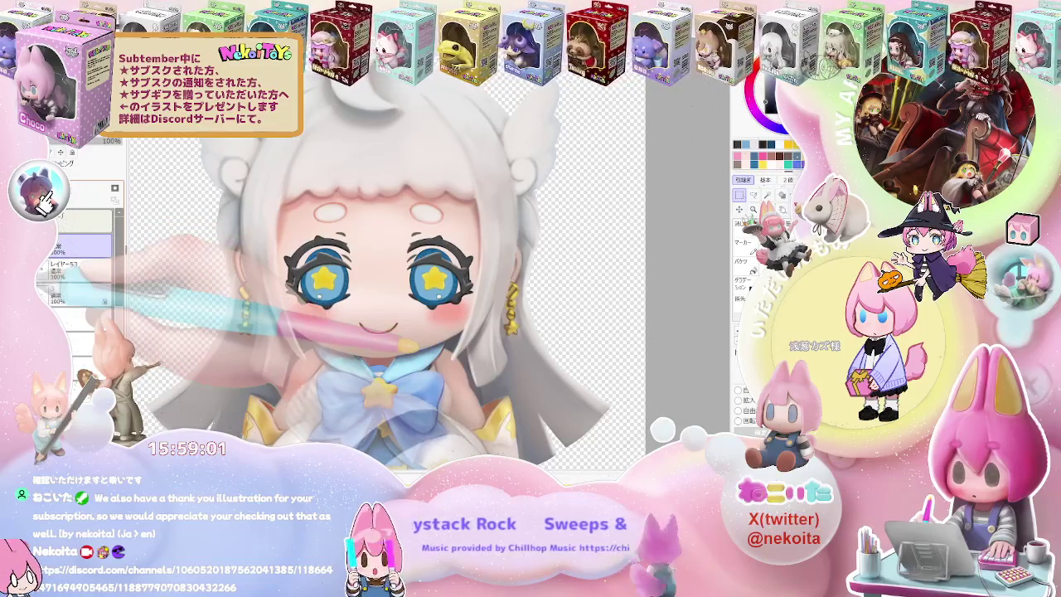
key(ctrl+minus)
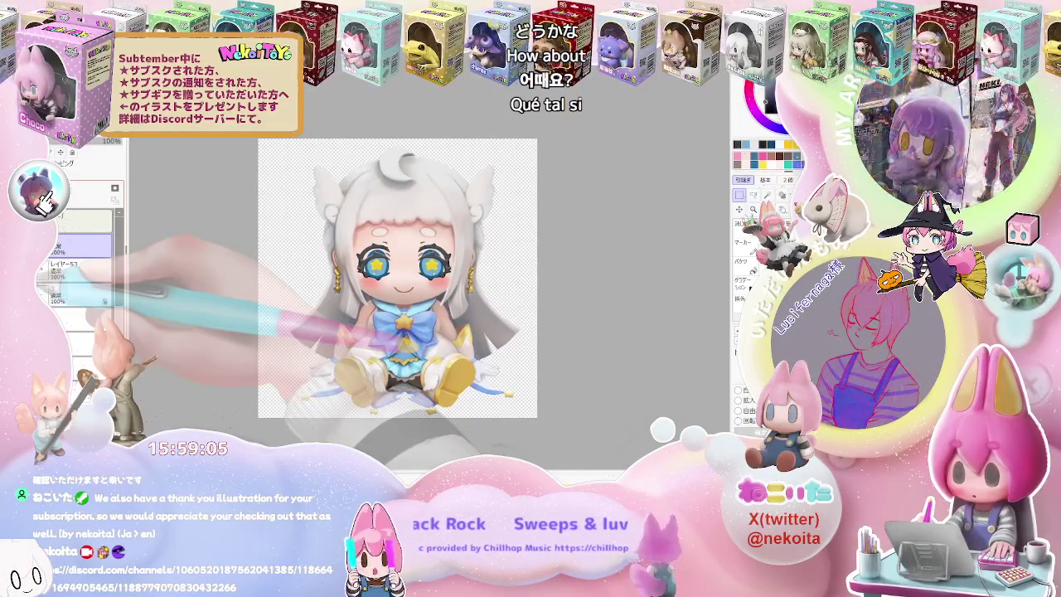
key(ctrl+plus)
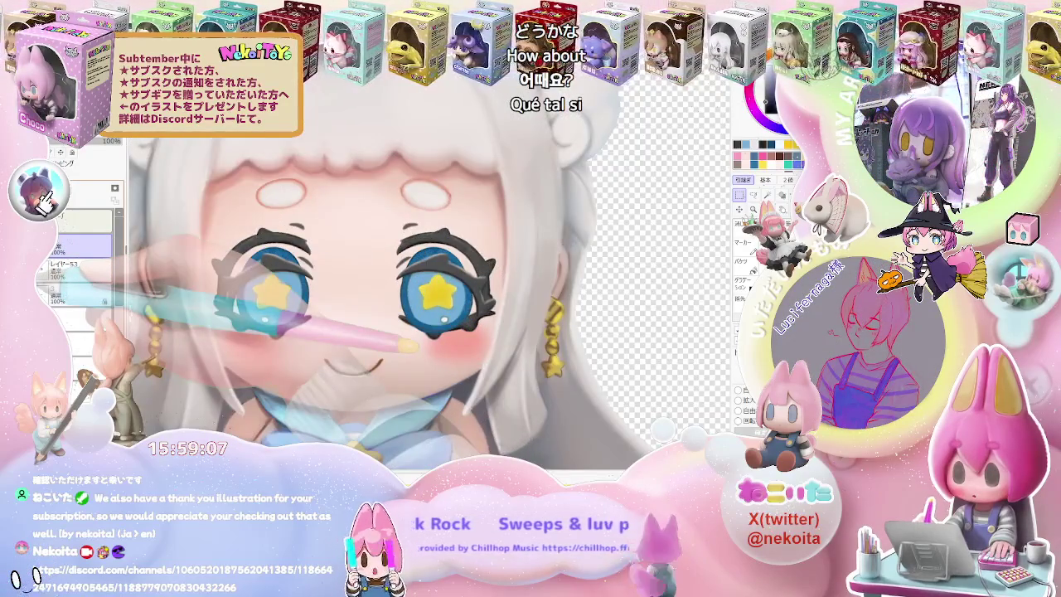
key(ctrl+minus)
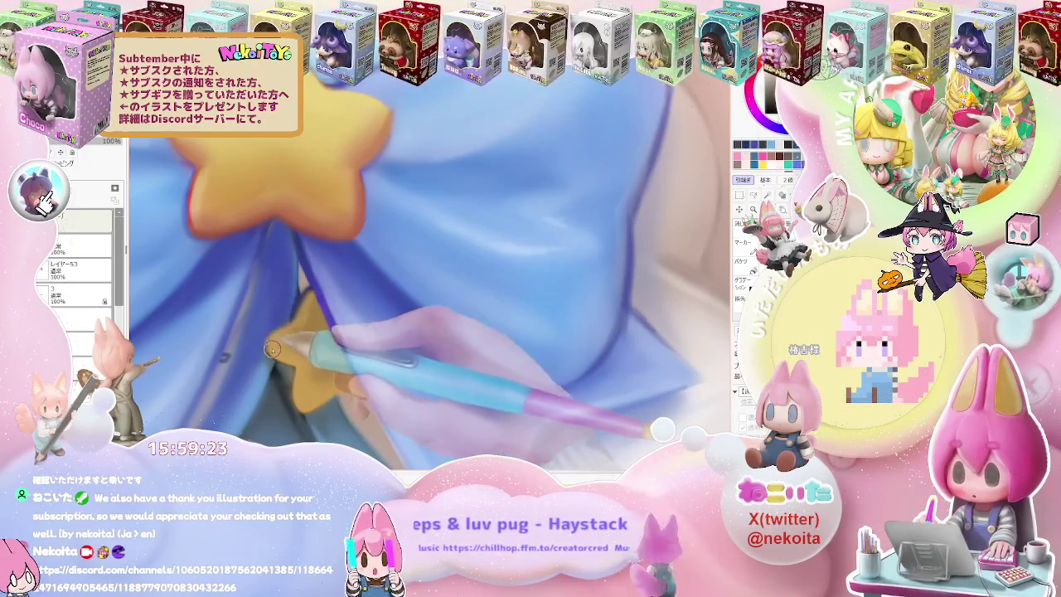
key(minus)
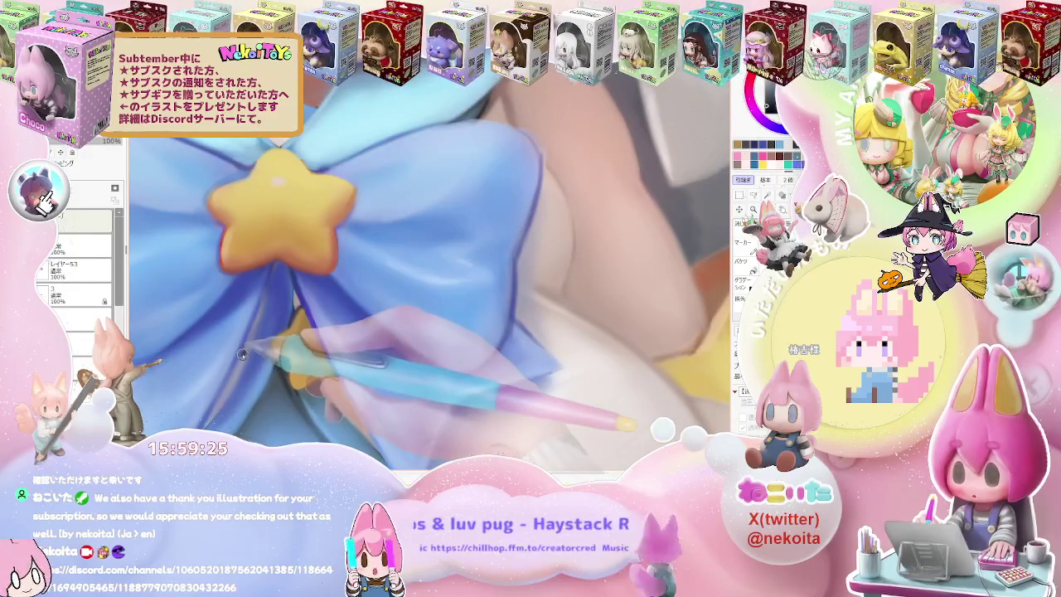
scroll(300, 350, up, 1)
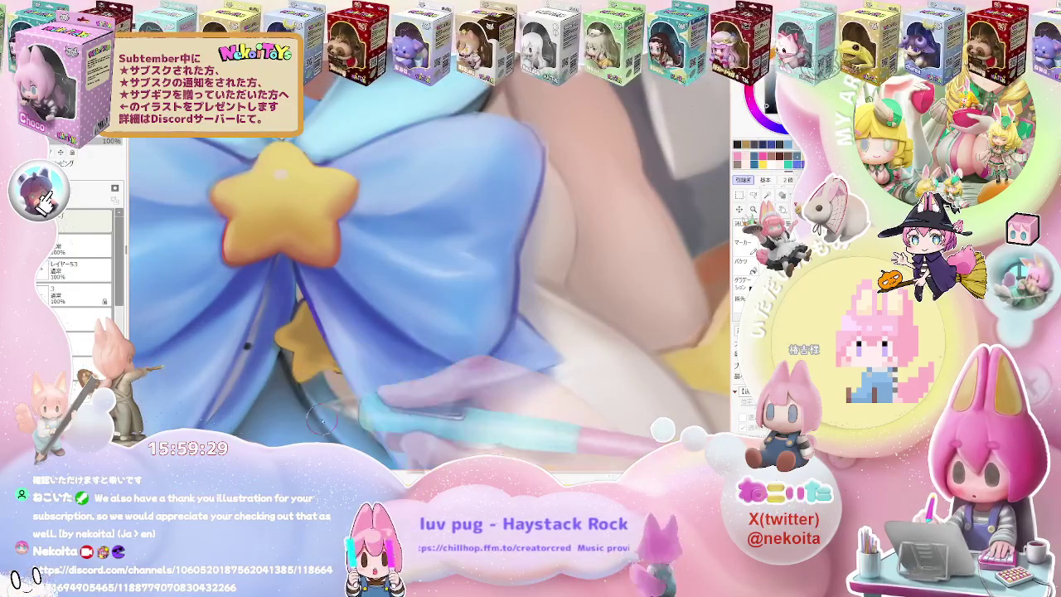
scroll(322, 421, down, 3)
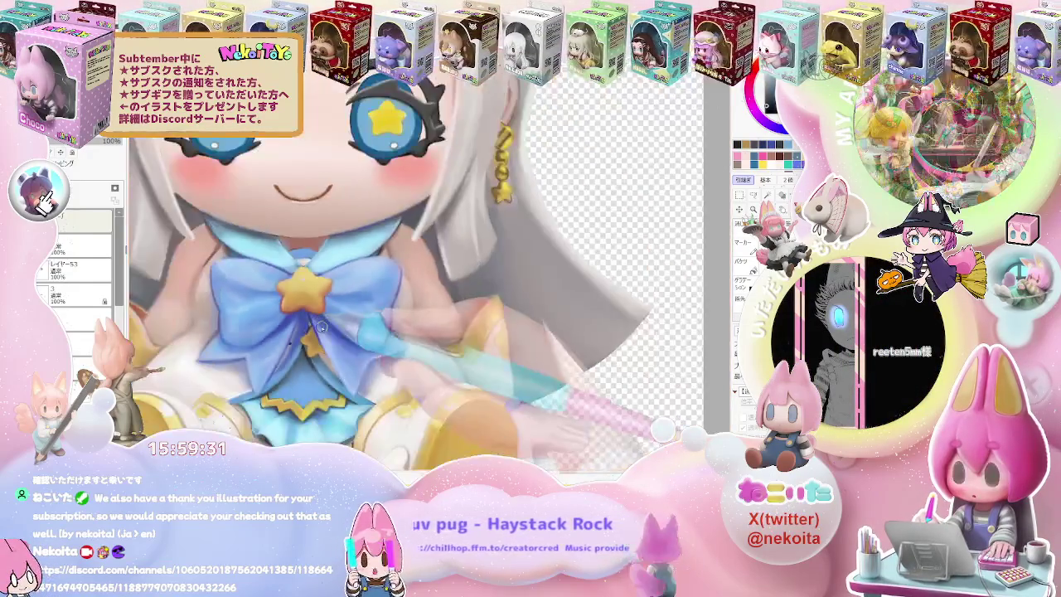
scroll(322, 327, down, 2)
key(Delete)
key(Delete)
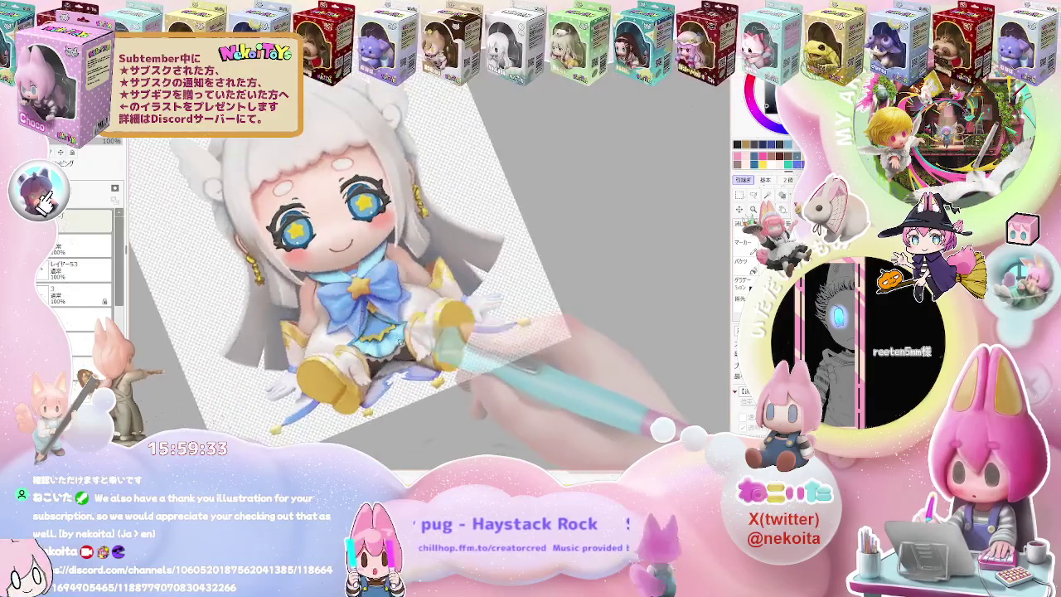
scroll(447, 346, up, 2)
scroll(373, 344, up, 2)
scroll(307, 340, up, 1)
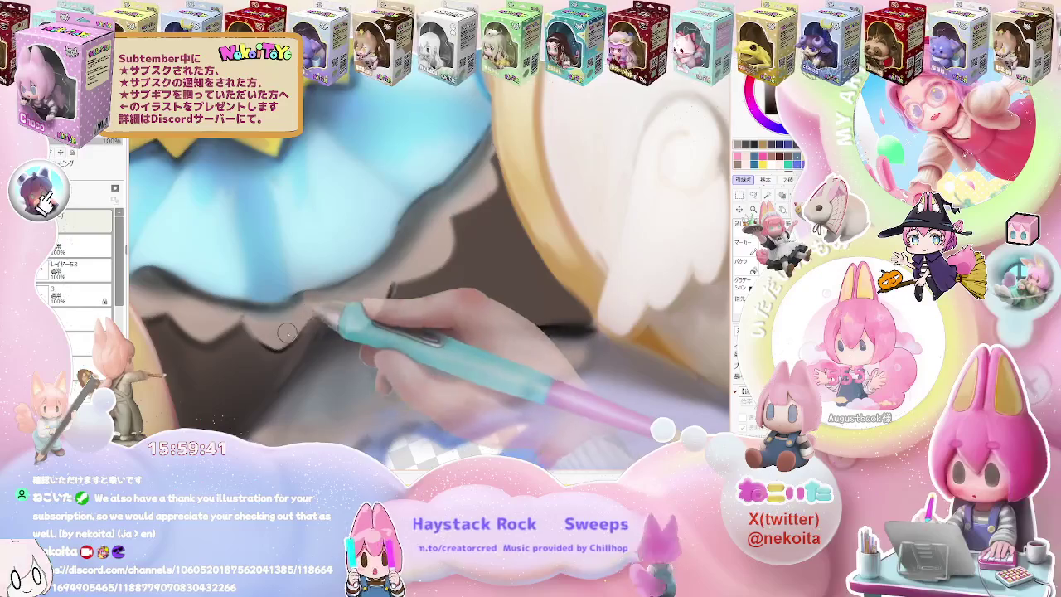
Zoom around the skirt area, then select and enter layer folder フォルダ2(3).
scroll(274, 344, down, 2)
scroll(334, 321, down, 2)
scroll(357, 325, down, 2)
scroll(393, 330, down, 1)
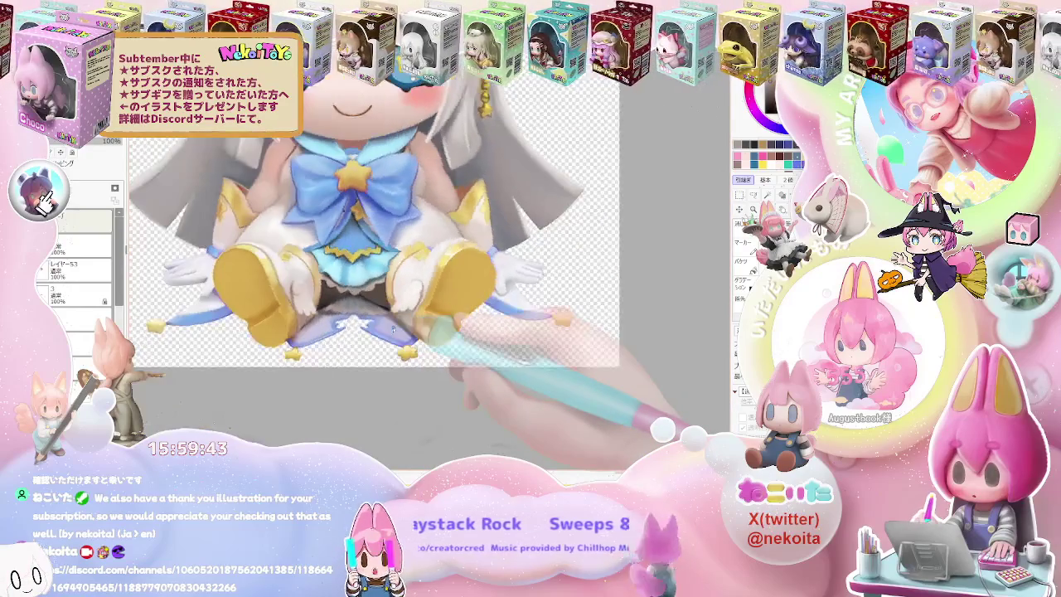
scroll(393, 330, down, 2)
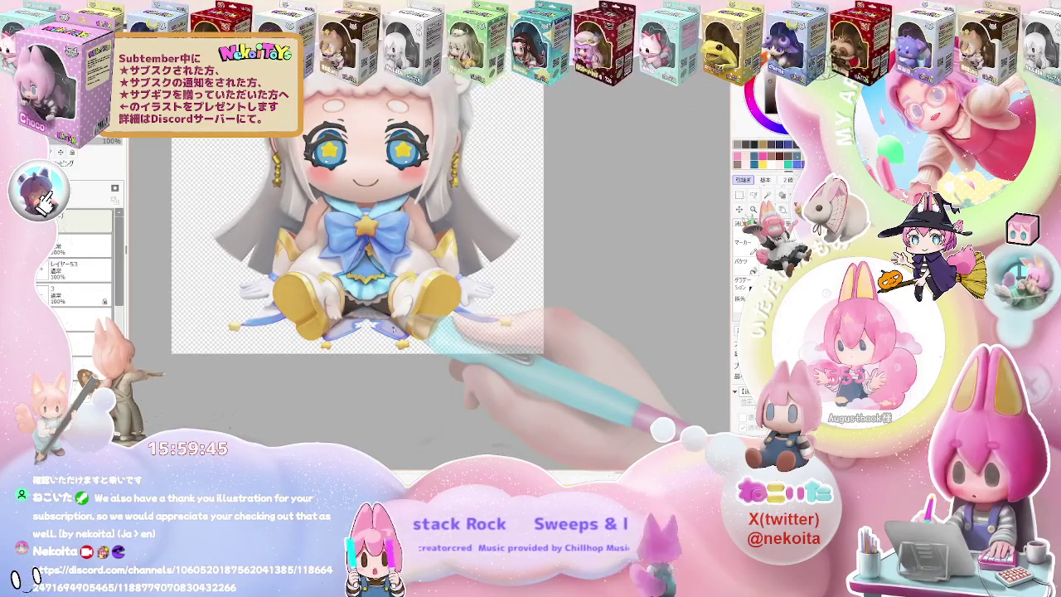
scroll(393, 330, up, 2)
scroll(365, 306, up, 3)
scroll(331, 282, up, 3)
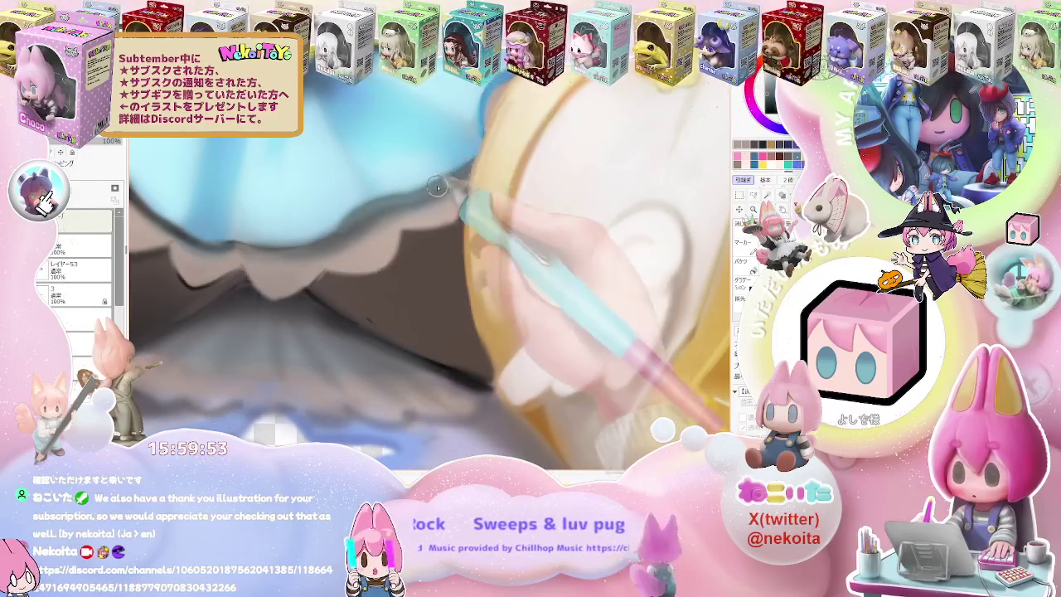
scroll(431, 196, down, 2)
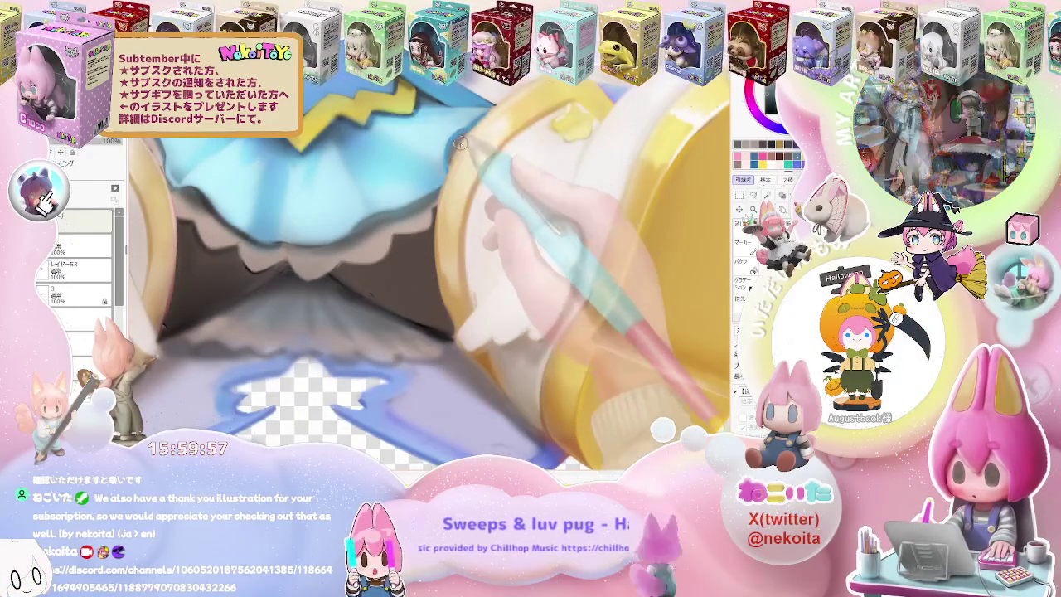
scroll(456, 146, down, 2)
scroll(481, 191, down, 2)
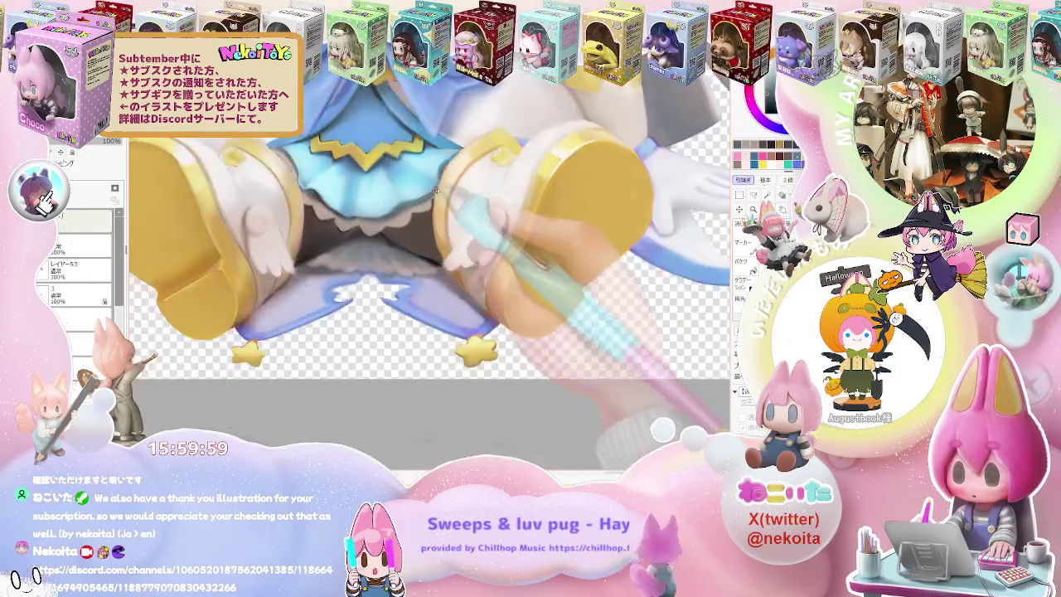
scroll(506, 233, down, 2)
scroll(343, 265, up, 1)
scroll(342, 265, up, 1)
scroll(342, 265, up, 1)
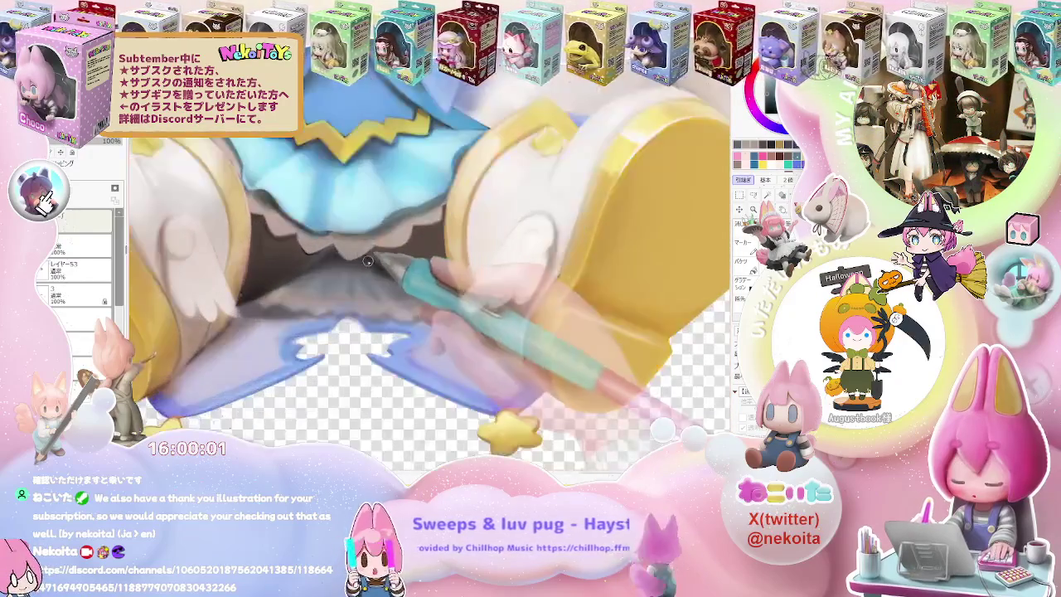
scroll(343, 265, up, 1)
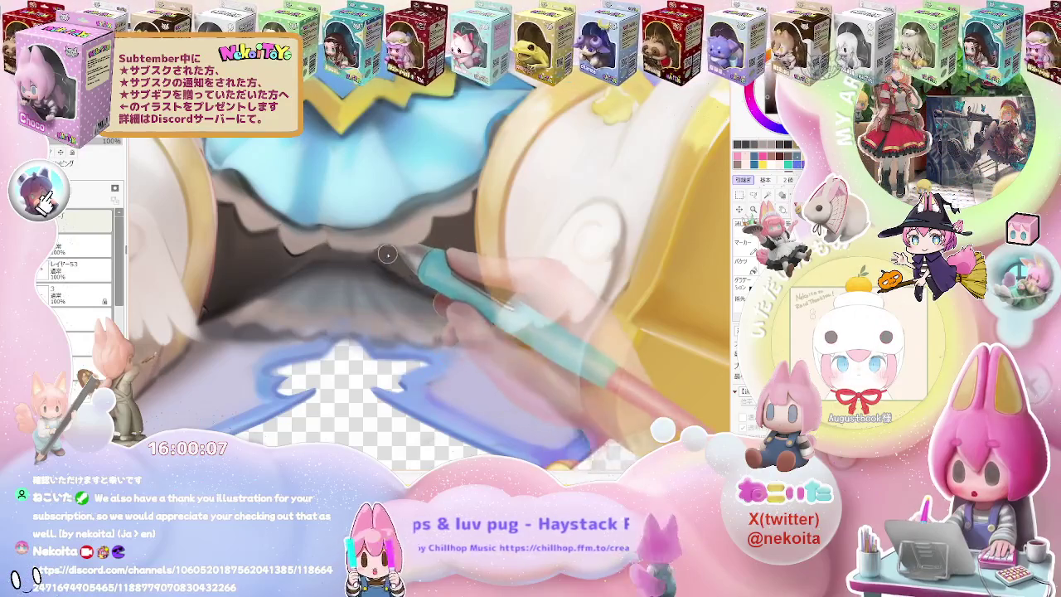
click(75, 294)
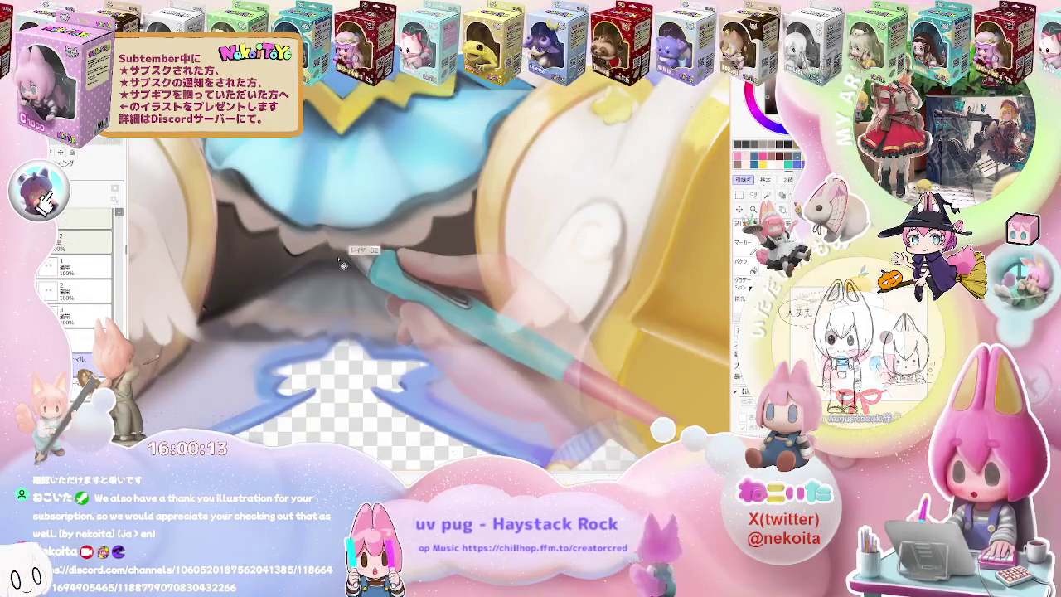
click(75, 240)
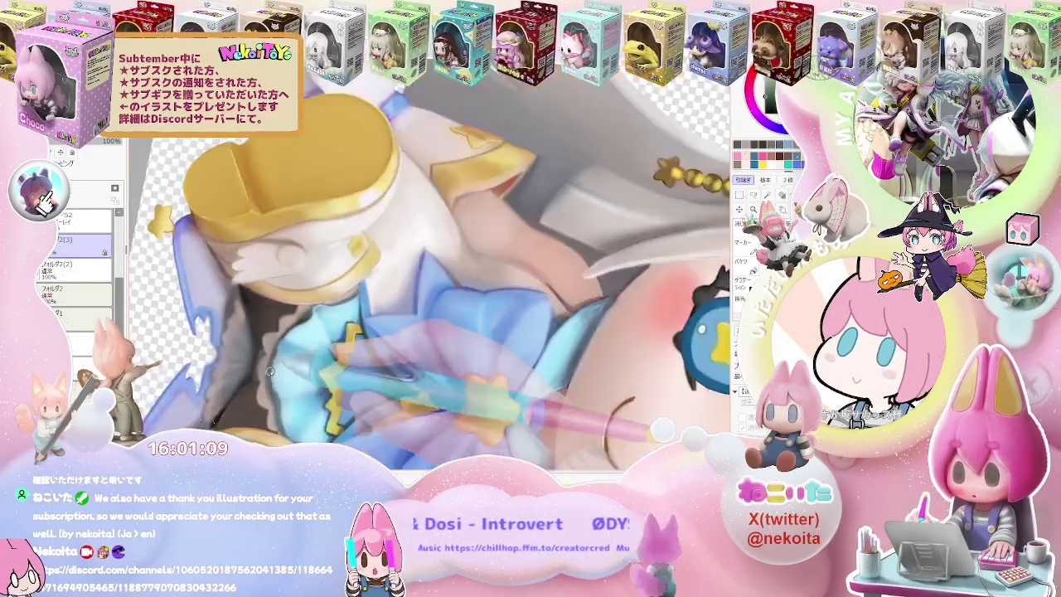
Zoom out to show the full figure with gold hat, blue skirt and star wand.
scroll(302, 348, up, 3)
scroll(305, 340, up, 3)
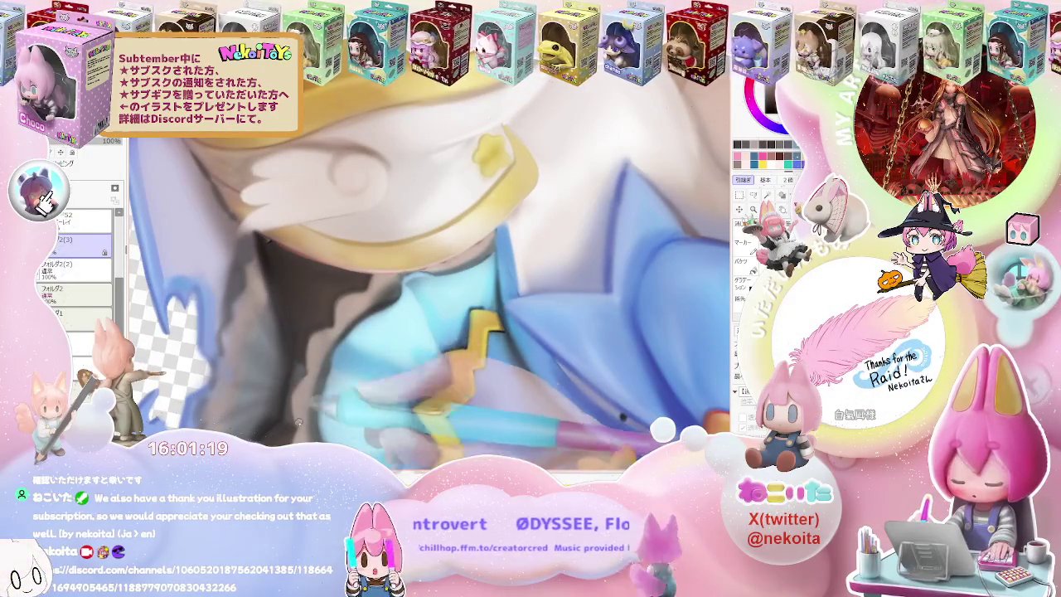
scroll(309, 432, down, 3)
scroll(309, 433, down, 2)
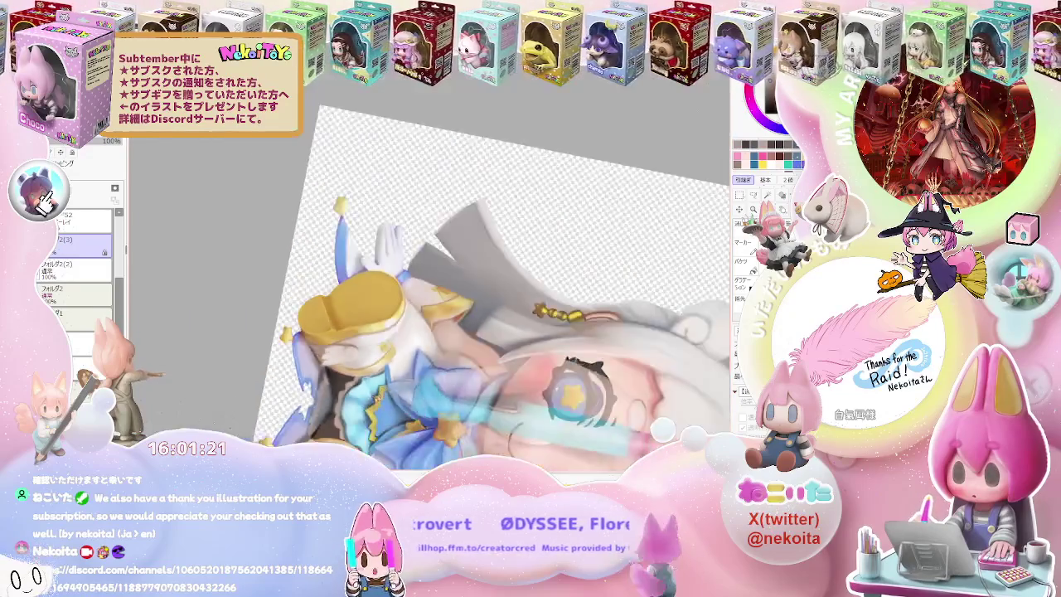
scroll(309, 433, down, 2)
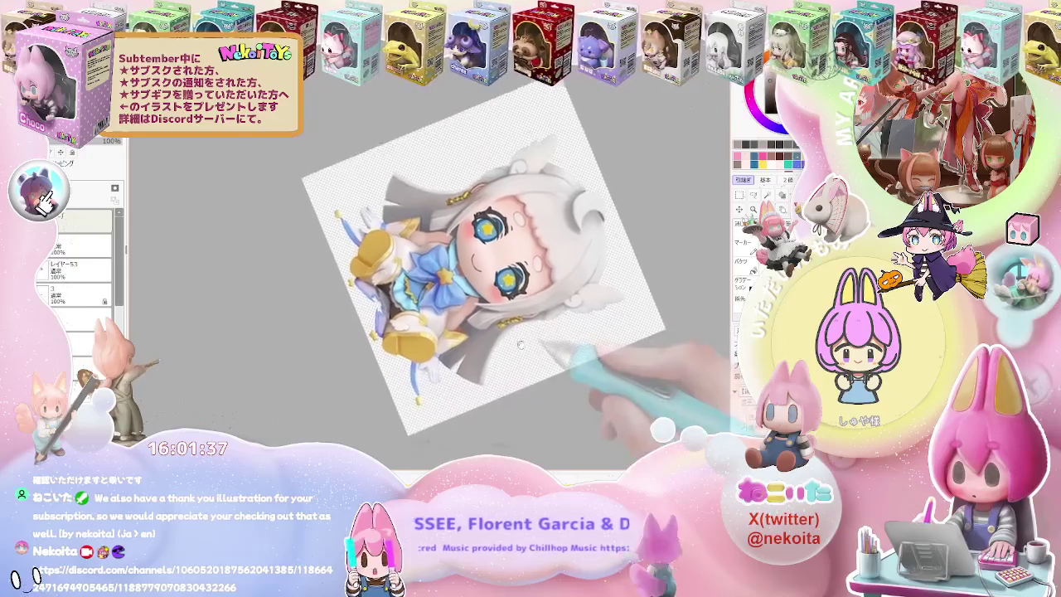
key(Home)
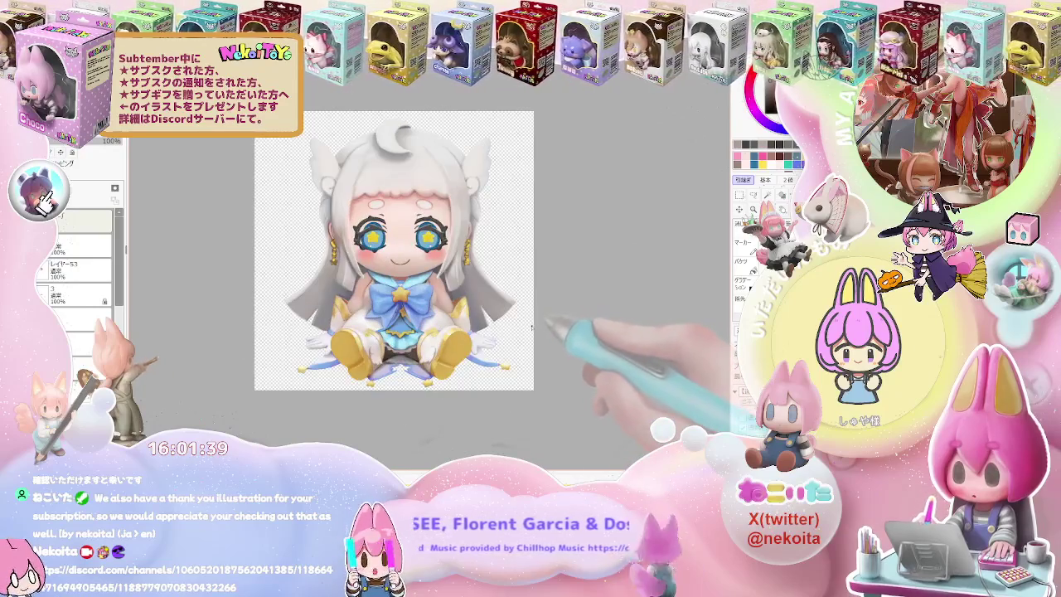
scroll(385, 355, up, 5)
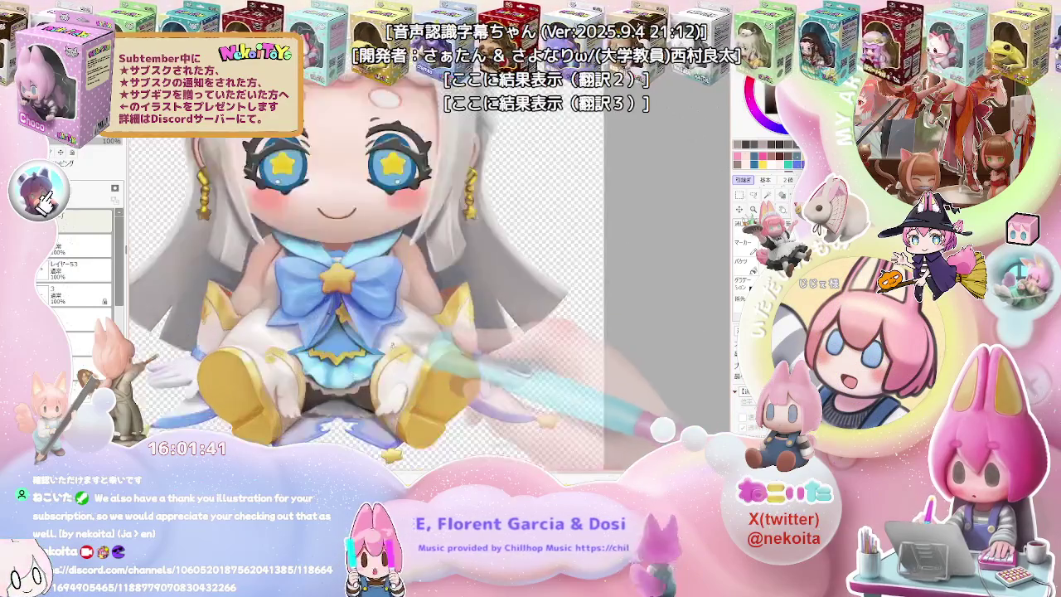
scroll(384, 355, down, 5)
scroll(327, 362, up, 2)
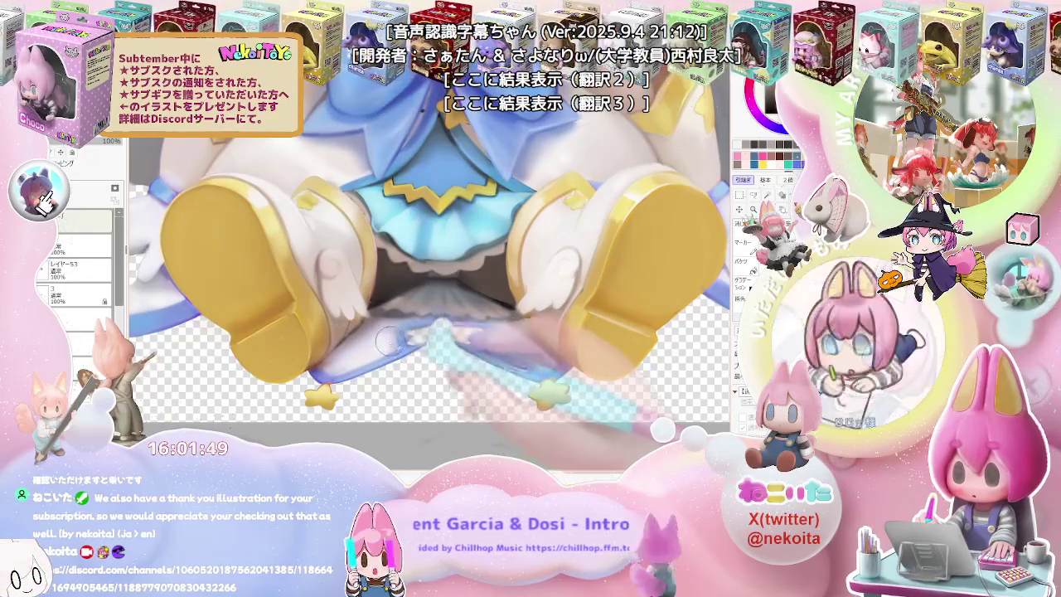
scroll(395, 346, up, 2)
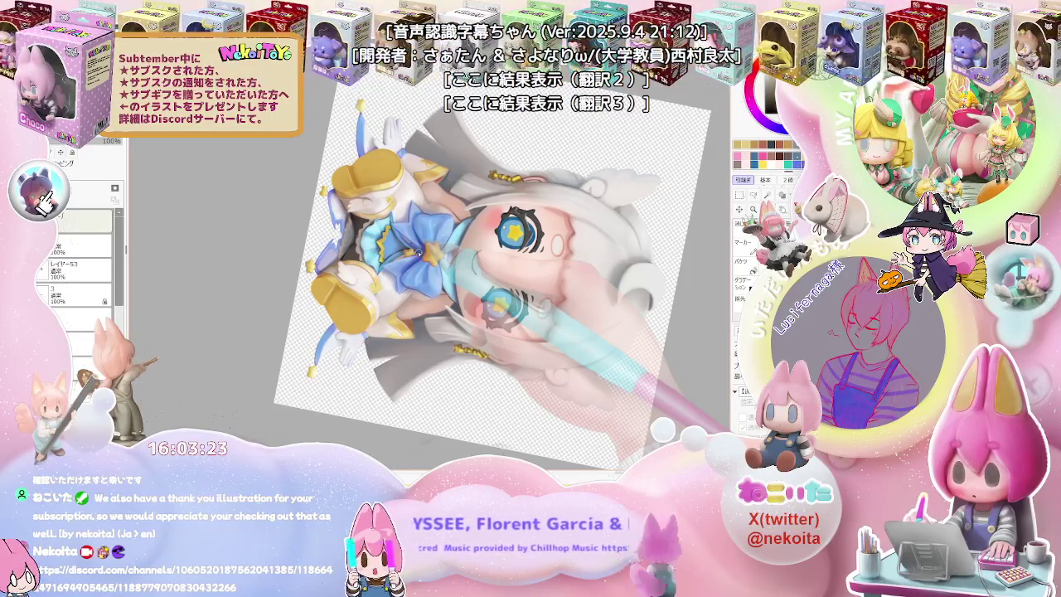
Zoom the SAI canvas in on the chibi figure's face.
scroll(427, 286, up, 2)
scroll(427, 286, up, 2)
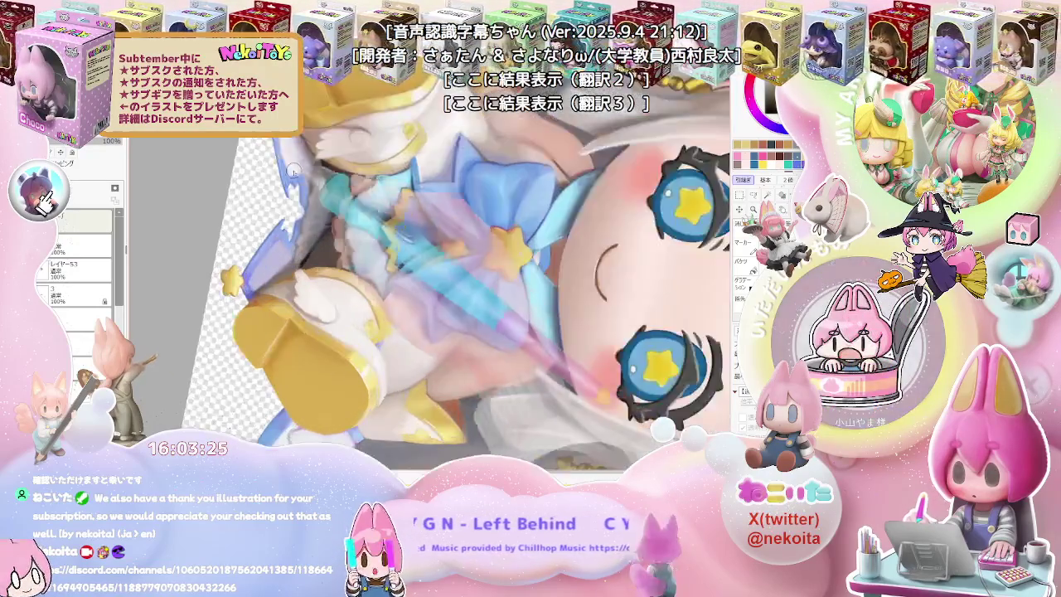
scroll(427, 286, up, 2)
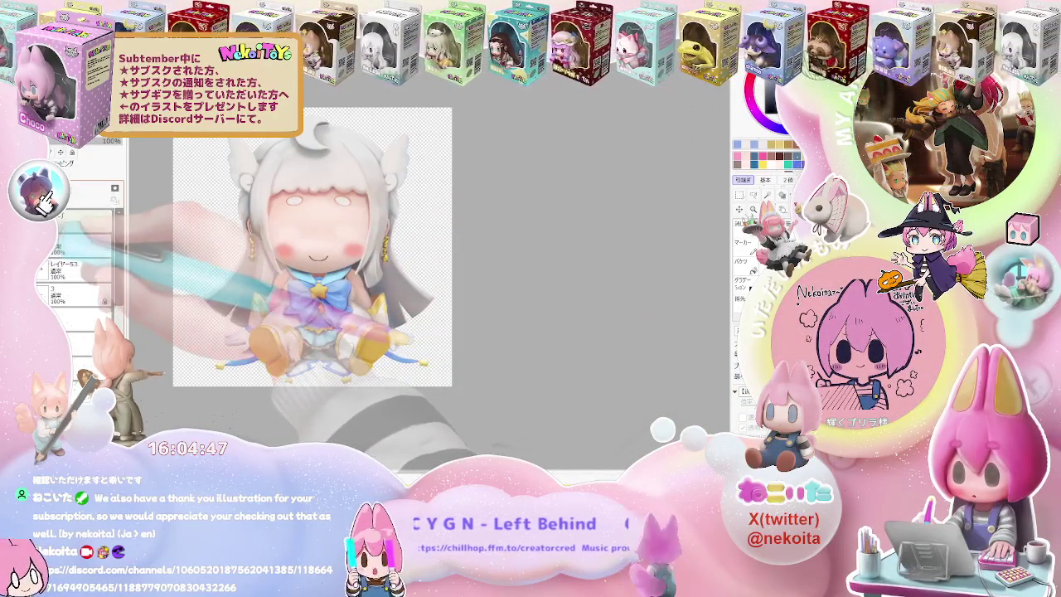
Compare the closed-eye and star-eye layers, then bring up the pose thumbnail sketch document.
click(41, 249)
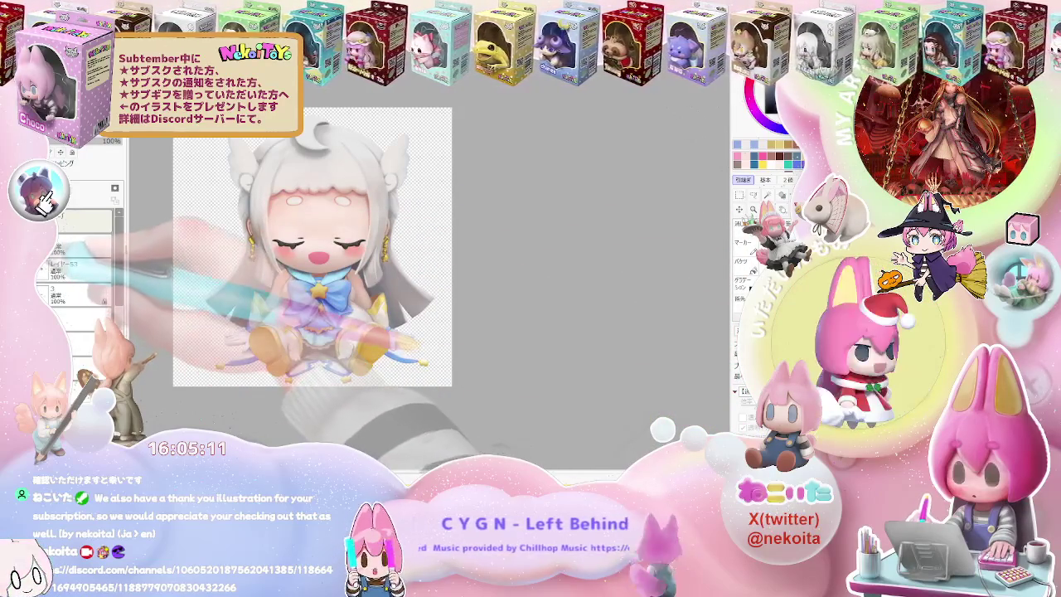
click(43, 294)
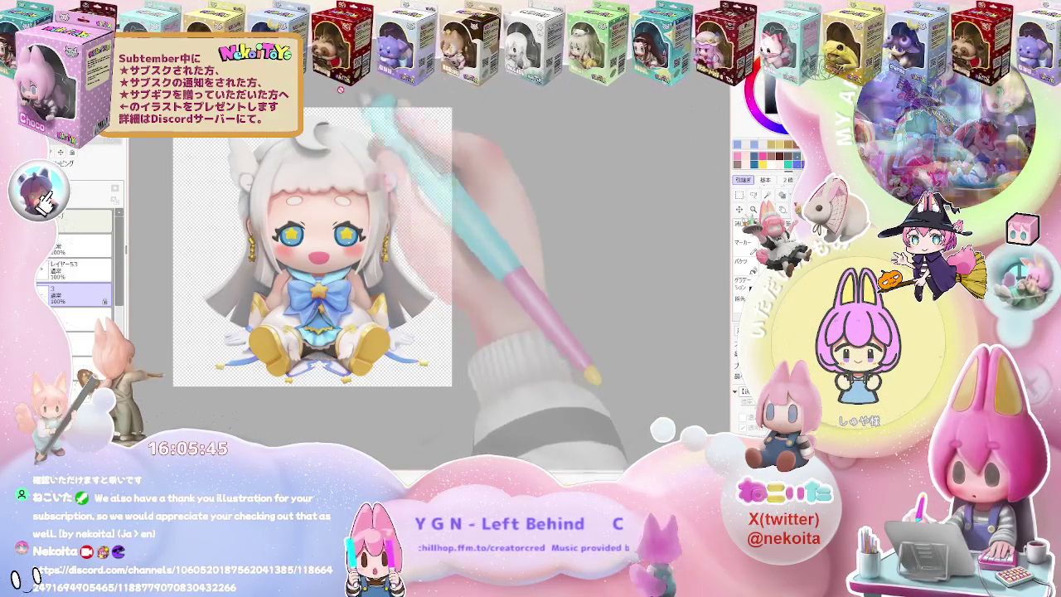
click(41, 267)
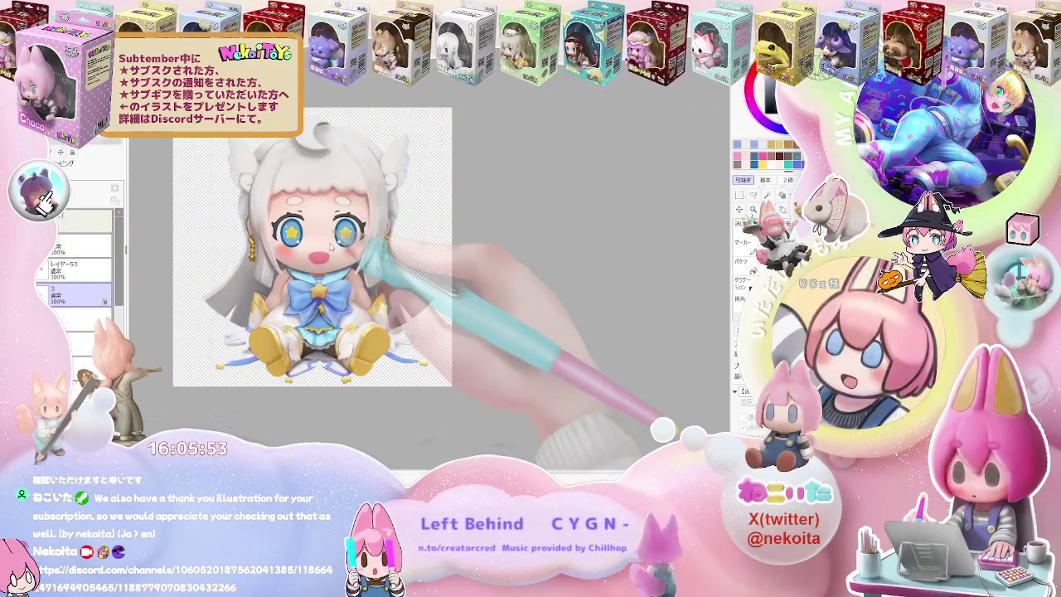
key(ctrl+Tab)
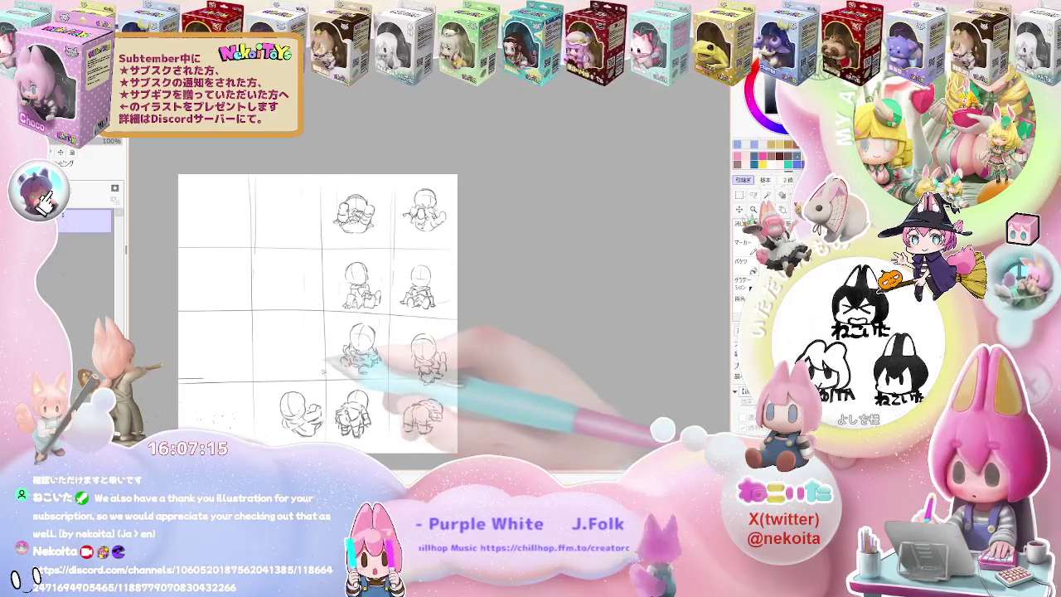
Zoom into the storyboard panel and sketch construction lines across the figure's head.
scroll(373, 315, up, 2)
scroll(373, 316, up, 2)
scroll(373, 315, up, 3)
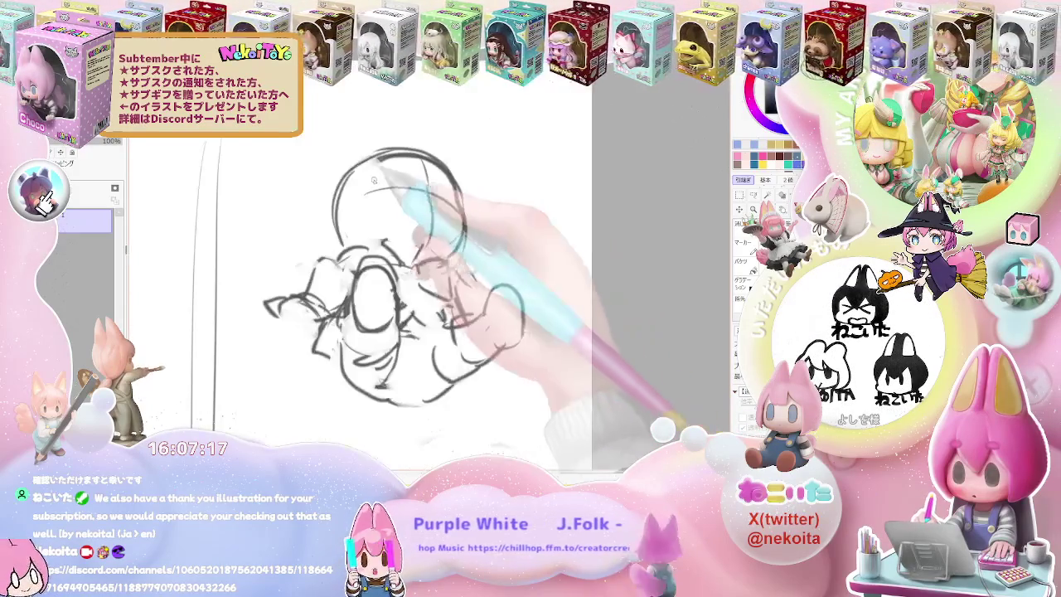
drag(419, 159, 432, 242)
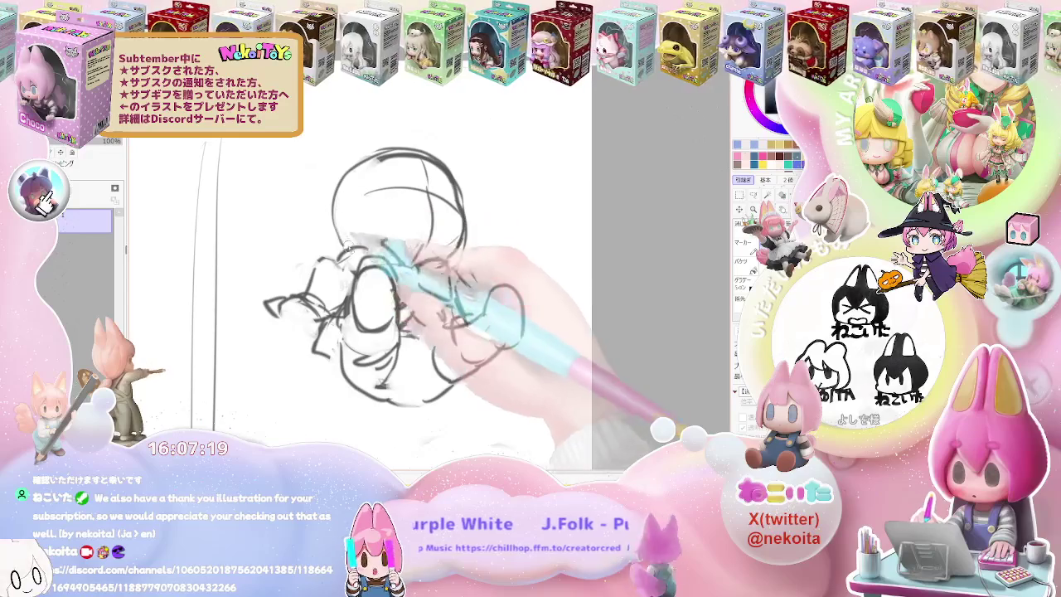
scroll(373, 274, down, 2)
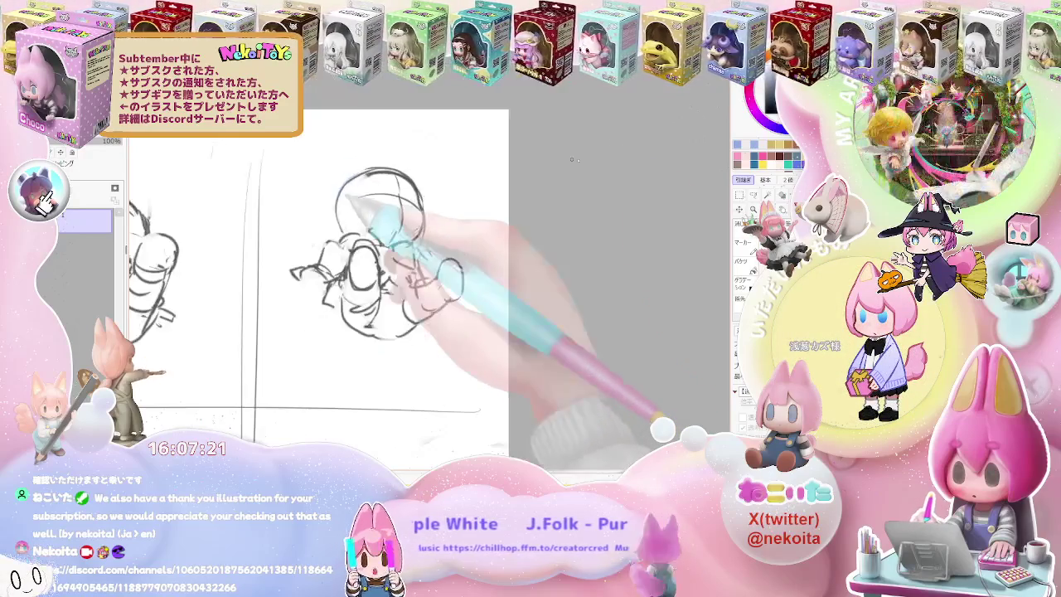
scroll(373, 290, down, 2)
scroll(373, 290, up, 3)
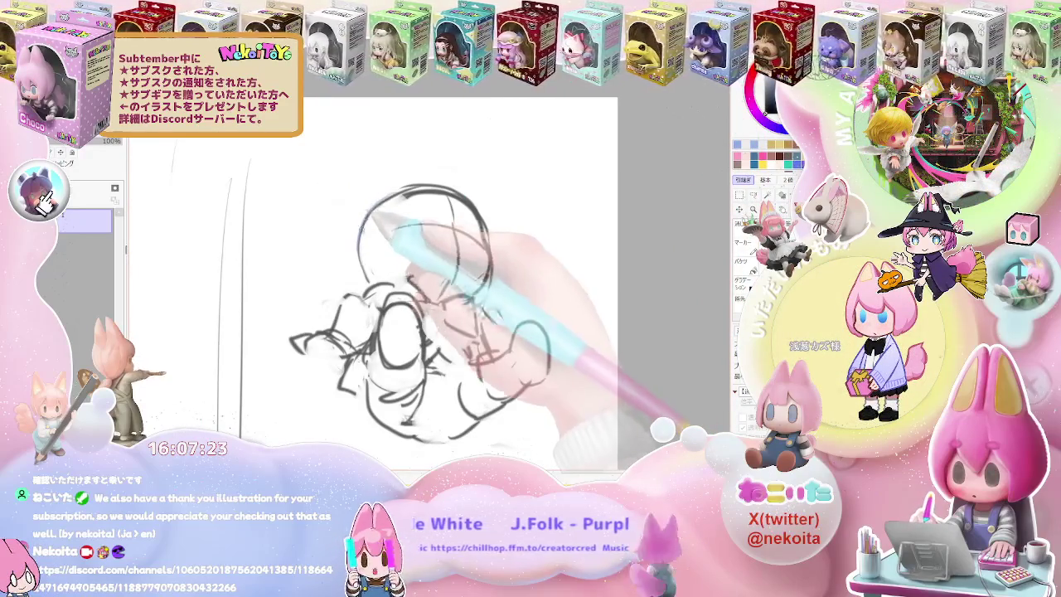
scroll(373, 290, down, 1)
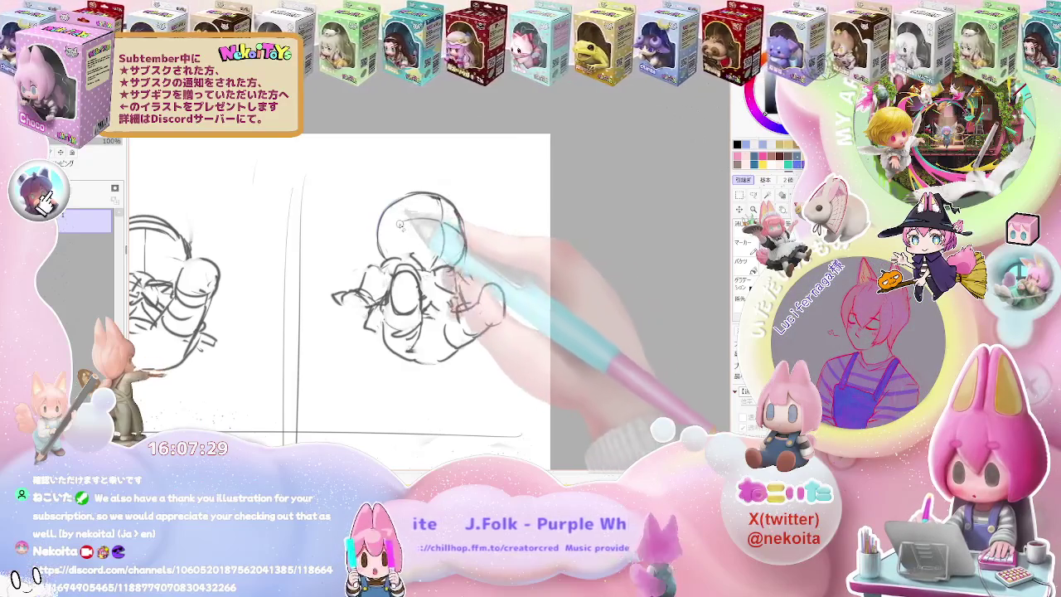
drag(400, 225, 461, 224)
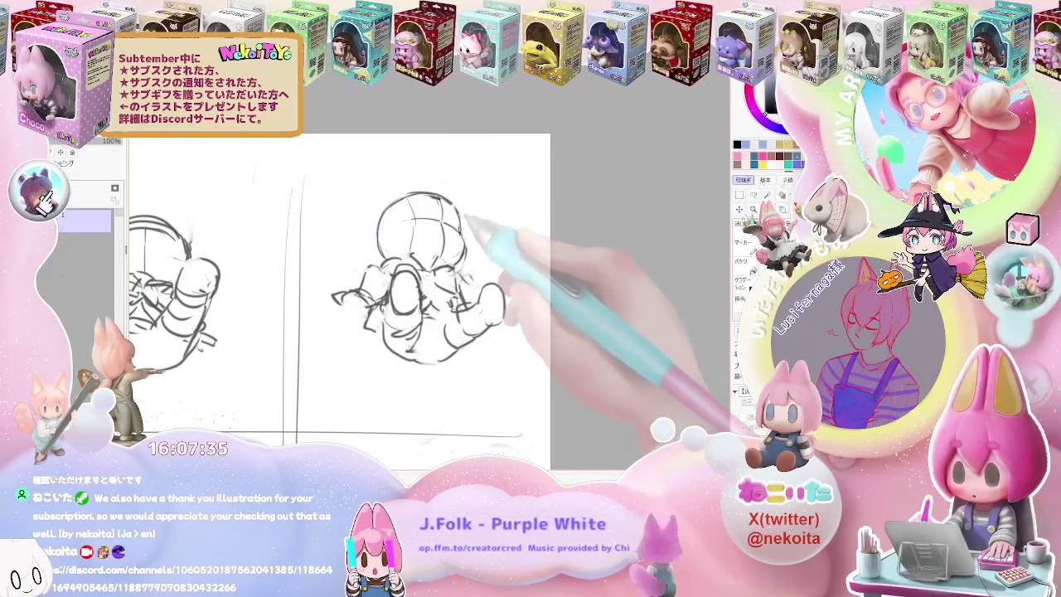
drag(419, 249, 451, 259)
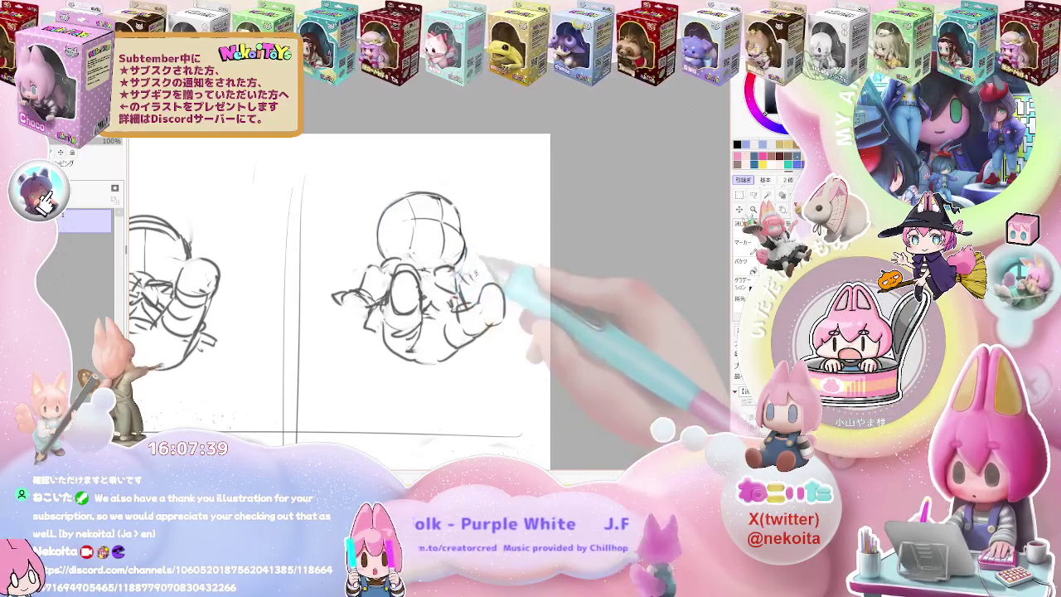
Add pencil marks on the figure's torso and zoom out to the full thumbnail grid.
drag(477, 286, 489, 315)
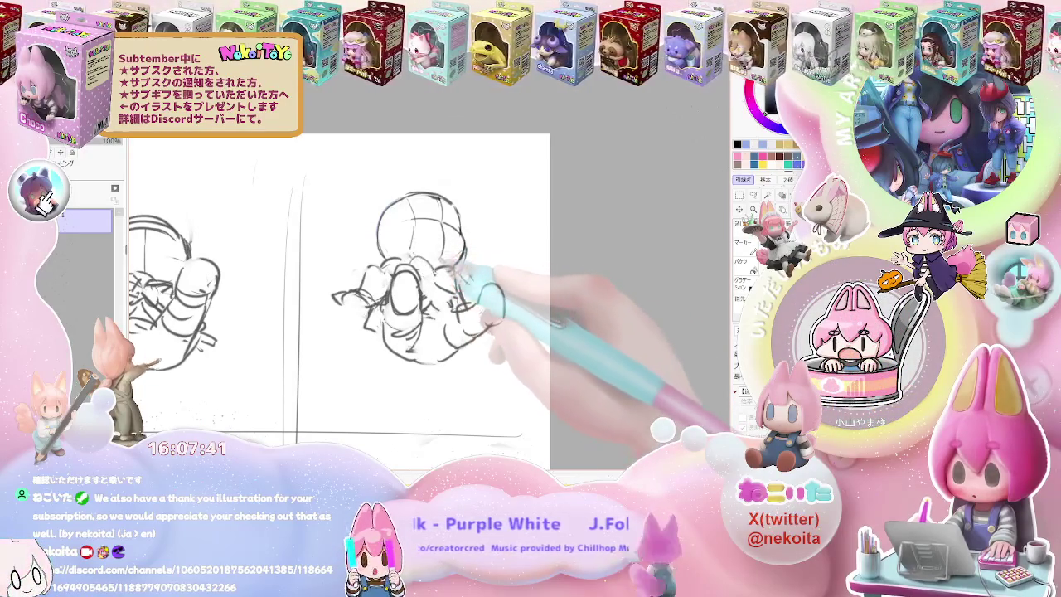
drag(454, 265, 446, 278)
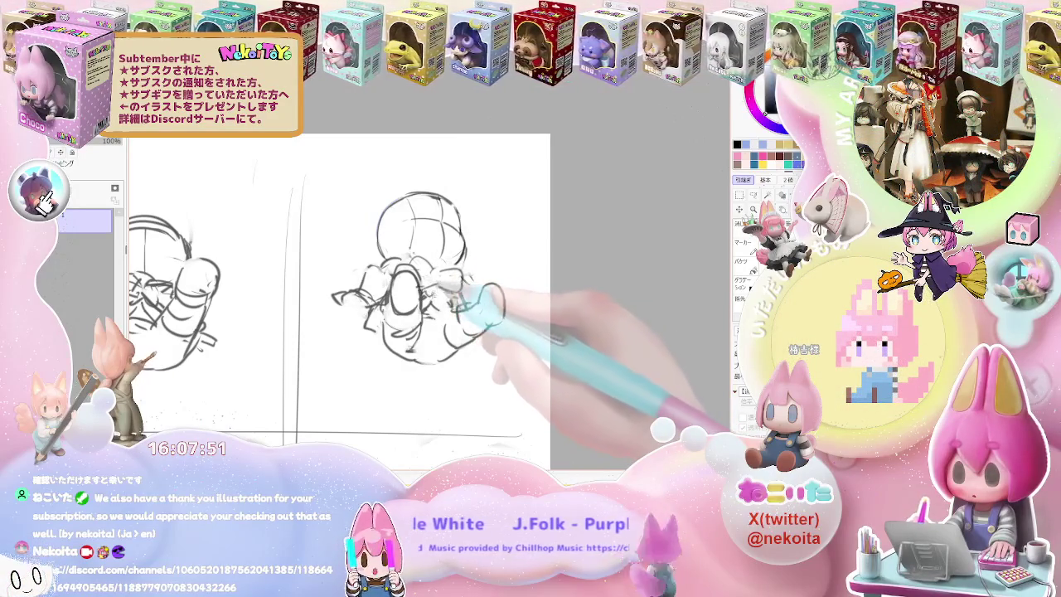
key(ctrl+minus)
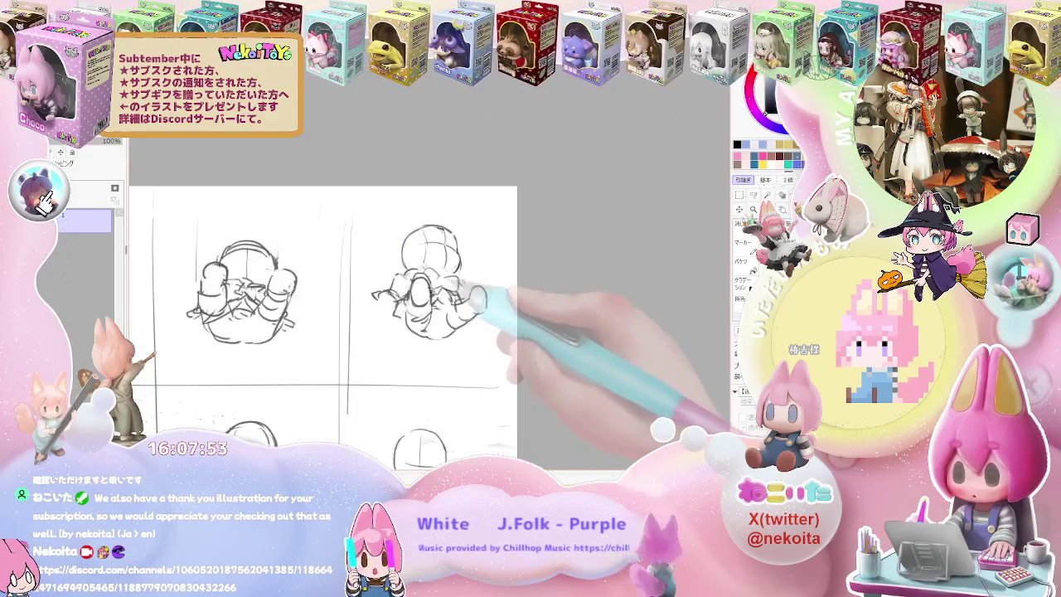
key(ctrl+minus)
key(ctrl+minus)
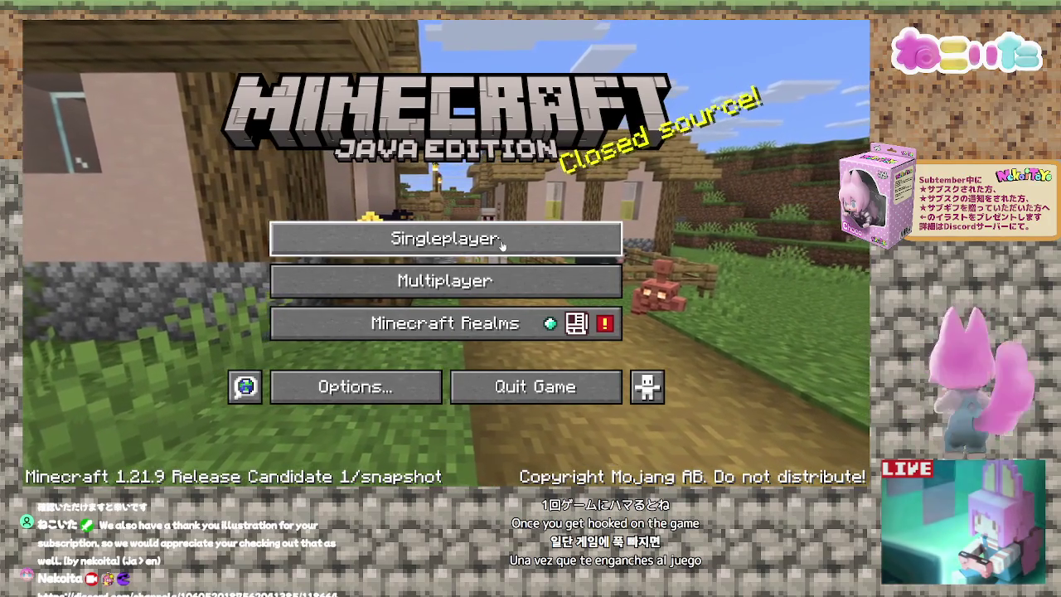
Load the top 'New World' save from the Singleplayer world list.
click(502, 240)
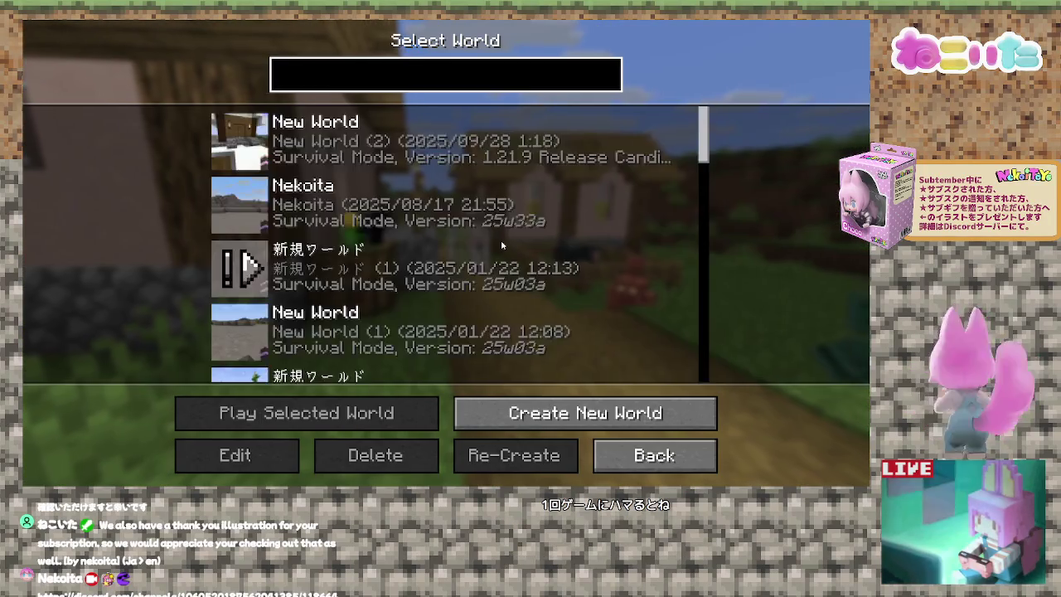
double_click(387, 155)
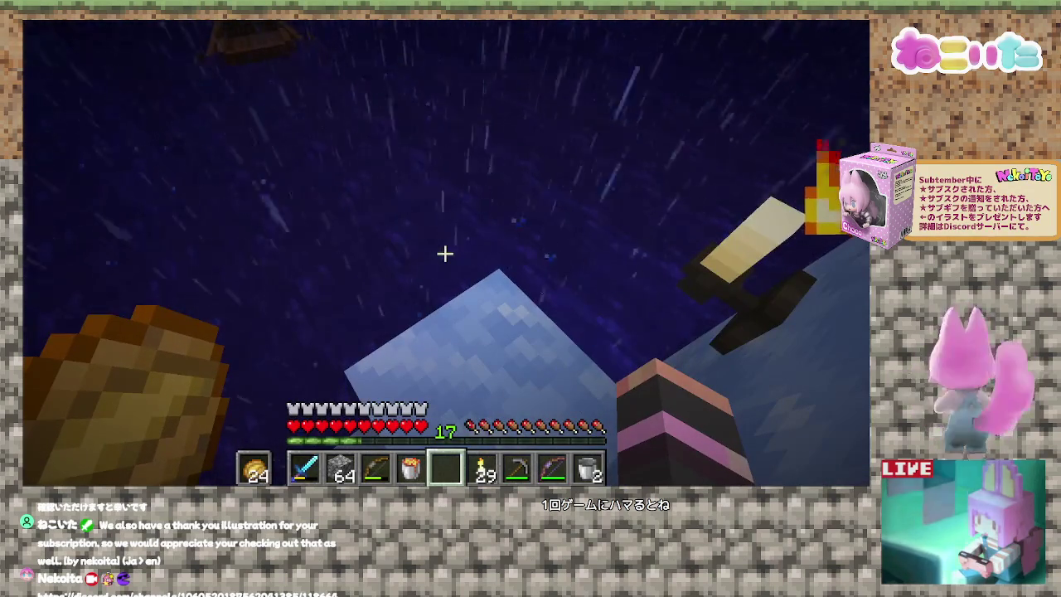
Board the boat and paddle out across the dark water, ending with a torch in hand.
key(e)
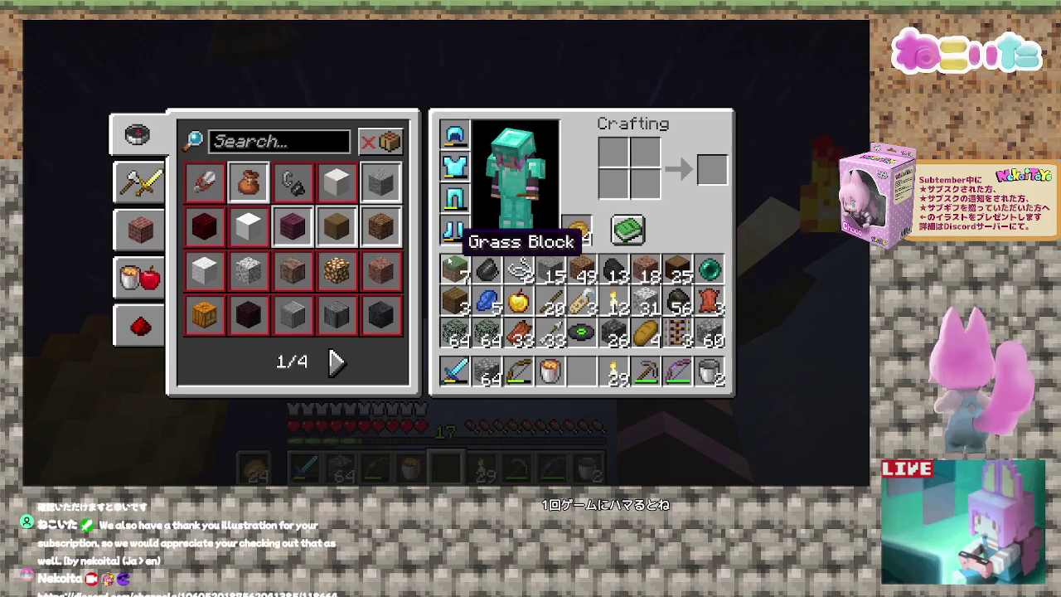
key(e)
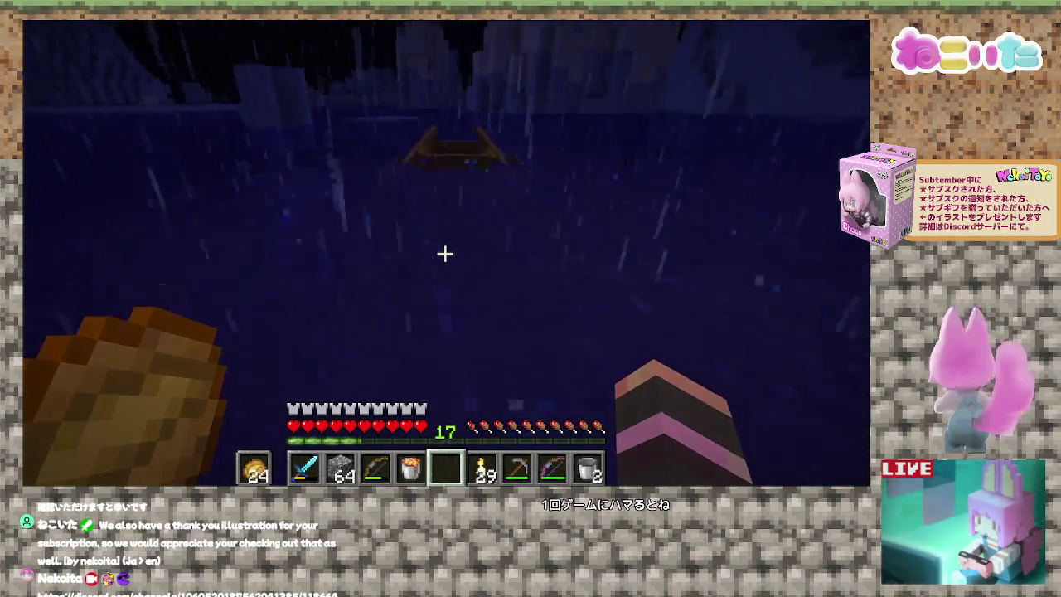
right_click(446, 254)
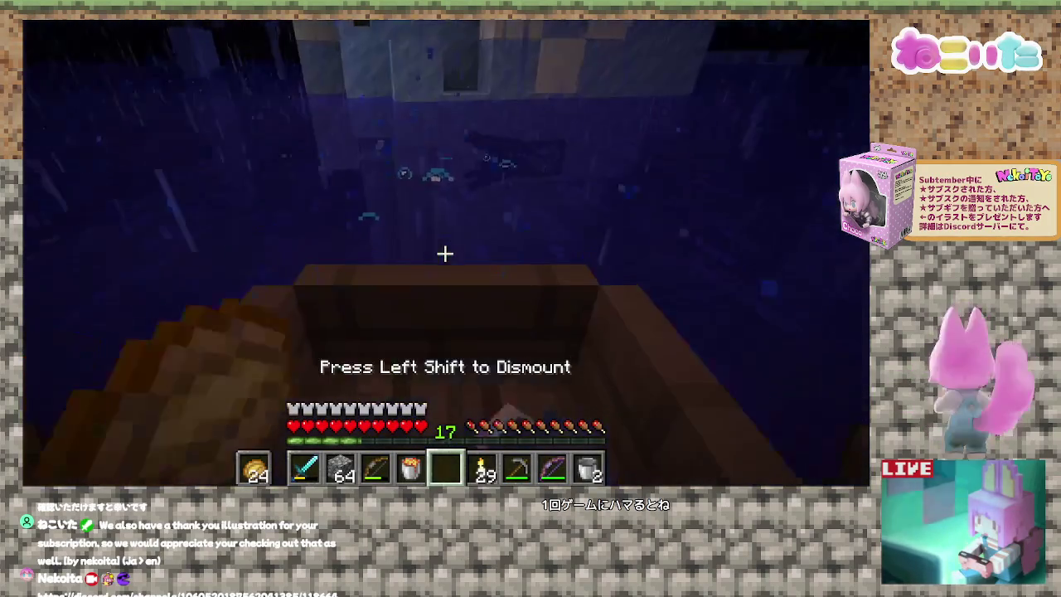
key(w)
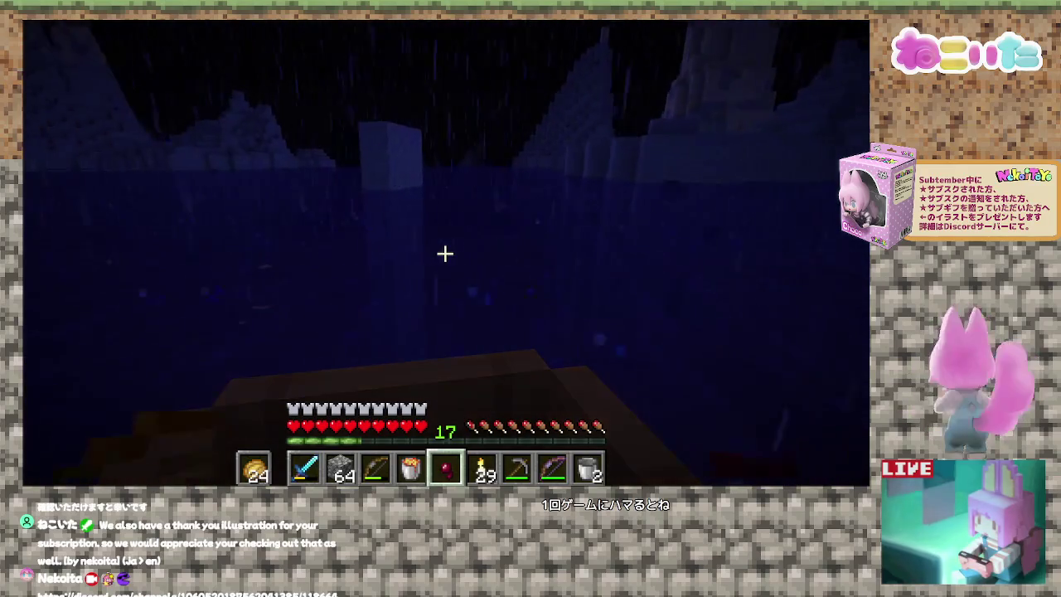
key(e)
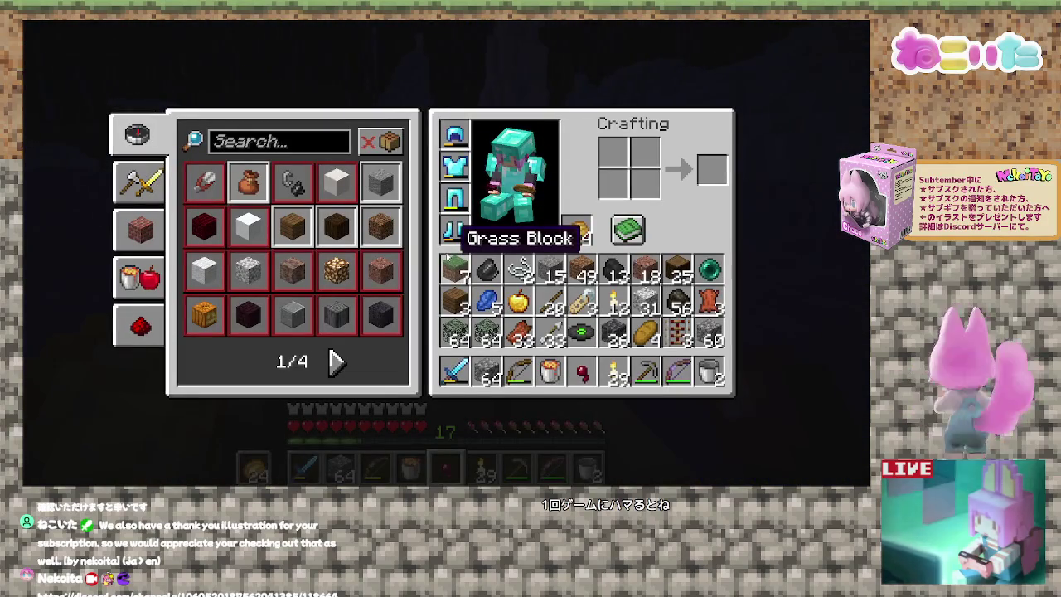
key(e)
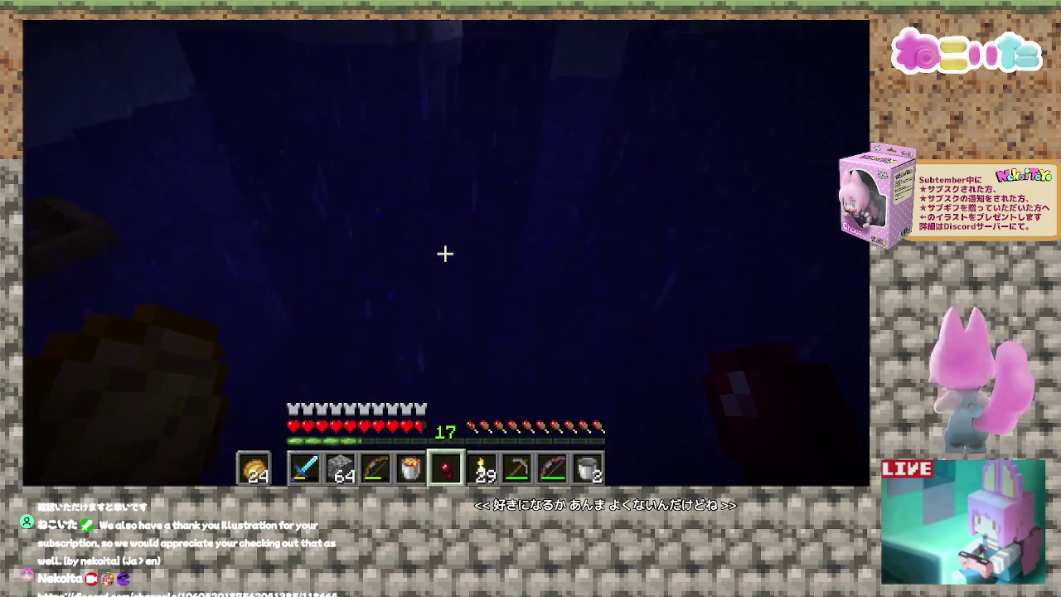
key(6)
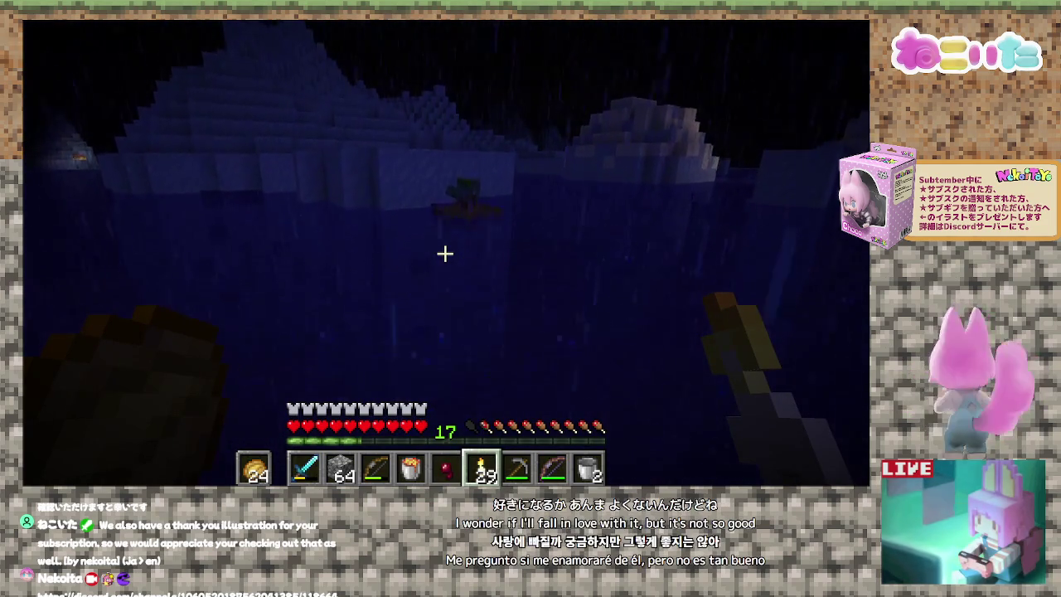
Shoot arrows with the bow at the skeleton sitting in its boat.
key(5)
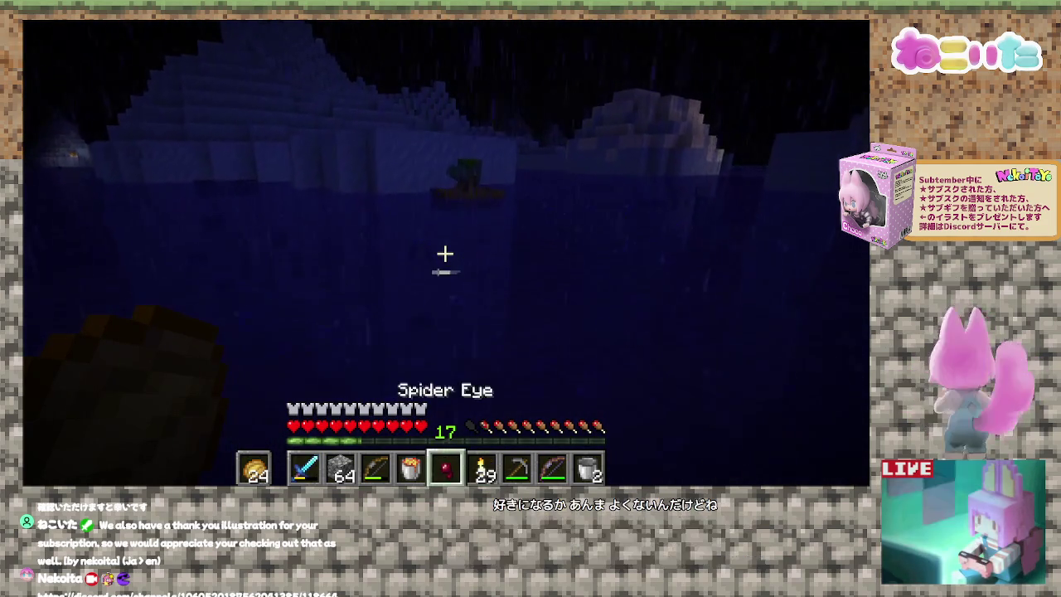
scroll(446, 254, up, 1)
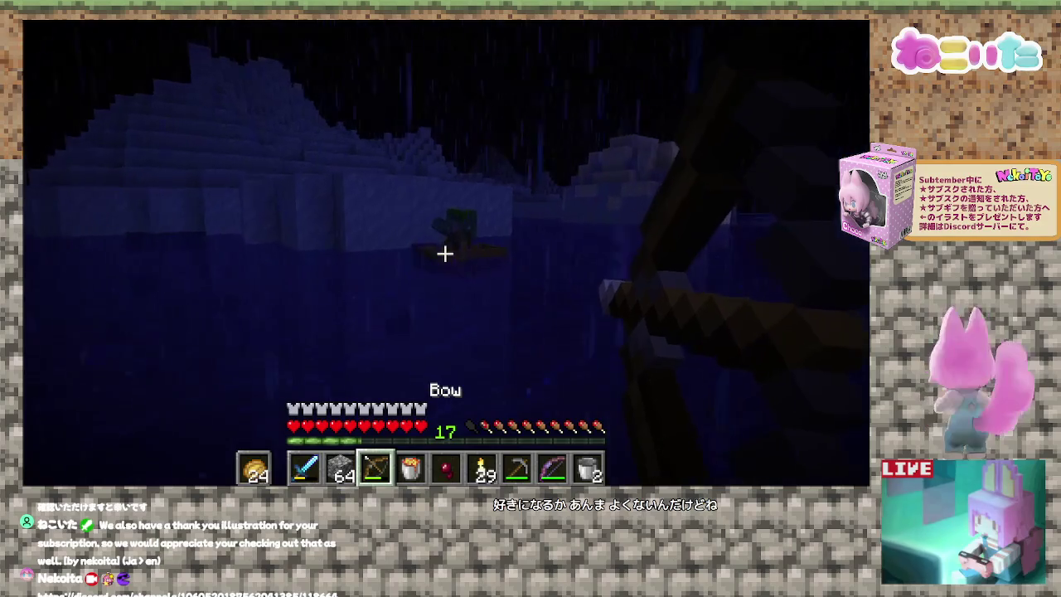
right_click(445, 254)
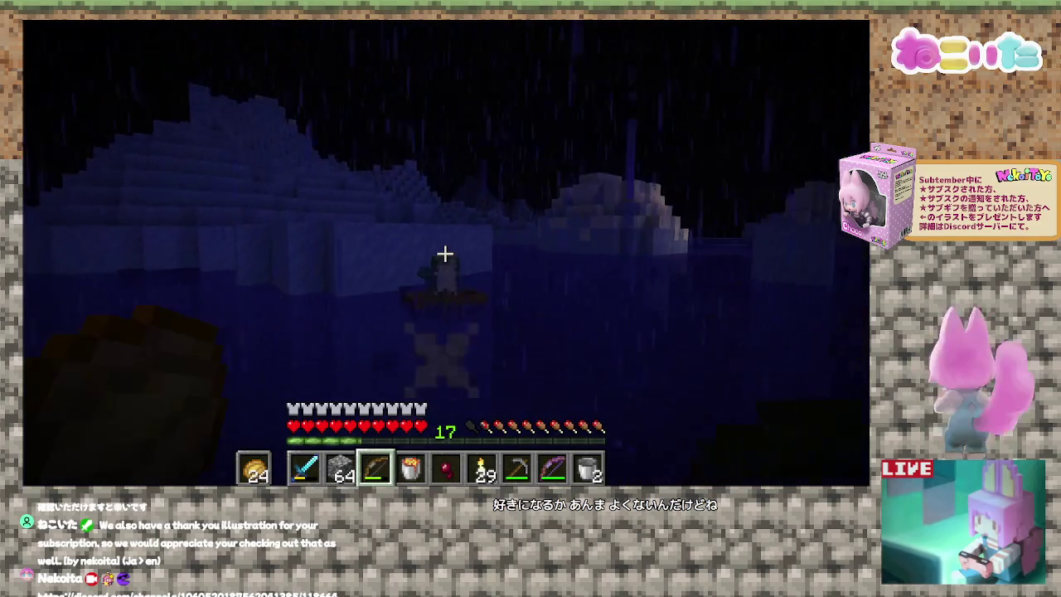
right_click(445, 254)
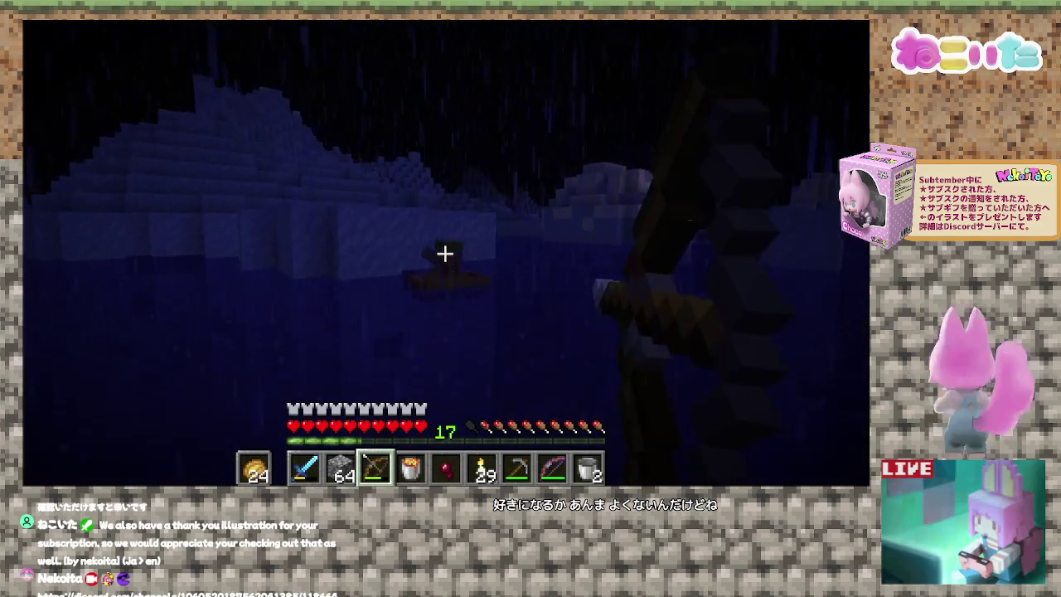
right_click(445, 253)
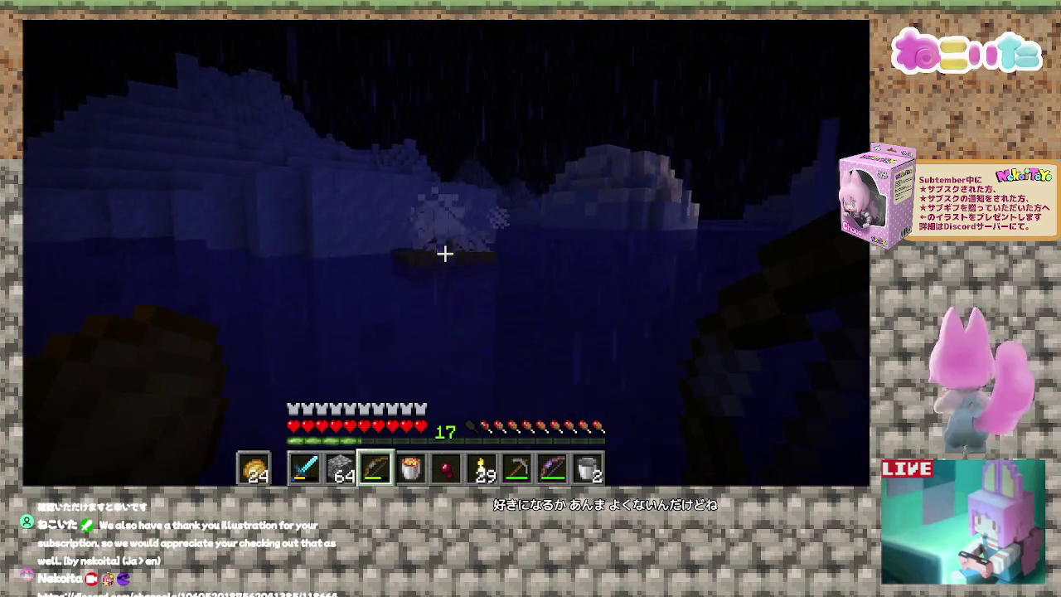
Switch to the diamond sword and board the boat the skeleton left.
key(5)
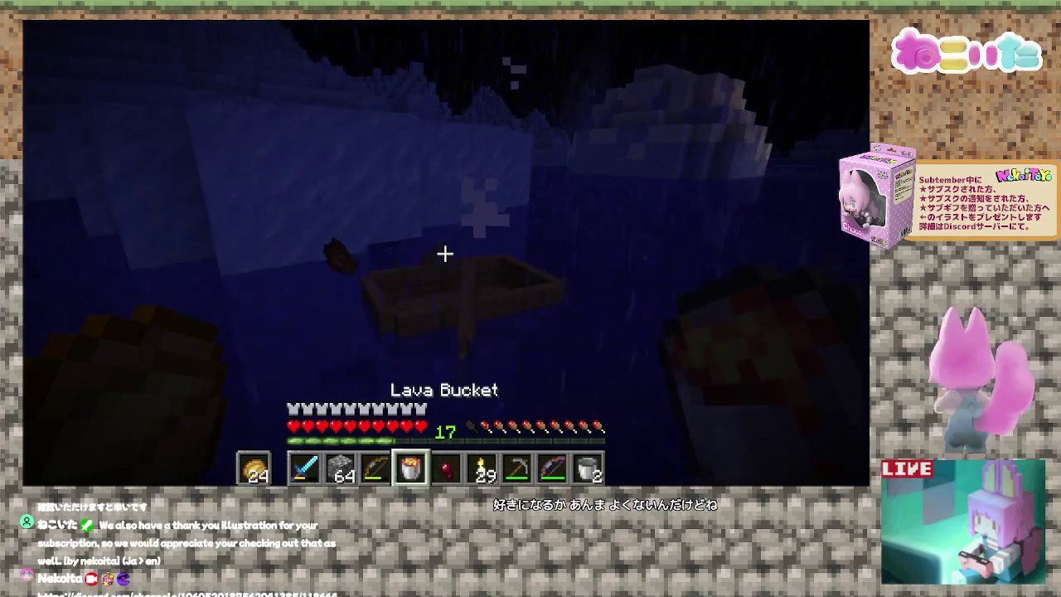
key(1)
right_click(445, 254)
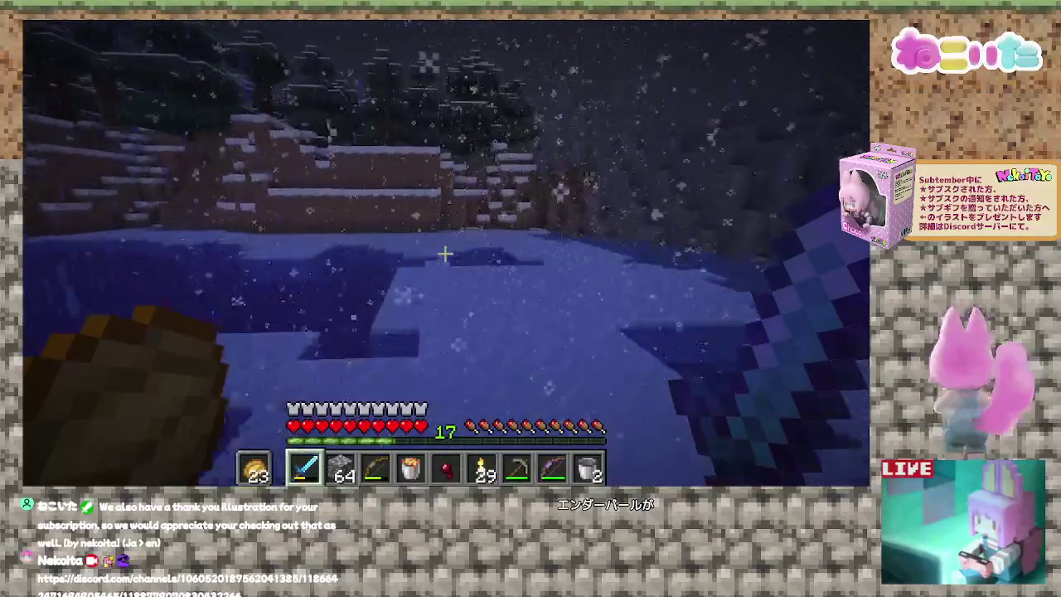
Walk over the snowy hill toward the Enderman in the spruce clearing.
key(w)
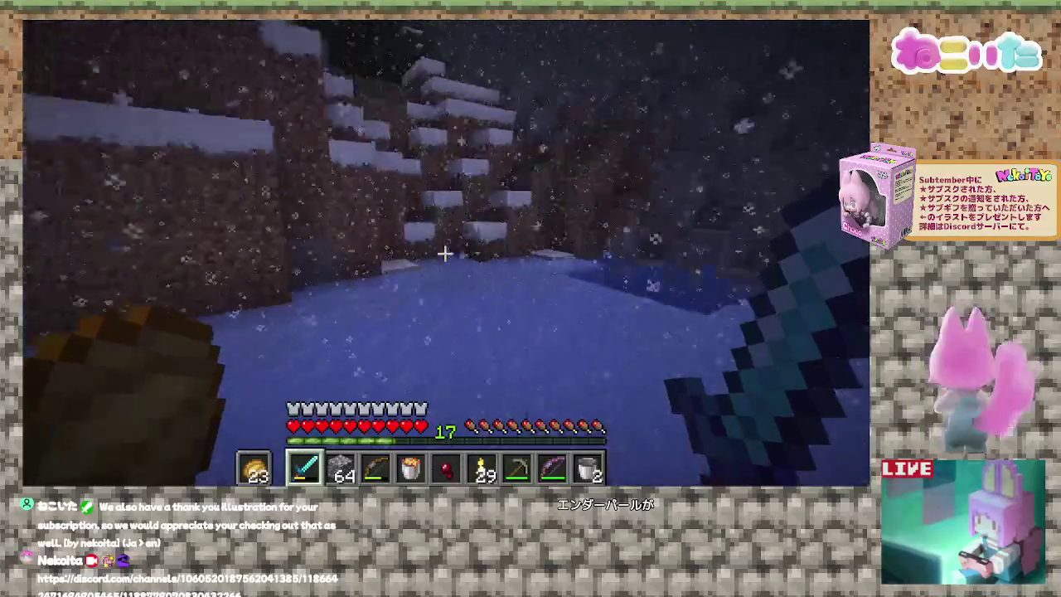
key(w)
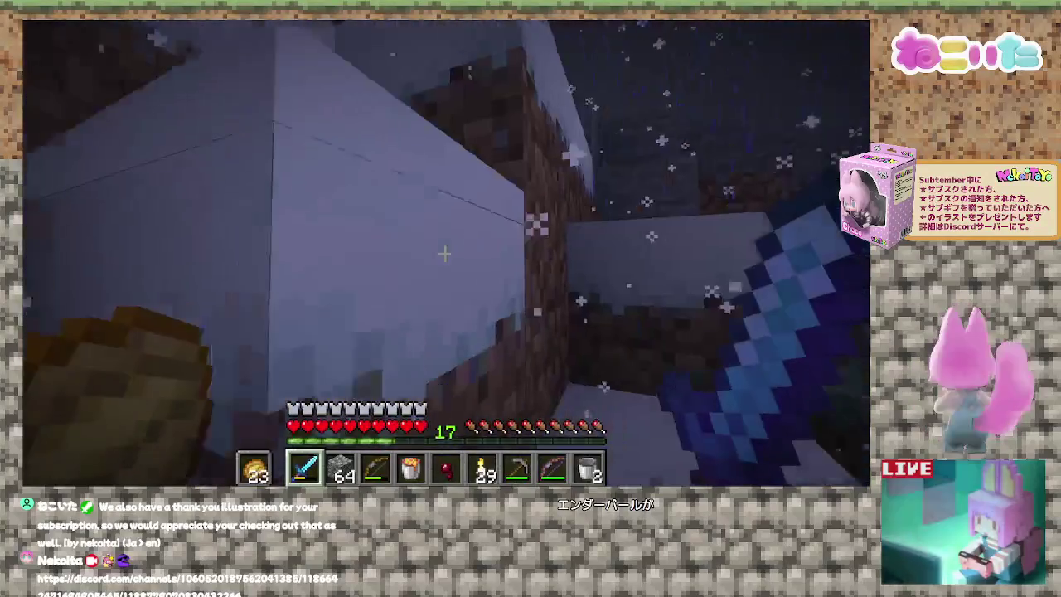
key(w)
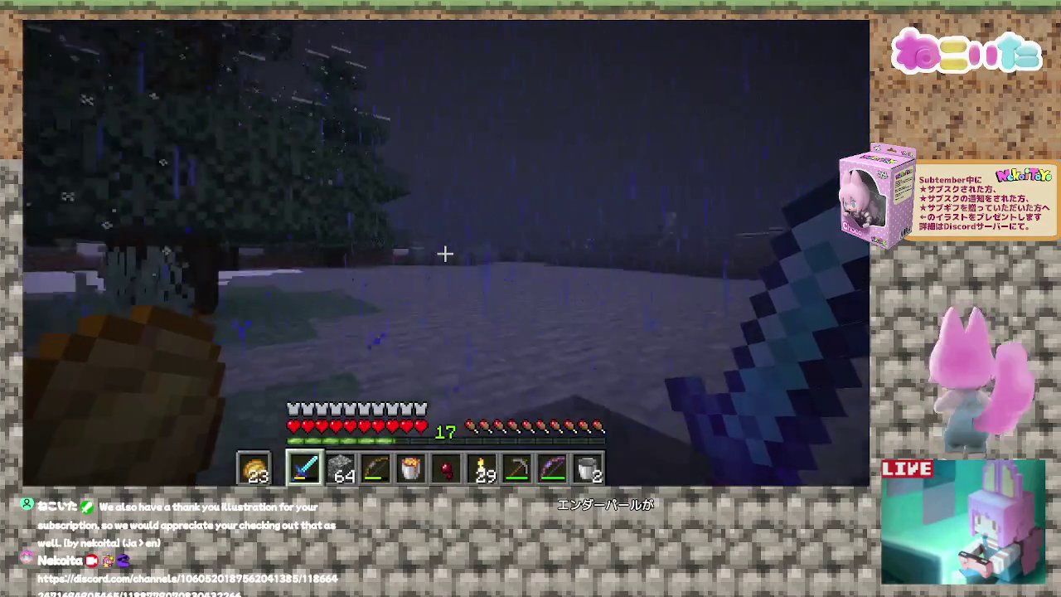
key(w)
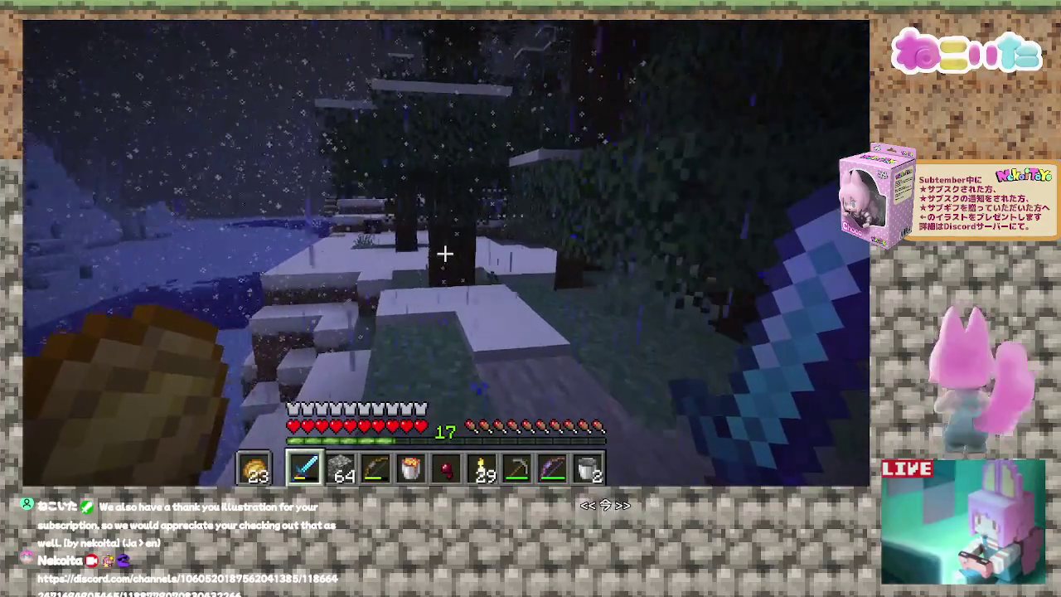
key(w)
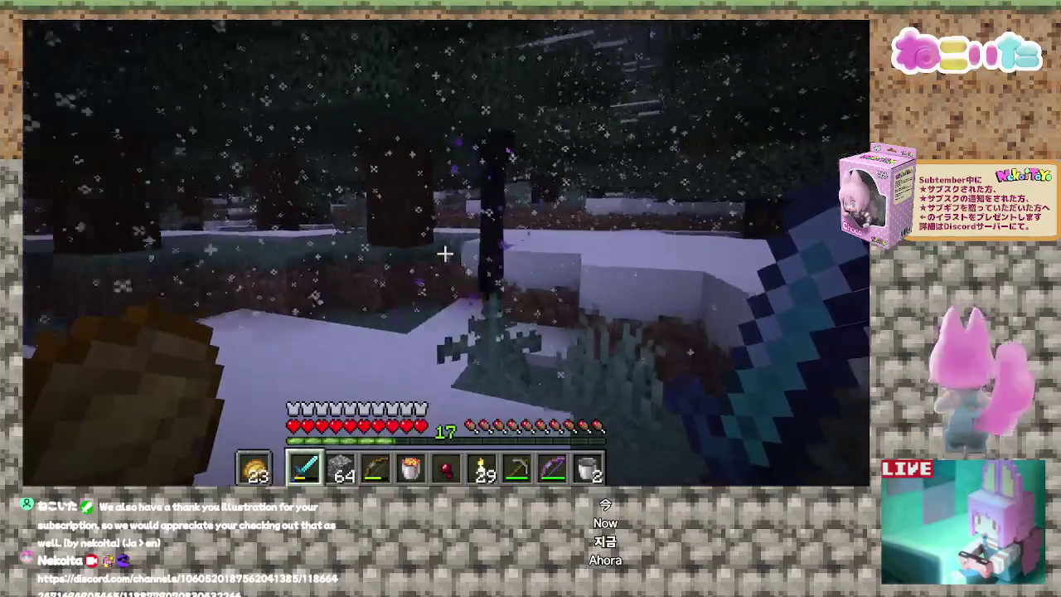
Kill the Enderman with repeated diamond sword strikes.
click(445, 253)
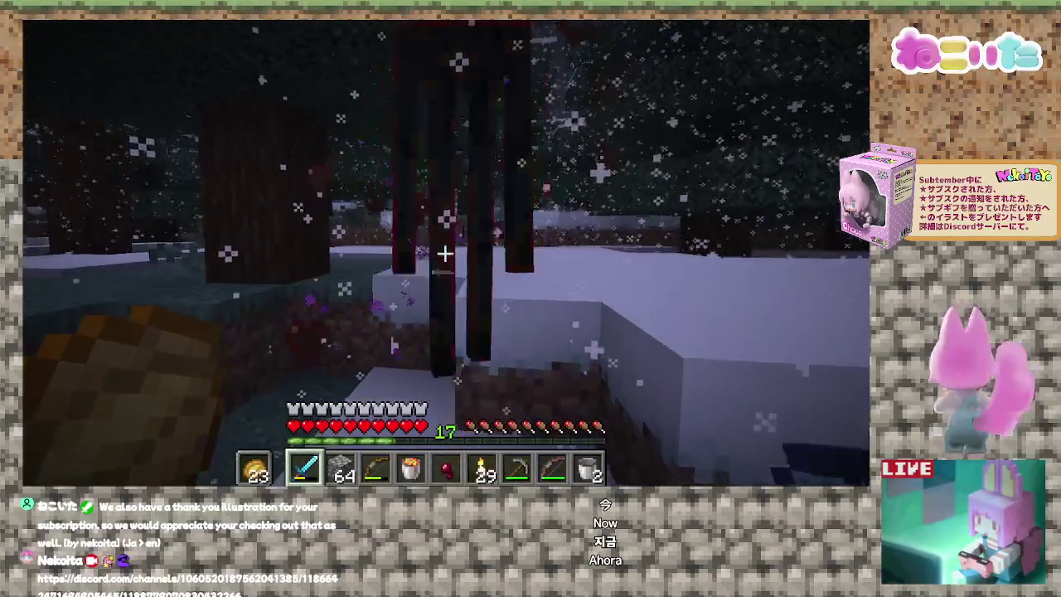
click(446, 253)
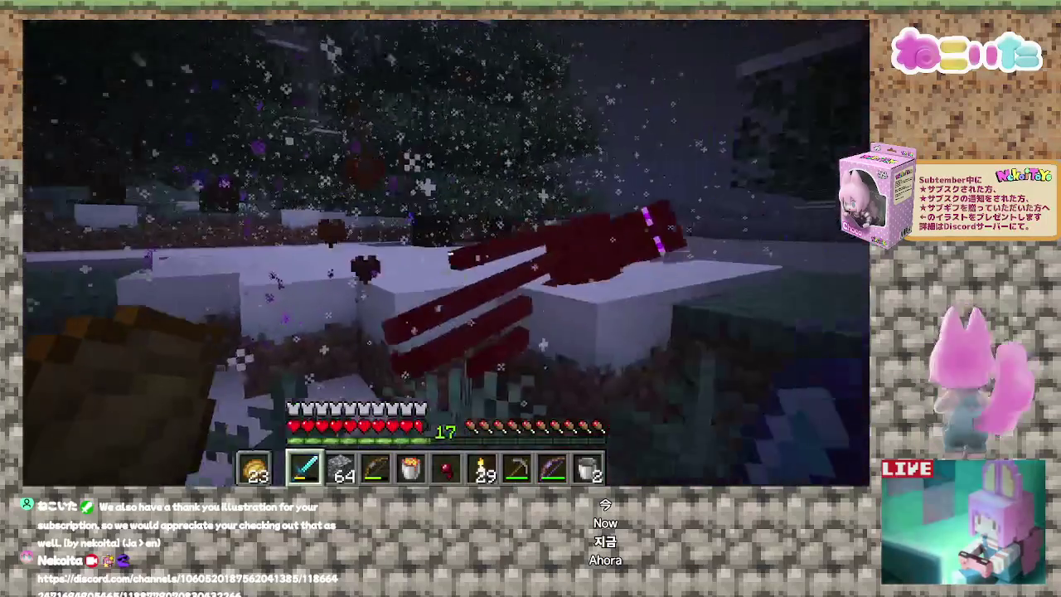
click(446, 253)
click(445, 253)
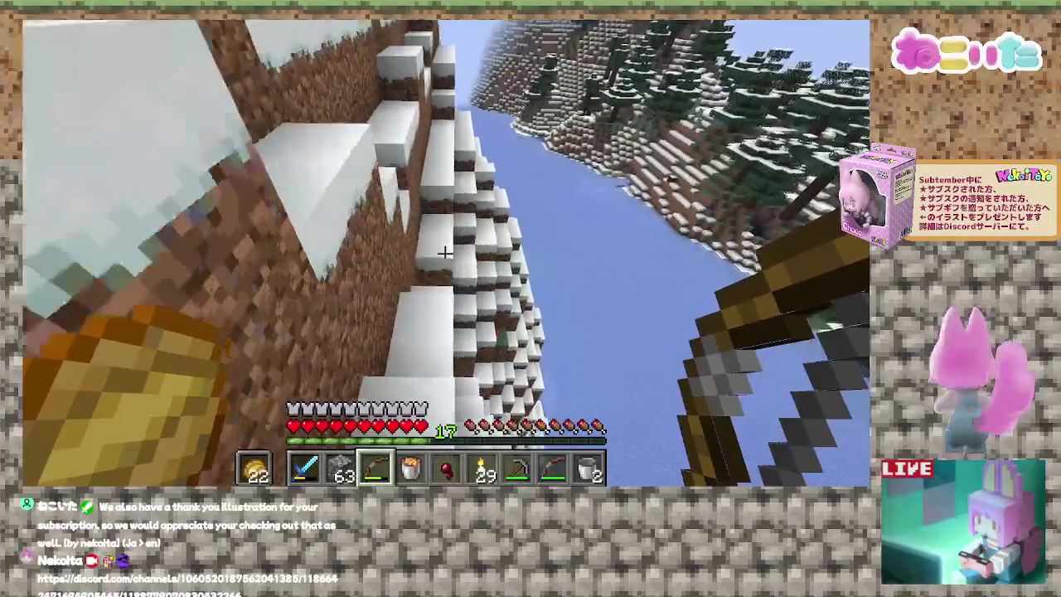
Walk down the snowy cliff steps onto the frozen river ice.
key(w)
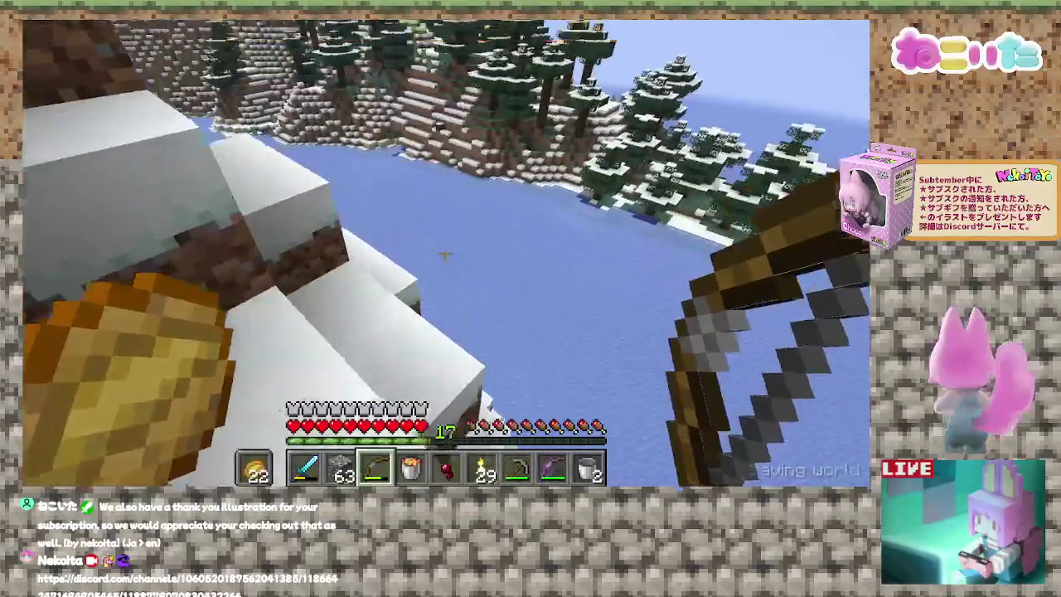
key(w)
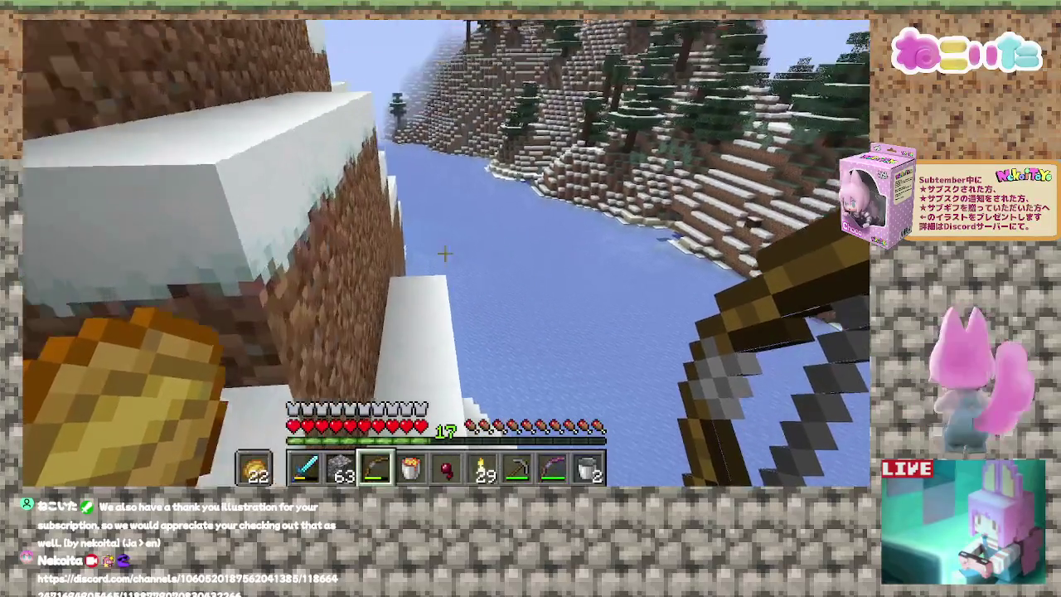
key(w)
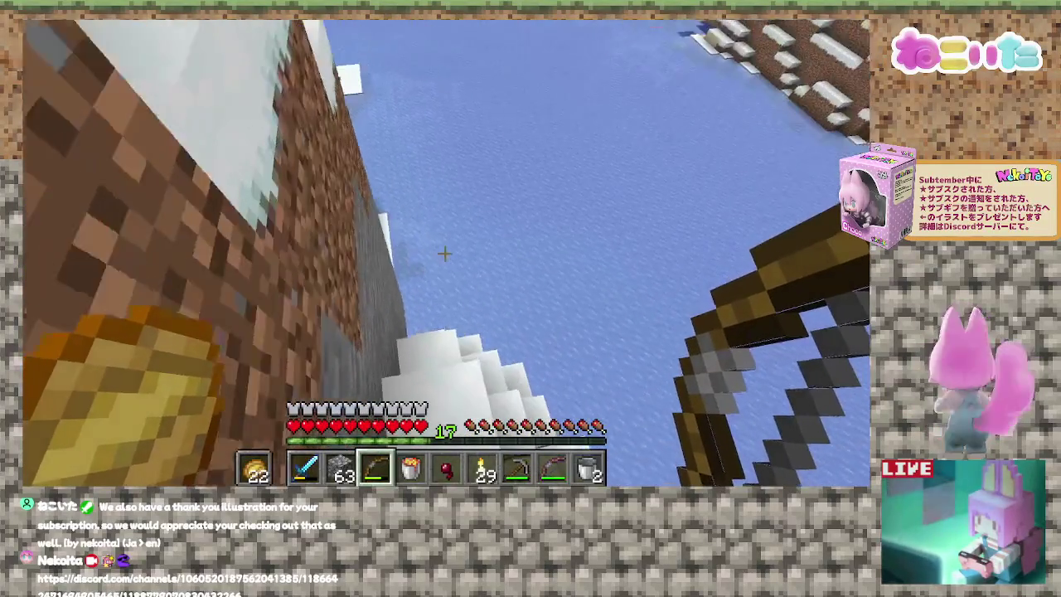
key(w)
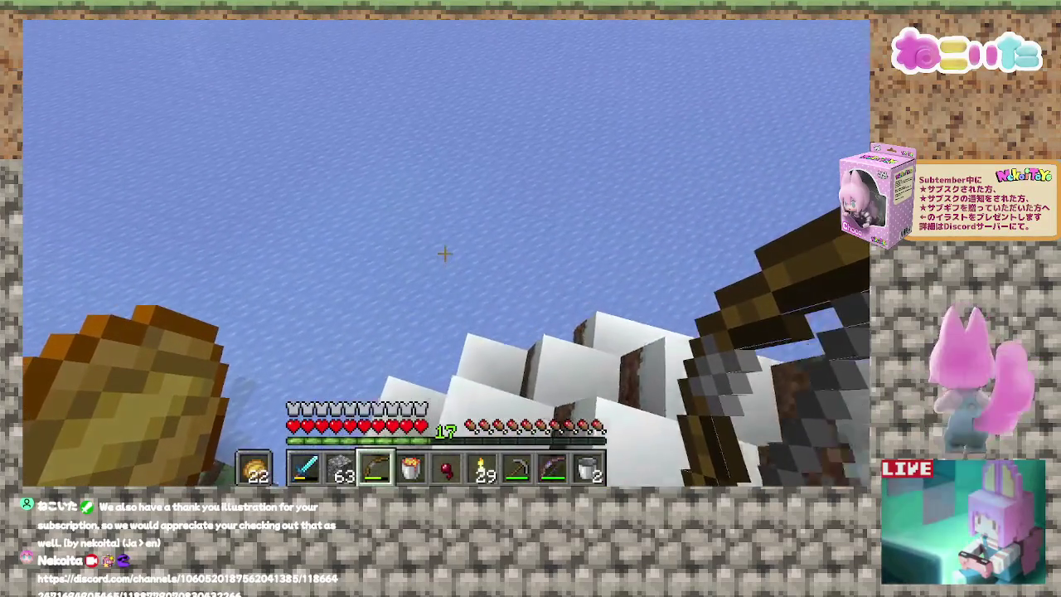
key(w)
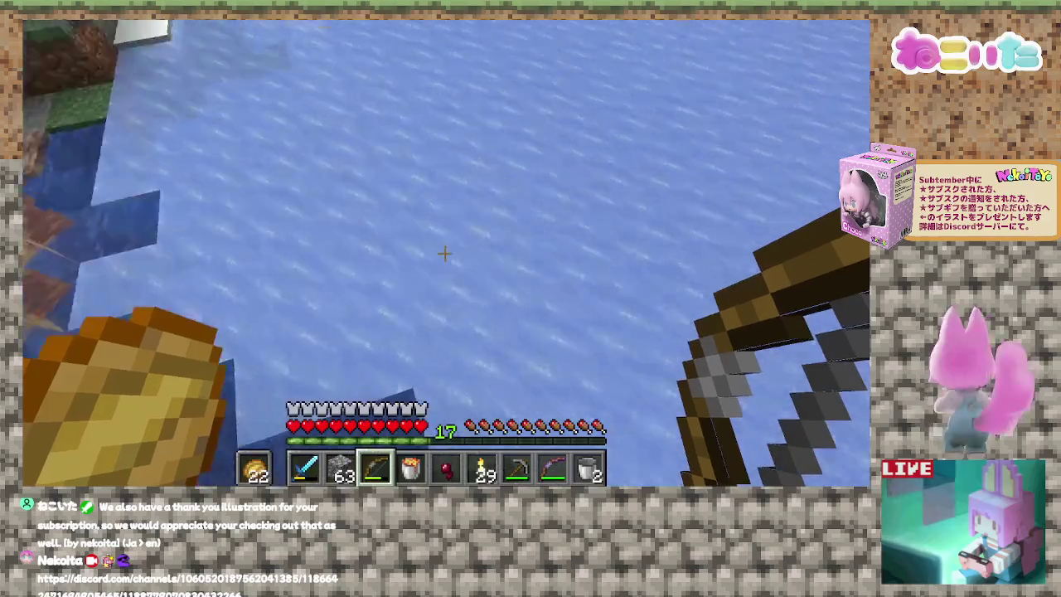
key(w)
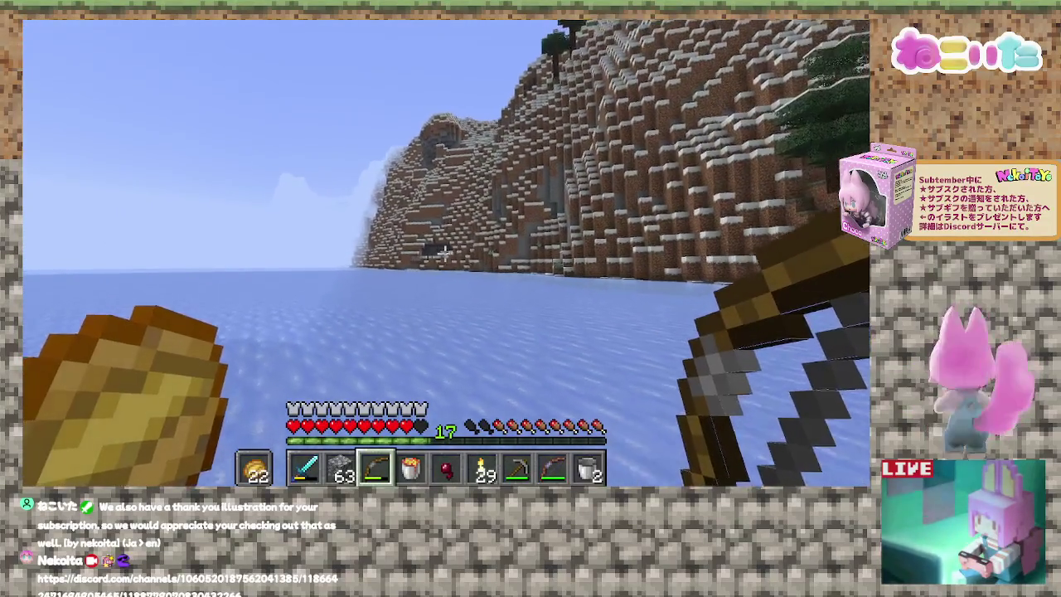
Cross the frozen lake along the snowy shore toward the lava, drawing the bow.
key(w)
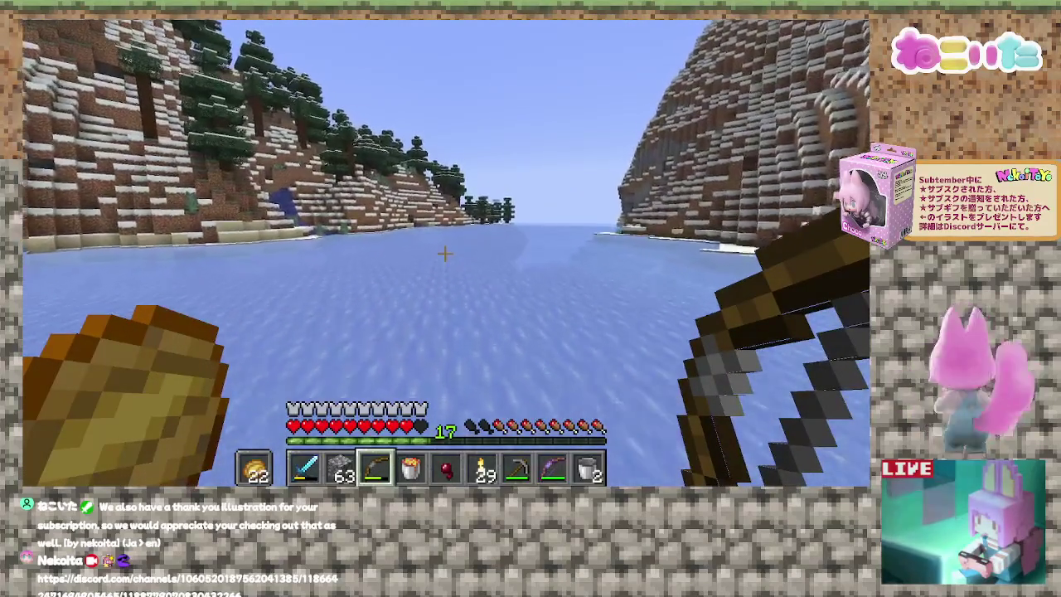
key(w)
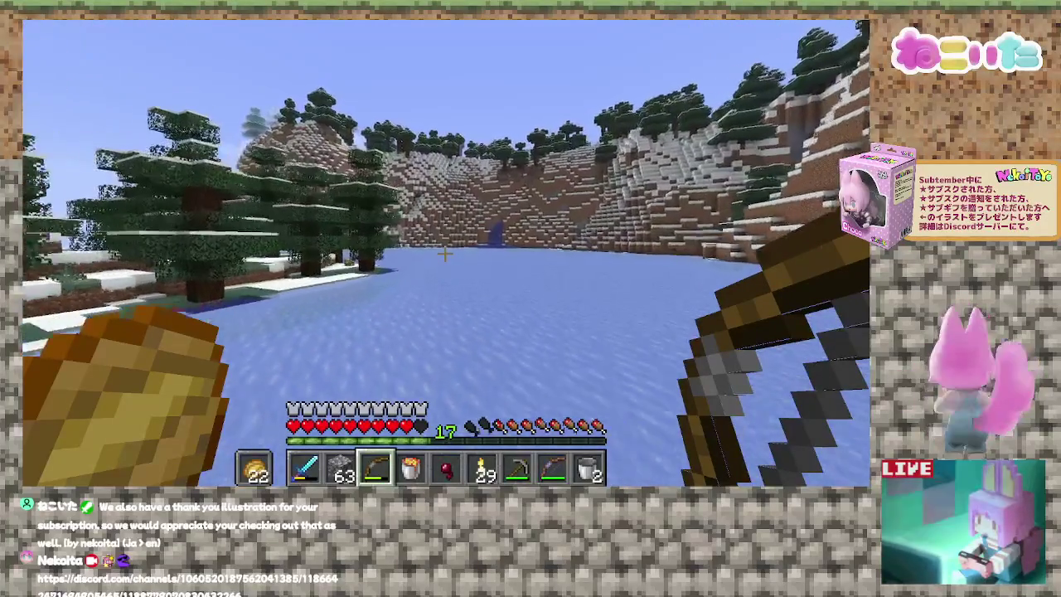
key(w)
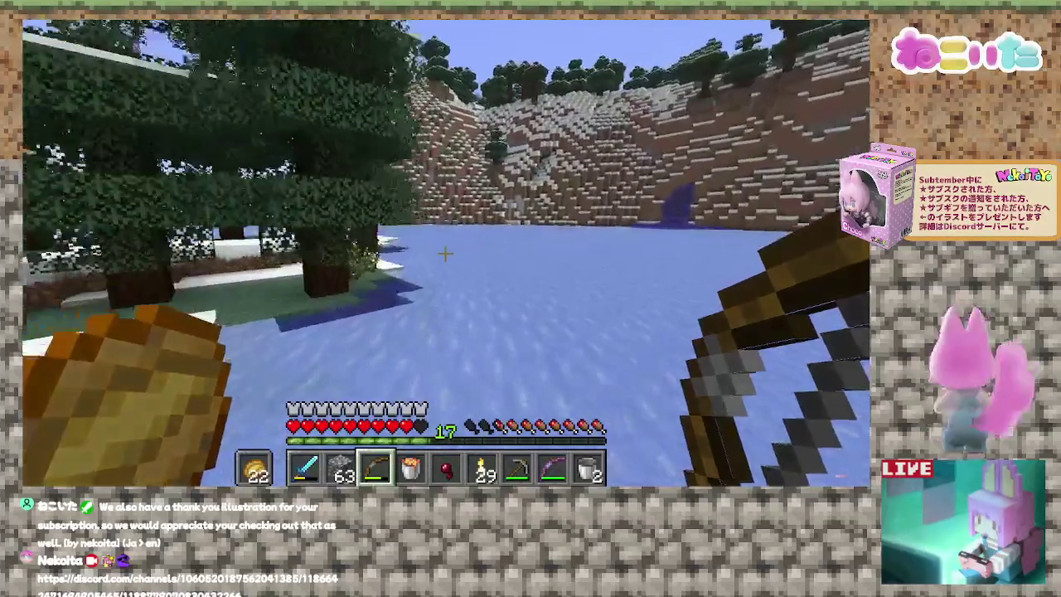
key(w)
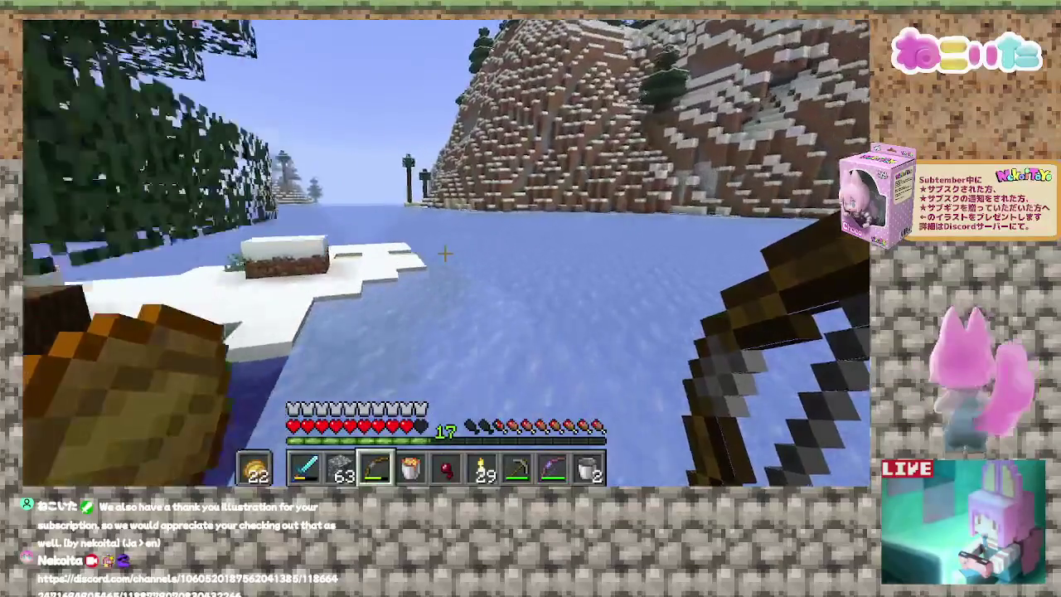
key(w)
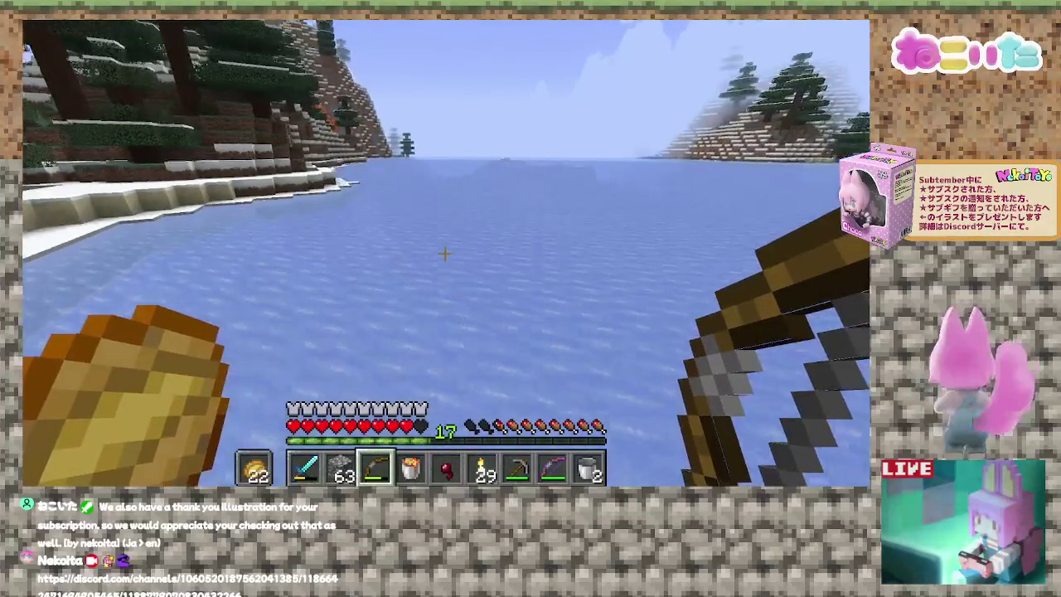
key(w)
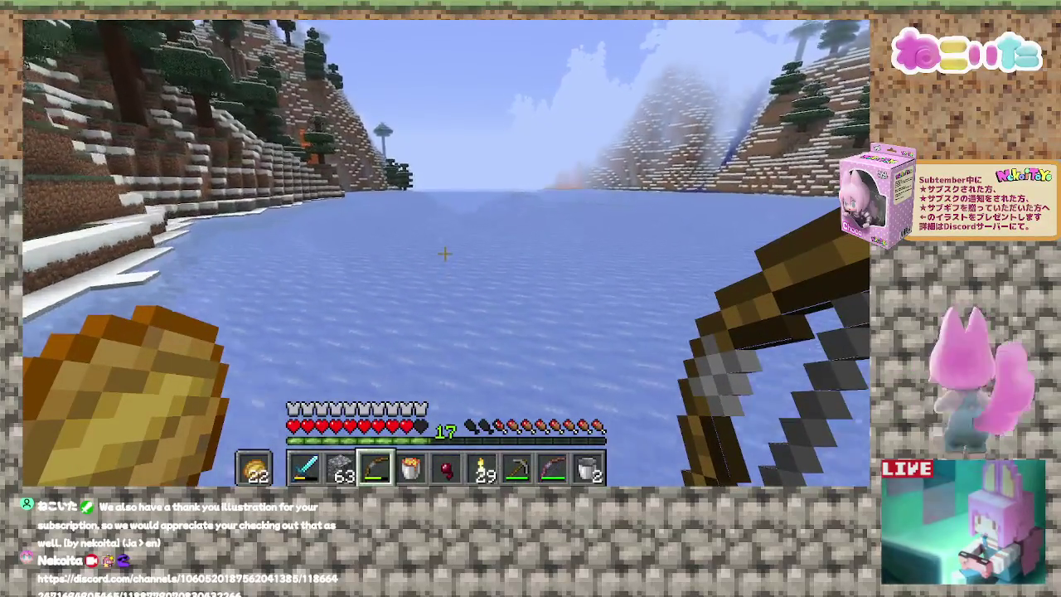
key(w)
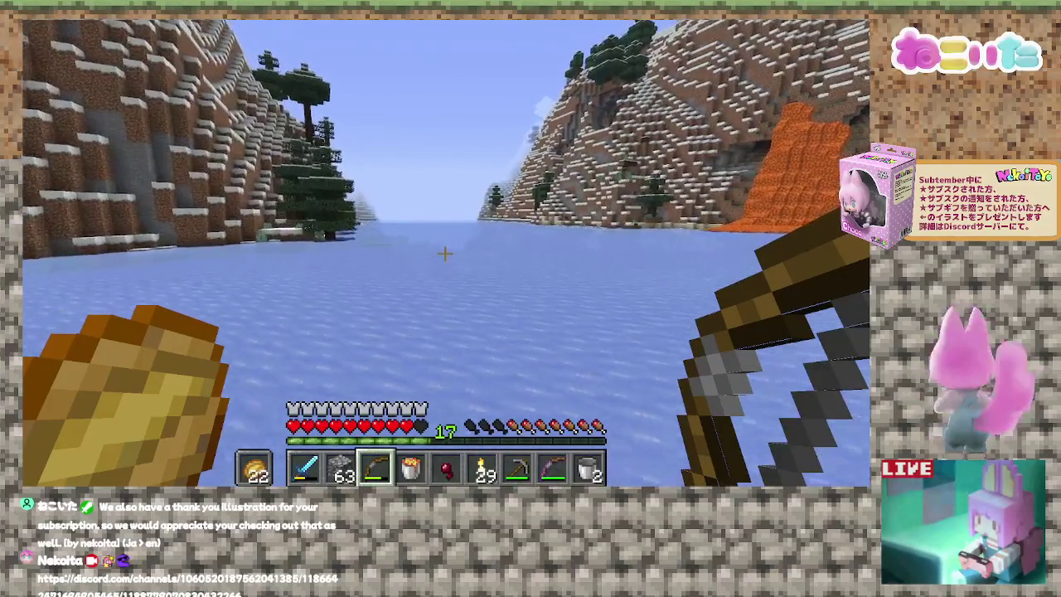
right_click(446, 253)
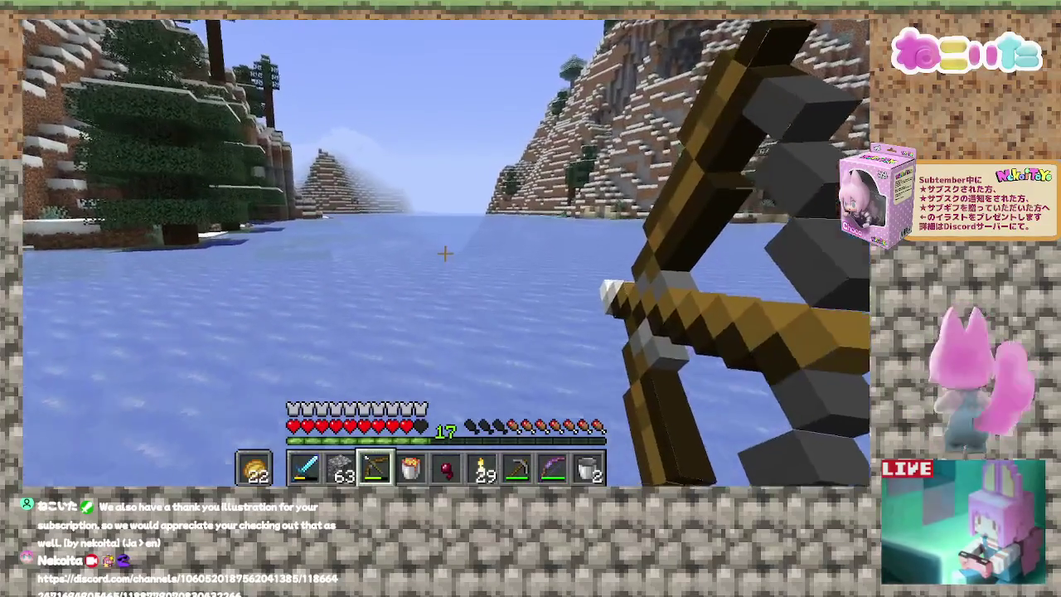
key(2)
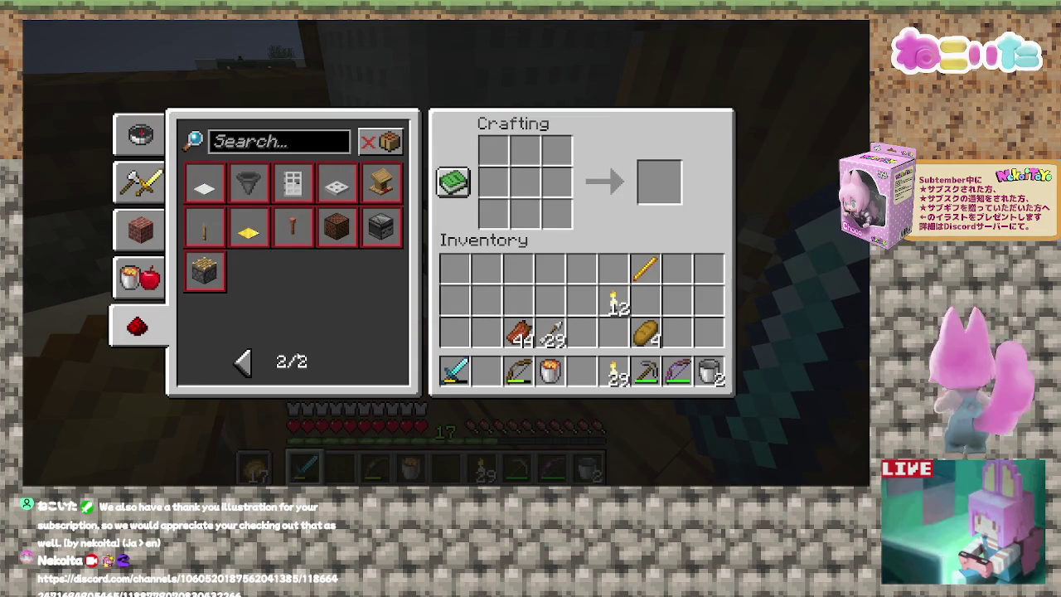
Page the recipe book to the Brewing Stand recipe on page 8 of 13.
click(240, 361)
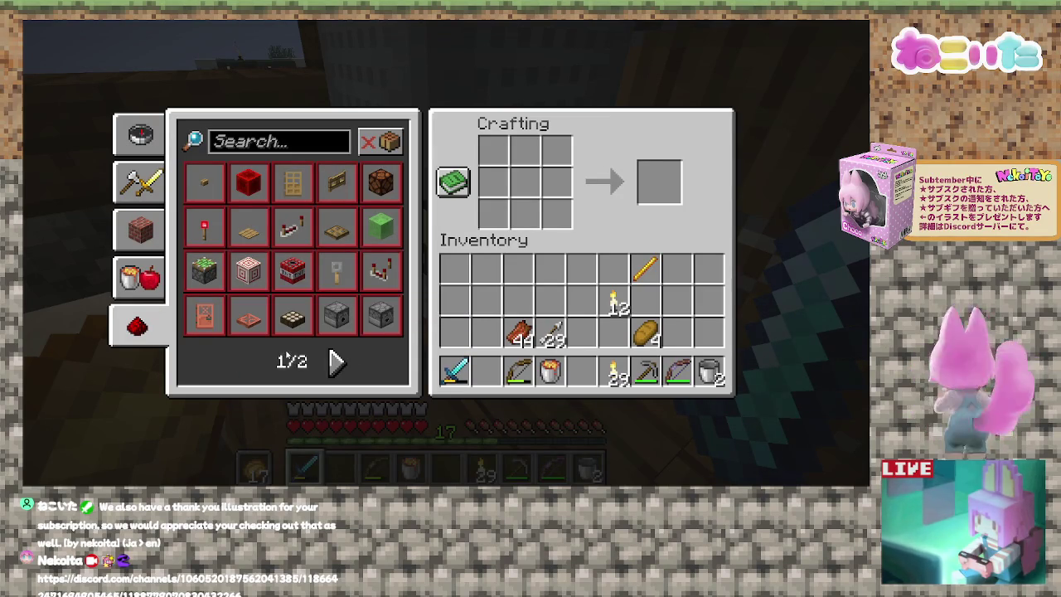
click(150, 235)
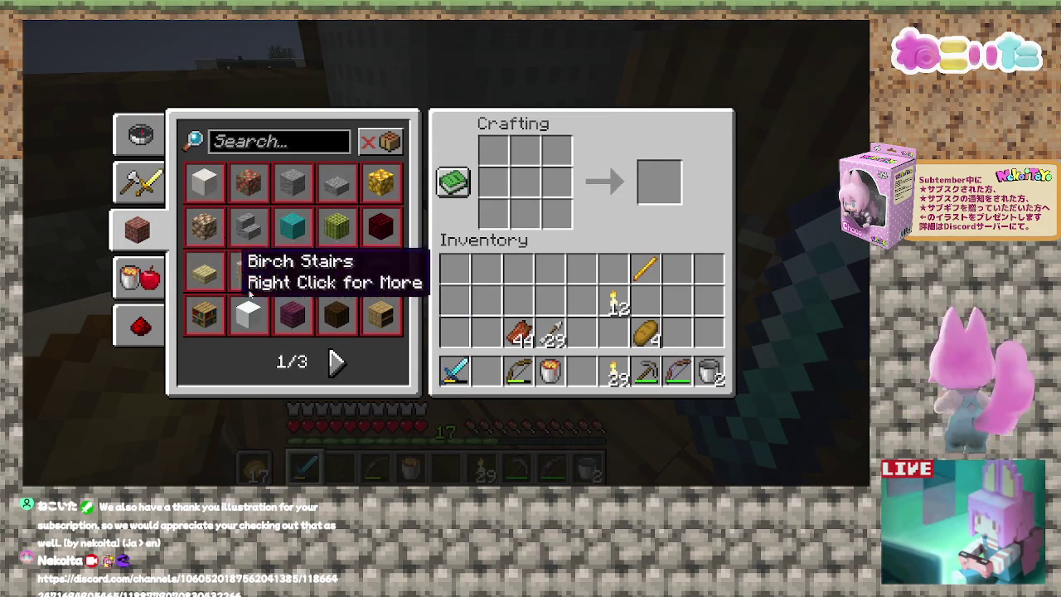
click(327, 359)
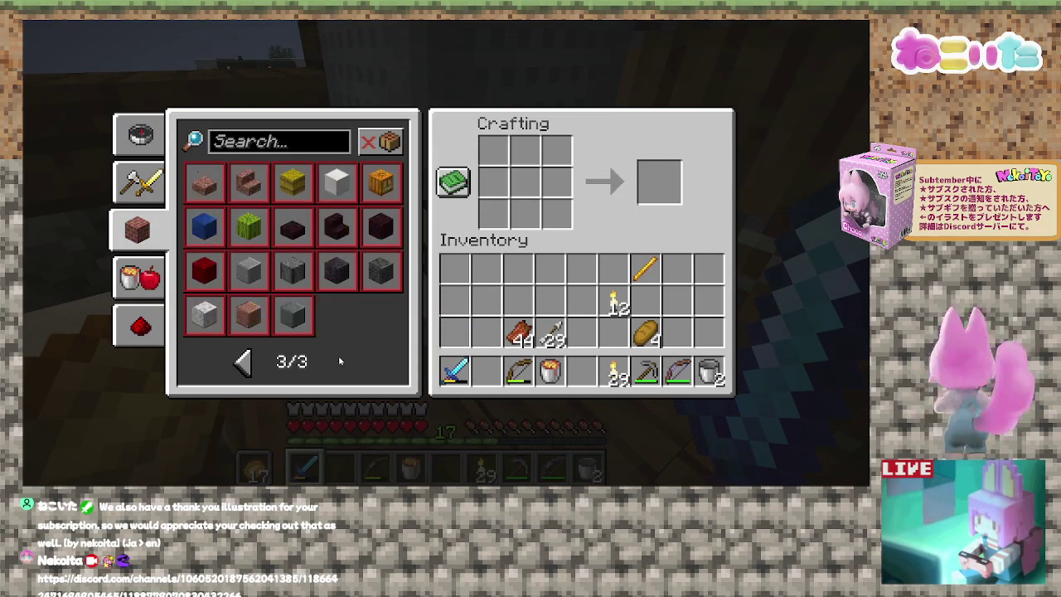
click(139, 182)
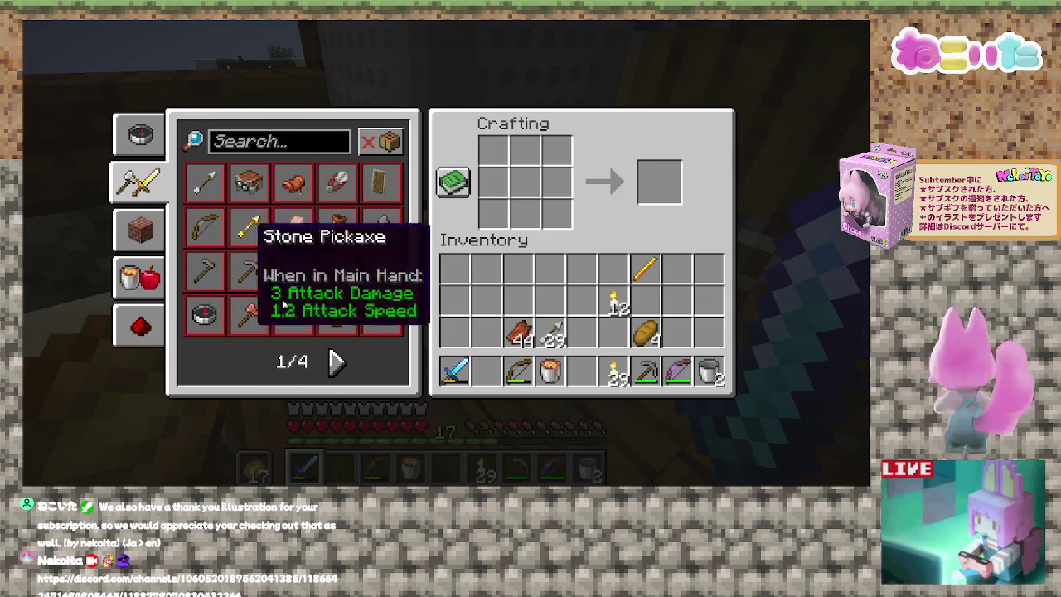
click(337, 362)
click(337, 361)
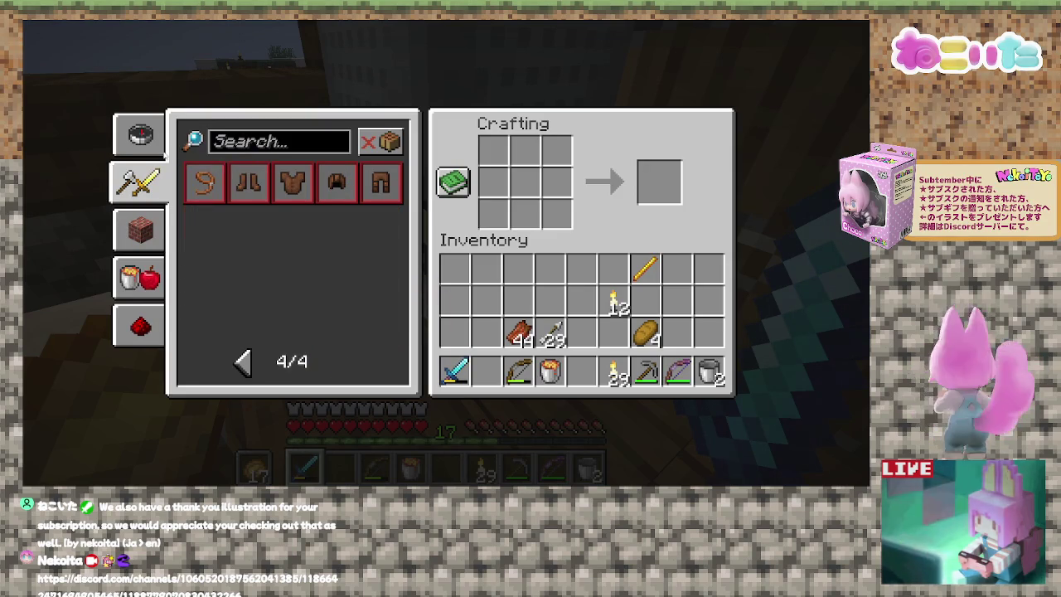
click(139, 134)
click(336, 361)
click(336, 362)
click(336, 361)
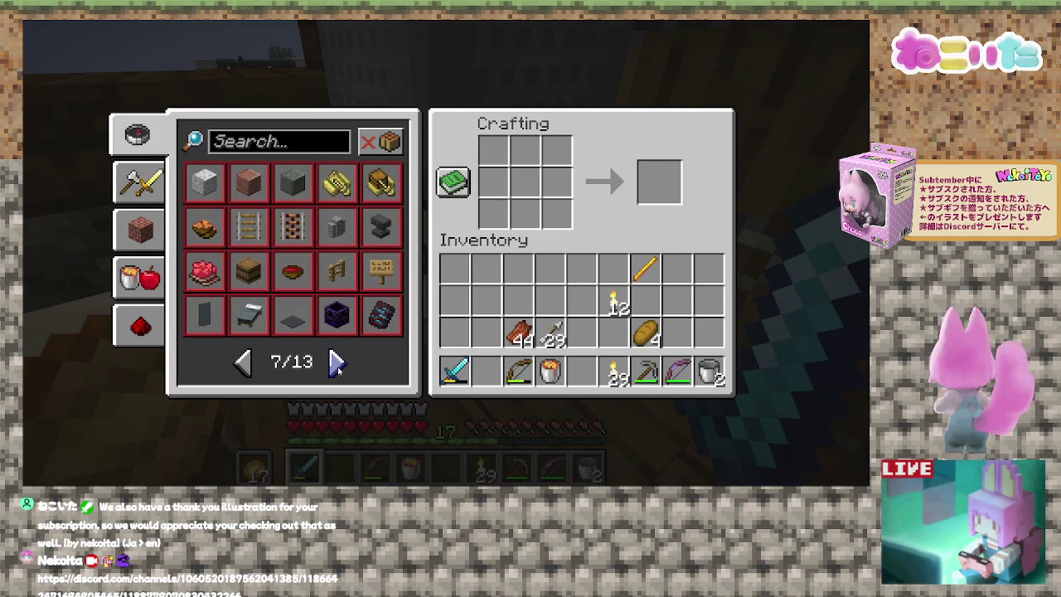
click(337, 363)
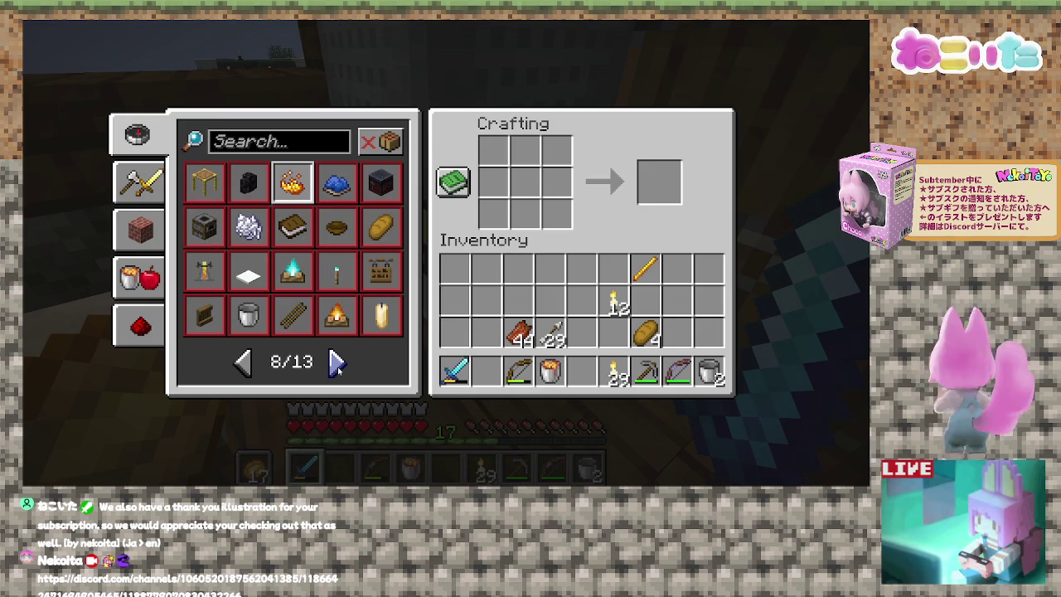
click(204, 271)
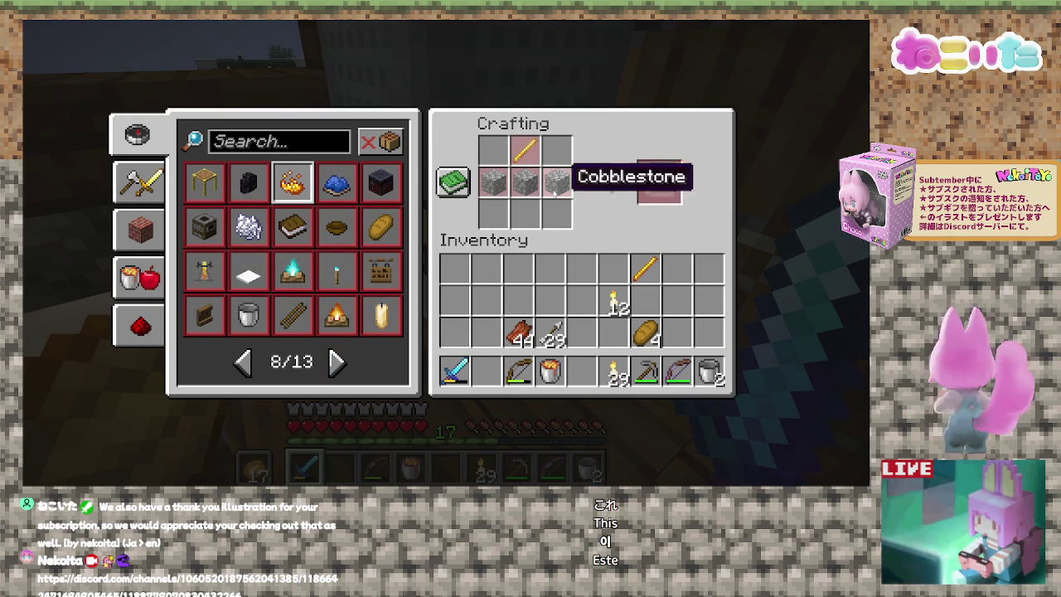
Take the cobblestone stack from the storage chest.
key(e)
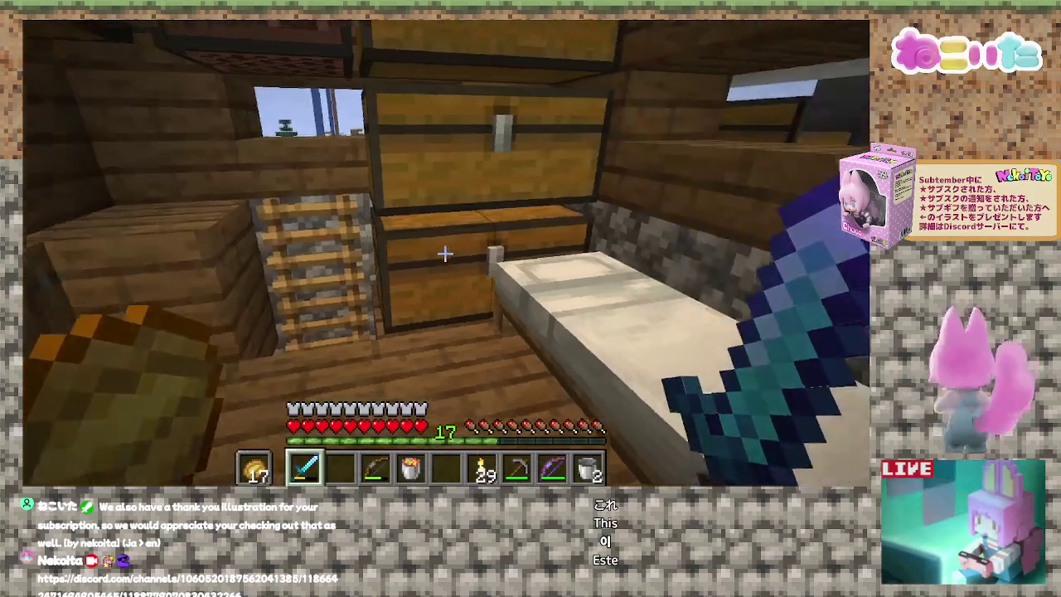
right_click(445, 252)
shift+click(412, 257)
key(e)
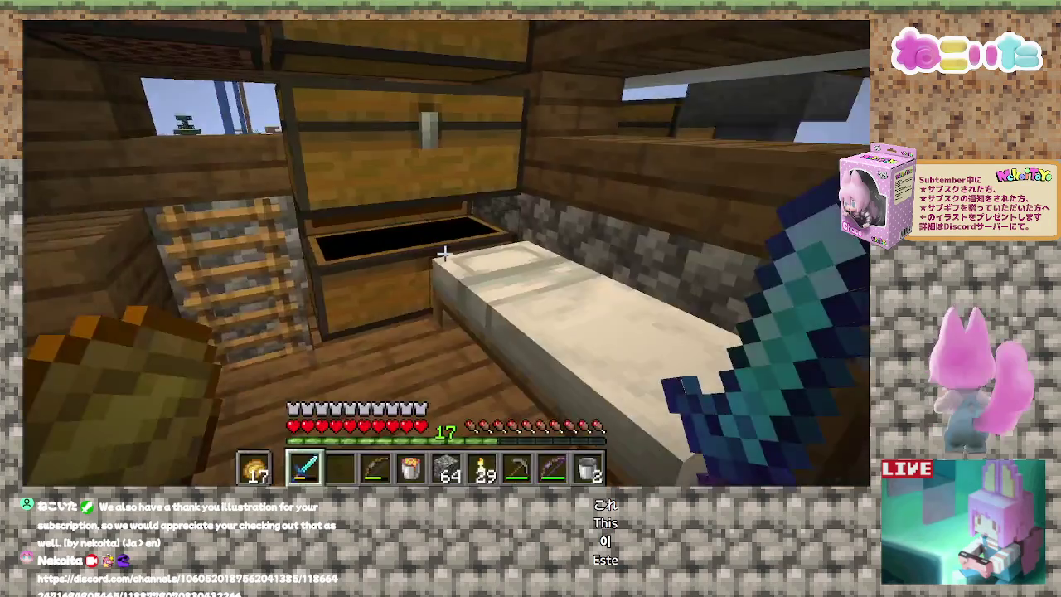
Craft a brewing stand from three cobblestone and a blaze rod, then head out the door.
right_click(445, 253)
click(582, 373)
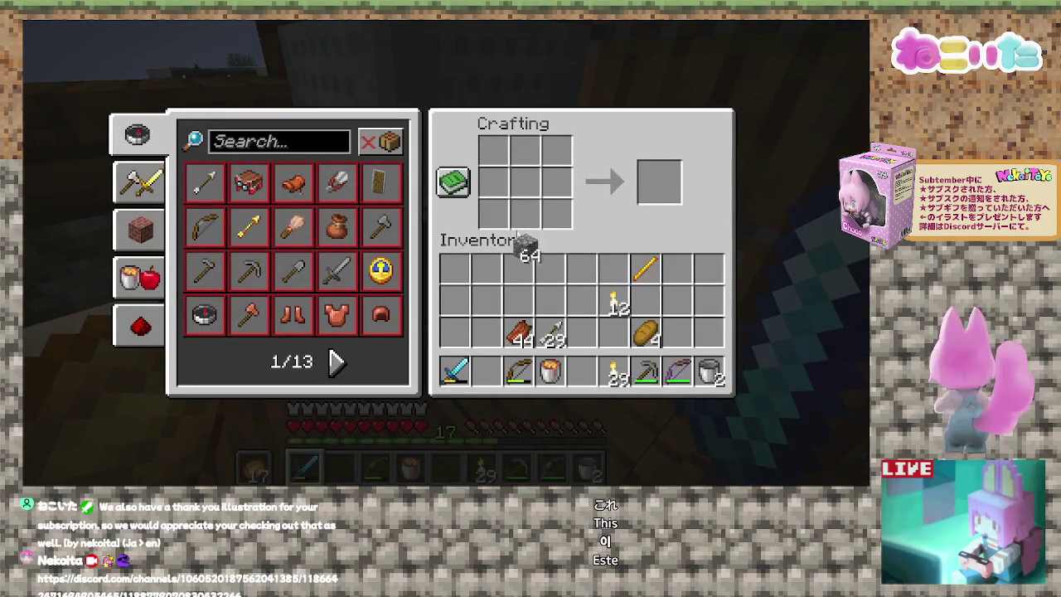
right_click(493, 181)
right_click(557, 181)
click(560, 267)
click(645, 268)
click(524, 151)
shift+click(645, 186)
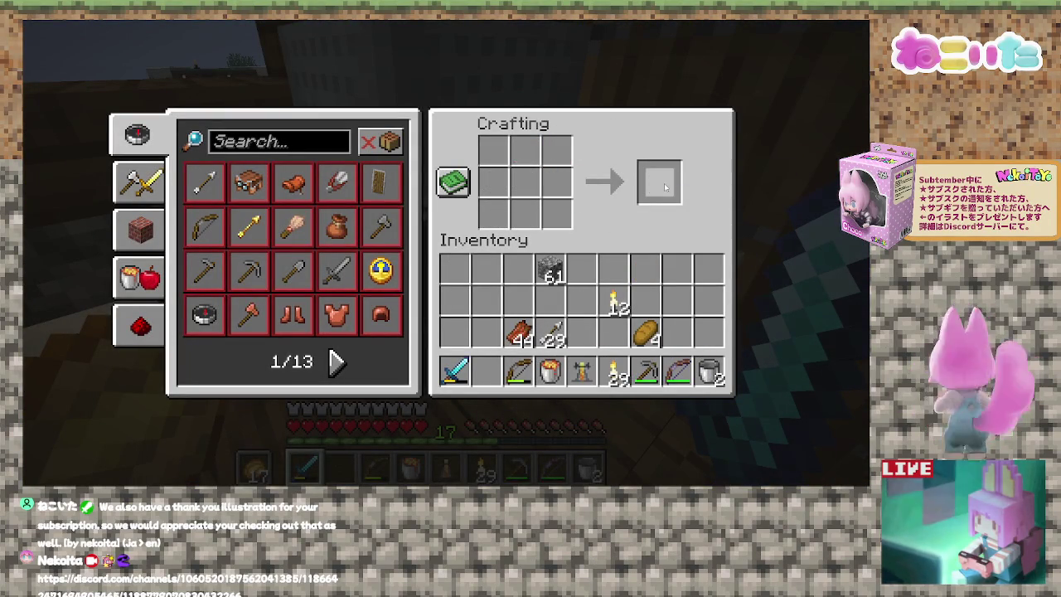
key(e)
right_click(445, 253)
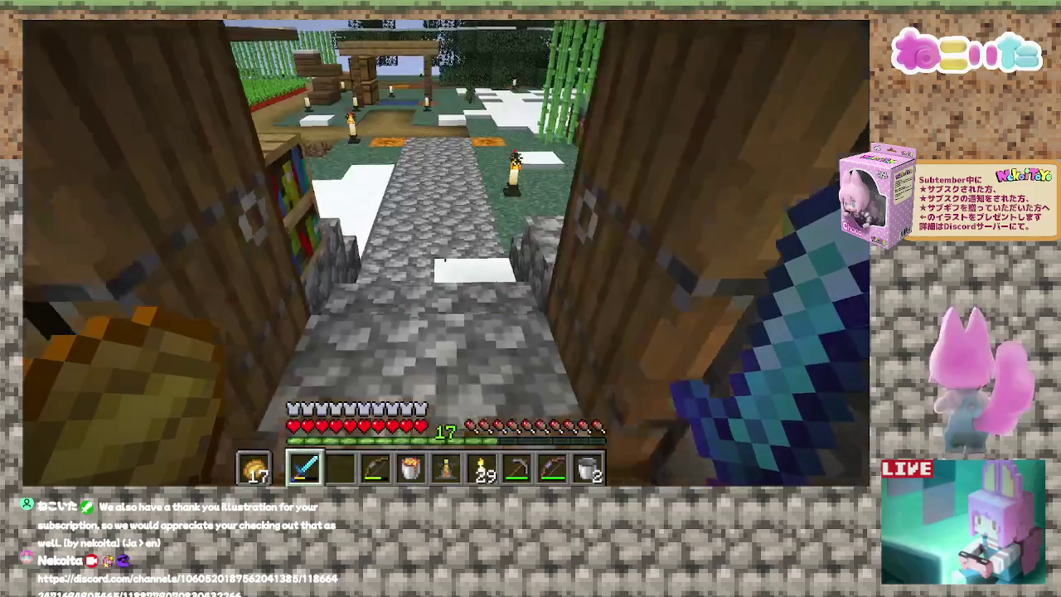
Walk back into the house and check the first three storage chests.
key(w)
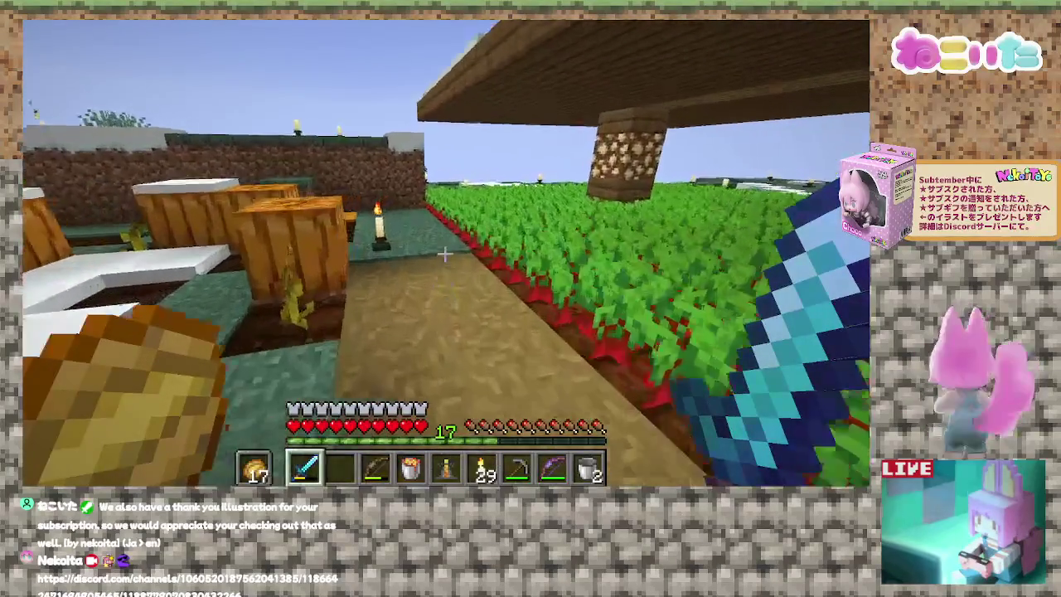
key(w)
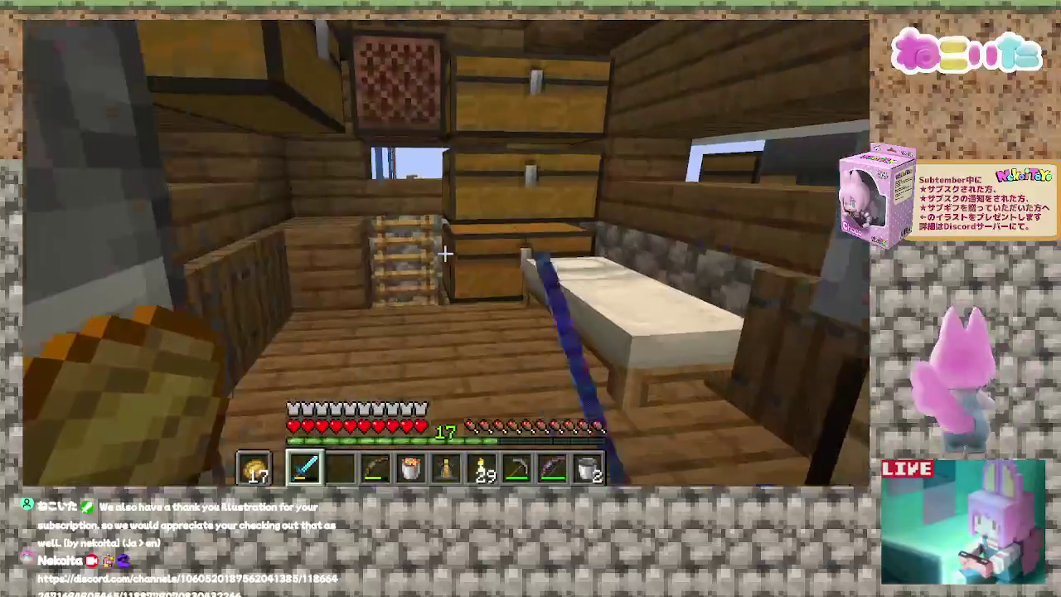
right_click(445, 252)
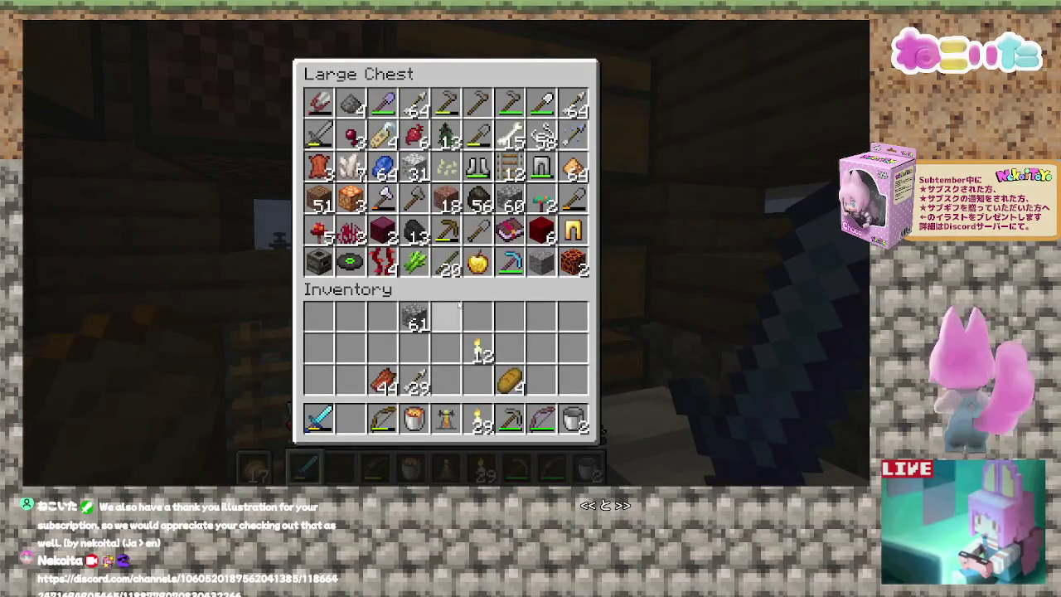
key(Escape)
right_click(446, 253)
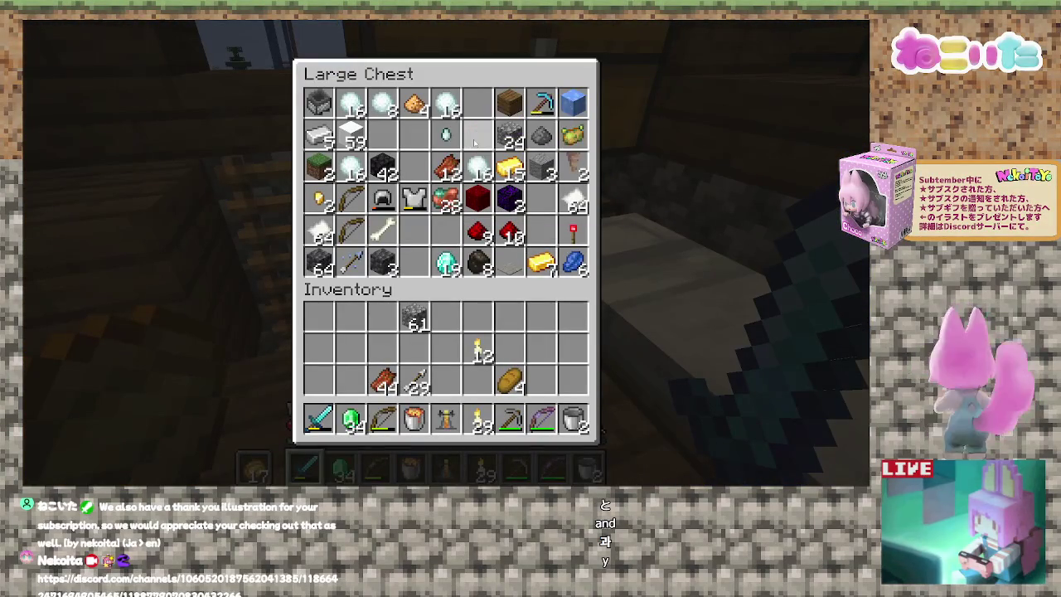
key(Escape)
right_click(445, 252)
key(Escape)
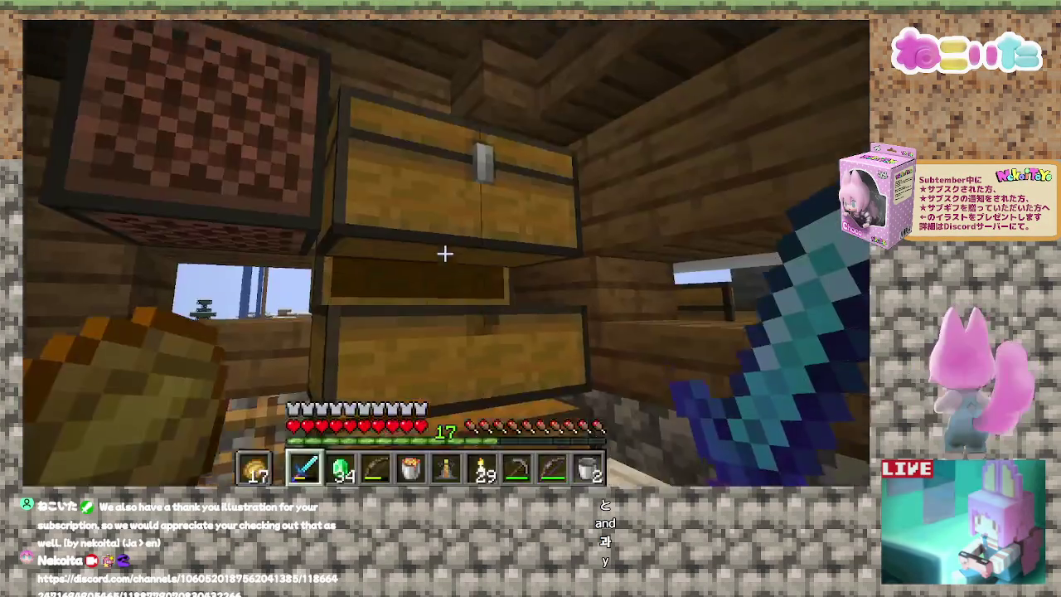
Search the large chests and take the stack of 64 paper into the inventory.
right_click(445, 252)
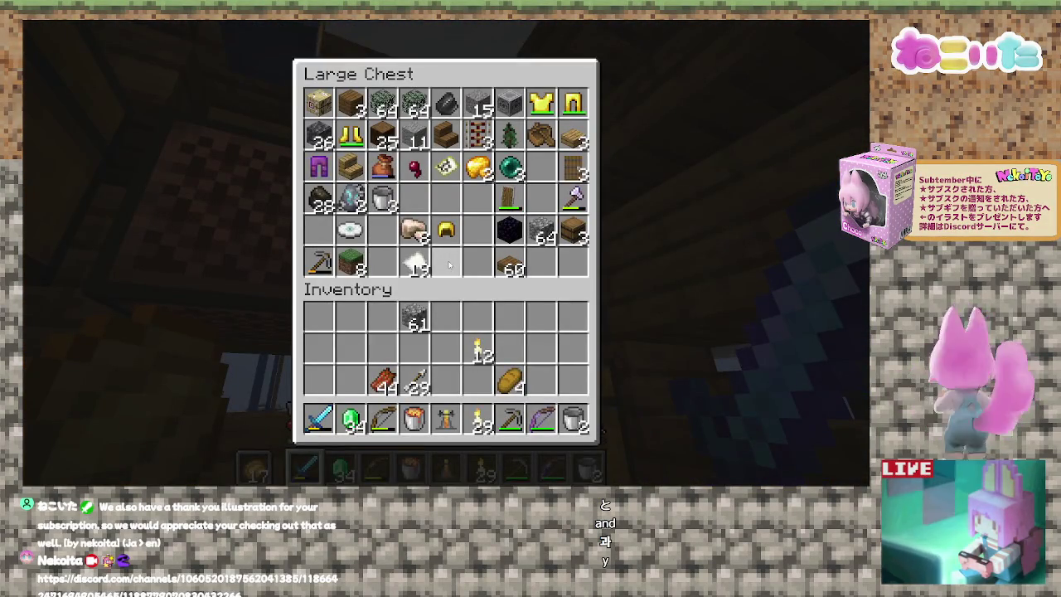
key(Escape)
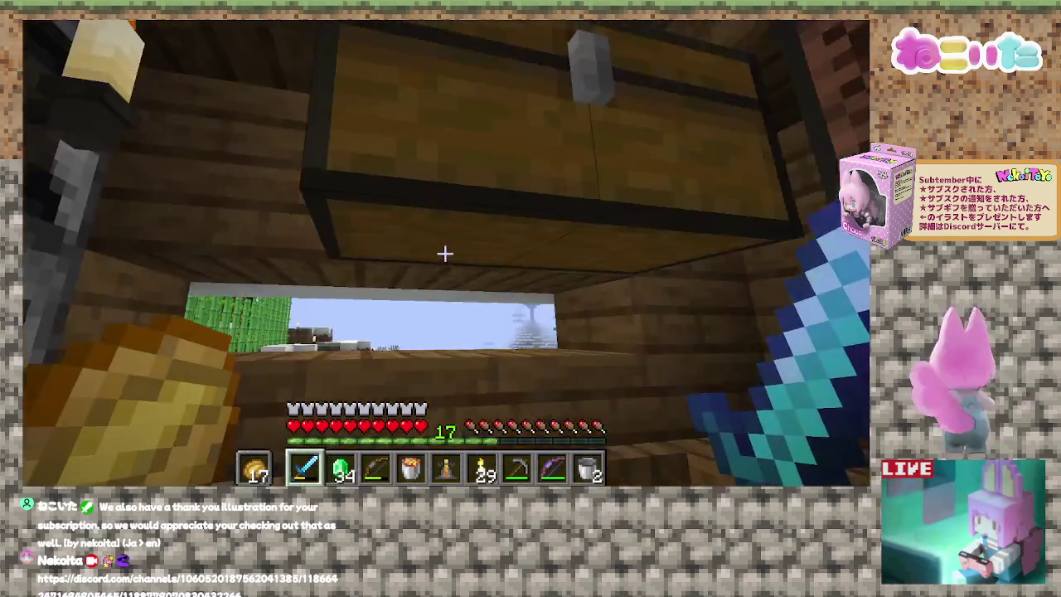
right_click(446, 252)
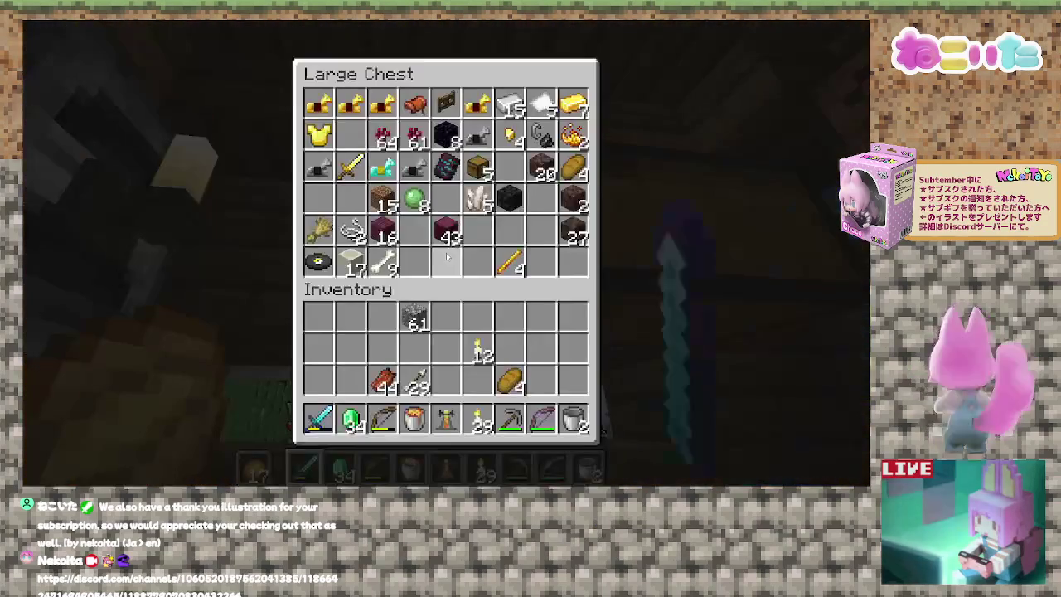
key(Escape)
right_click(446, 253)
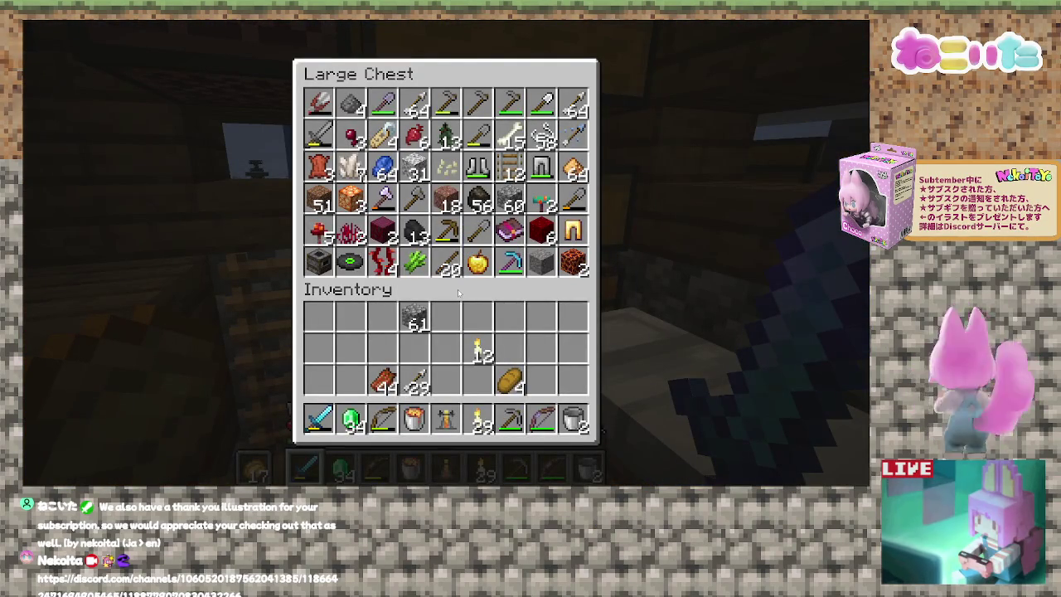
key(Escape)
right_click(445, 253)
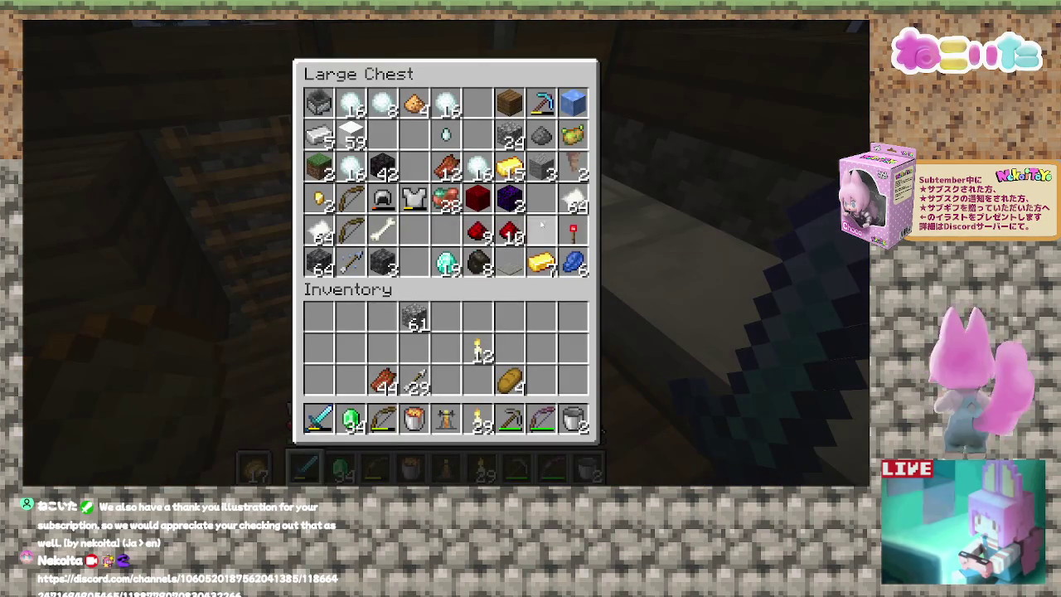
shift+click(572, 201)
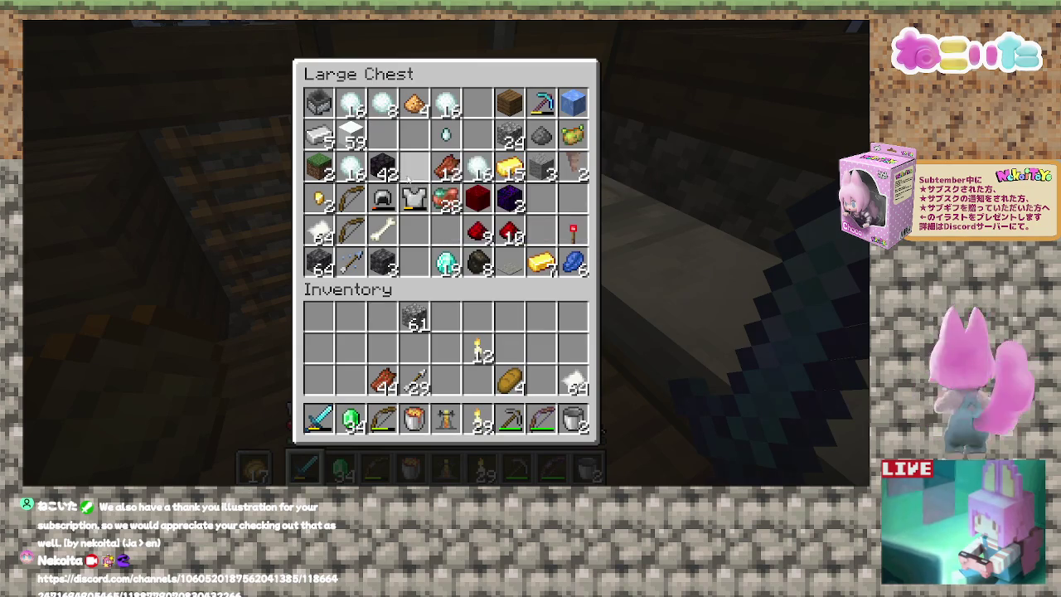
key(Escape)
right_click(445, 253)
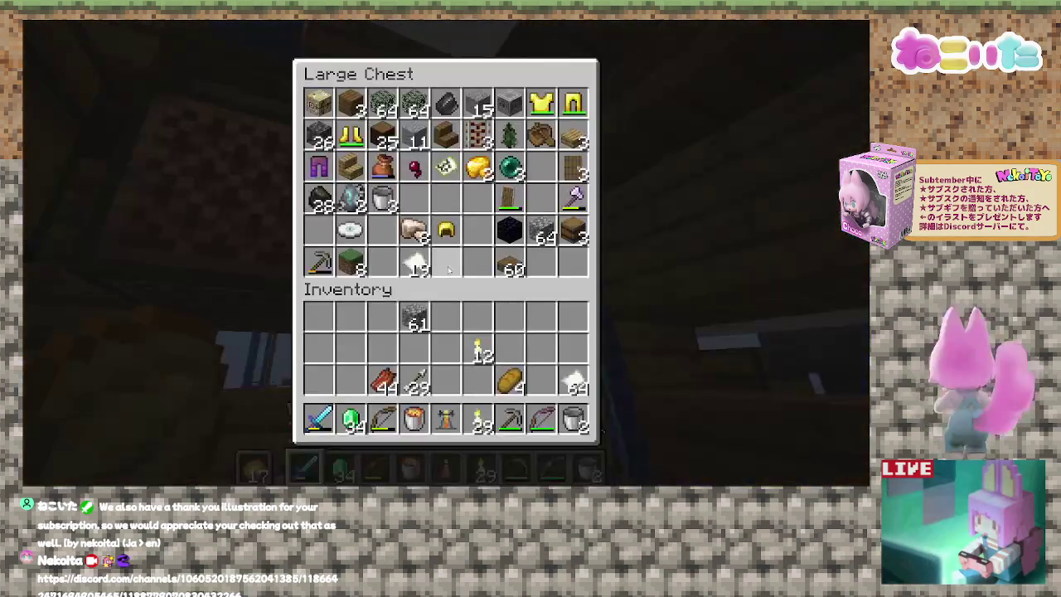
key(Escape)
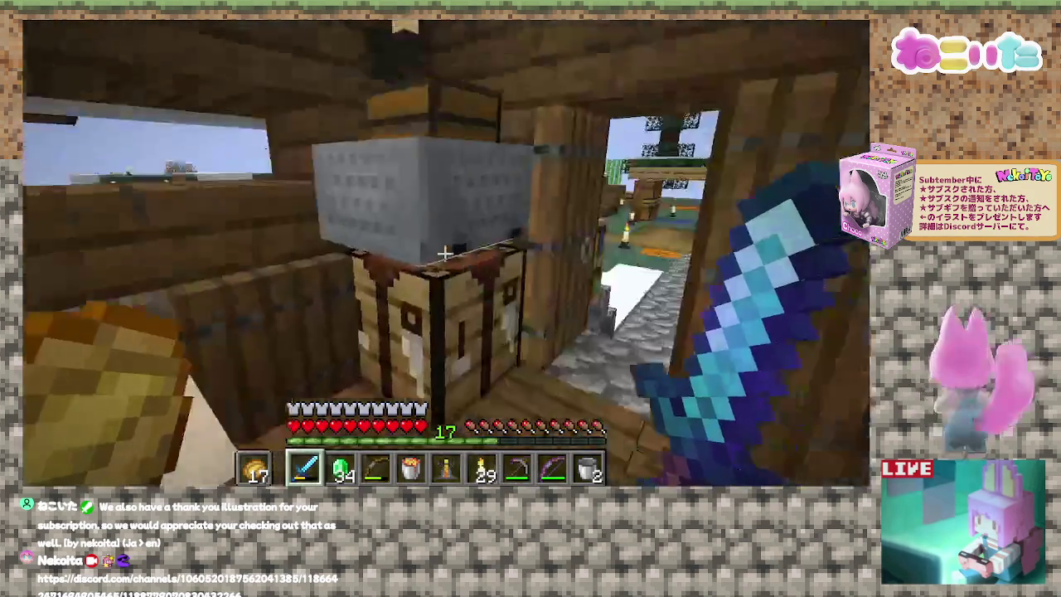
Break the sugarcane stalks growing beside the house.
key(2)
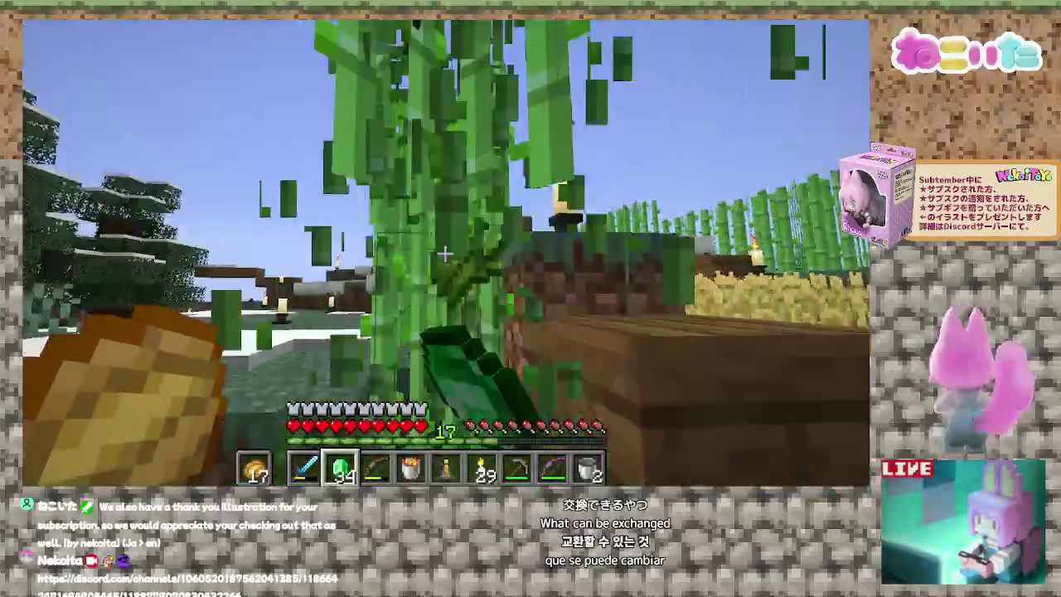
click(445, 253)
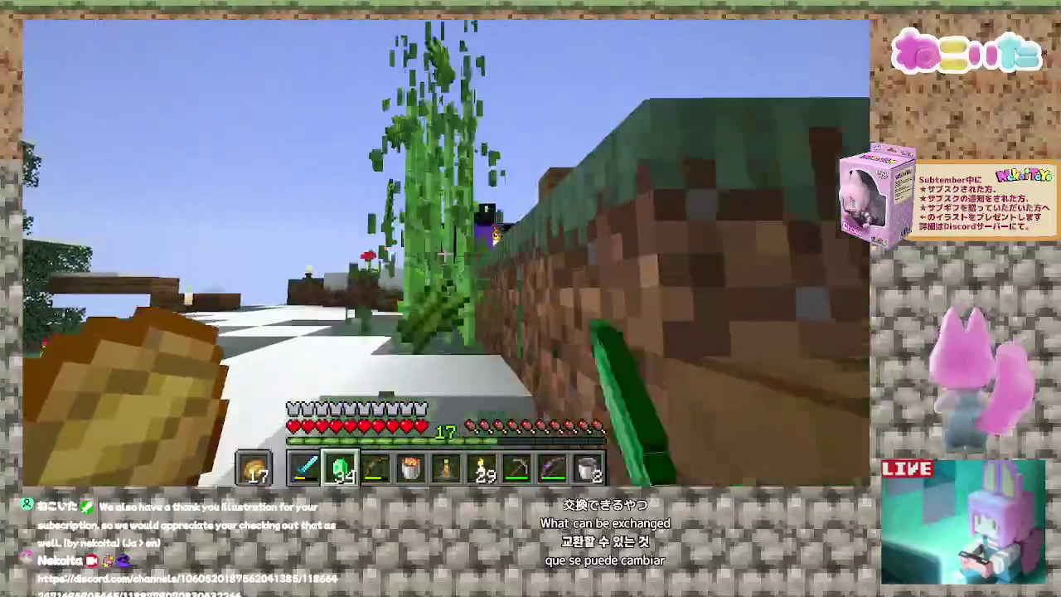
click(446, 253)
key(w)
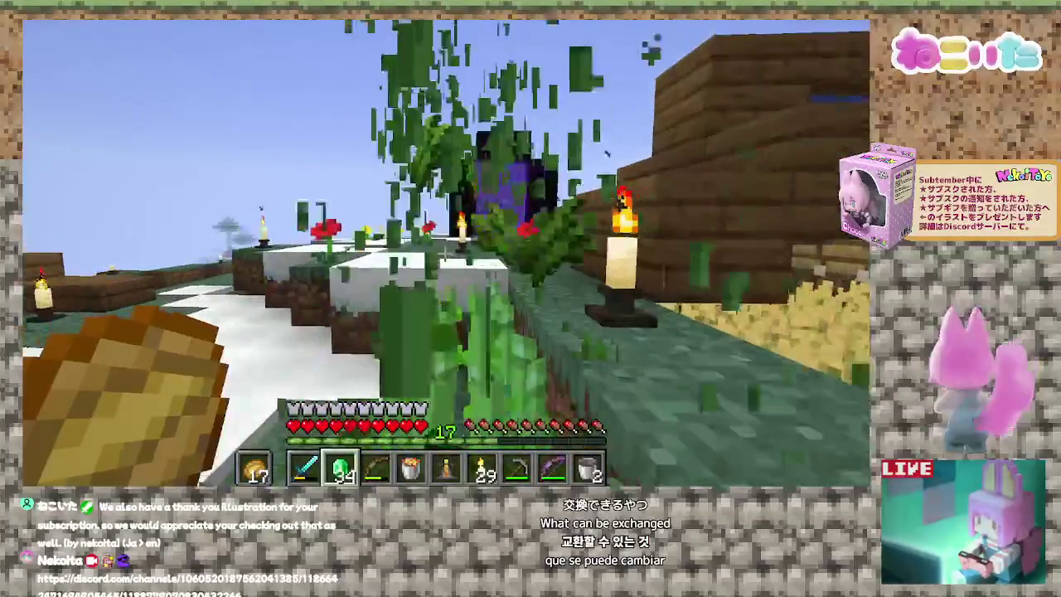
key(w)
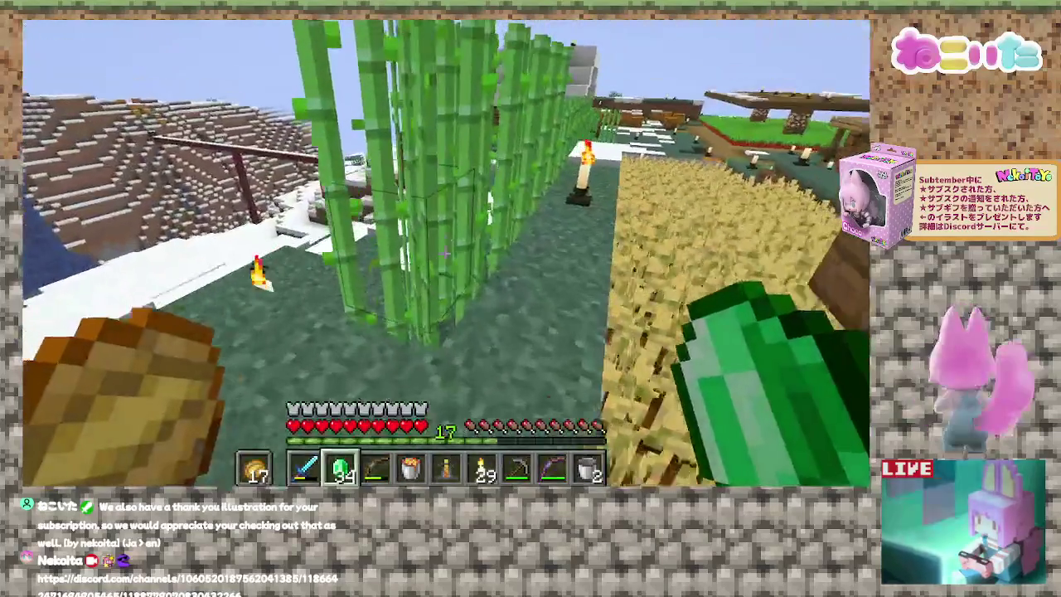
click(445, 253)
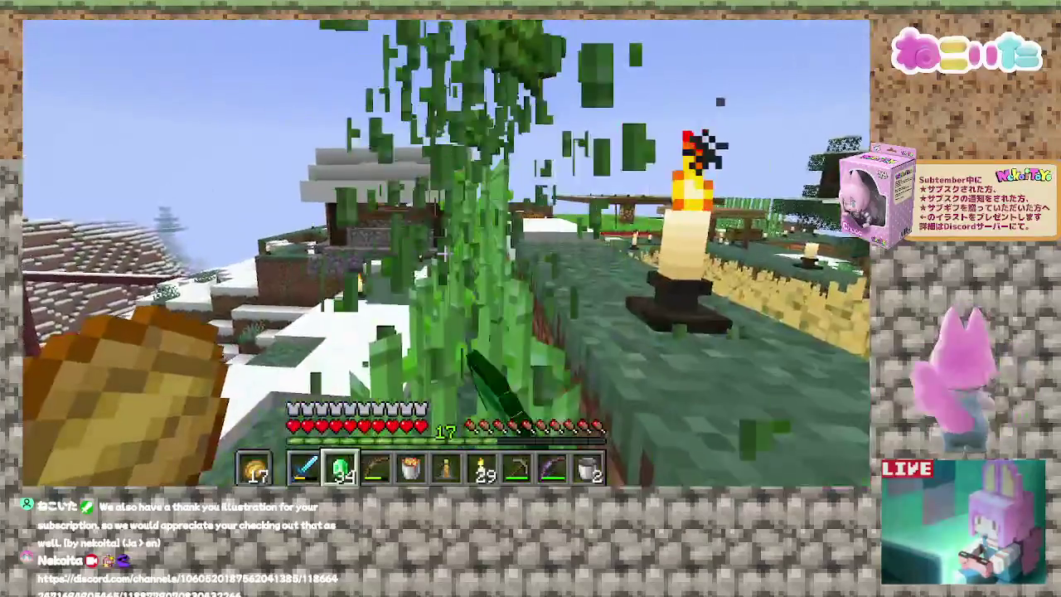
click(446, 253)
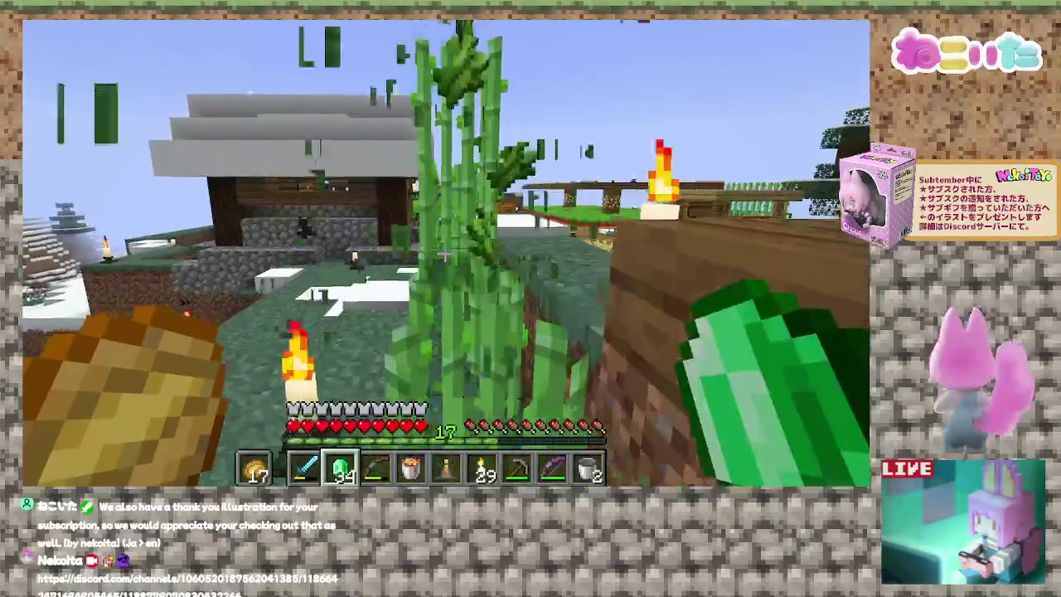
click(446, 253)
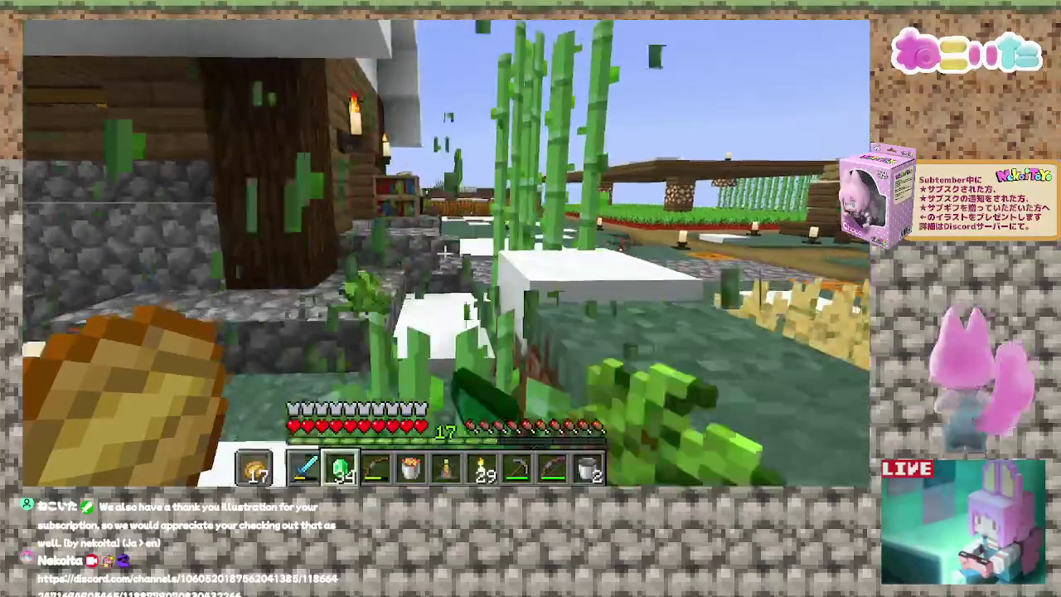
click(445, 253)
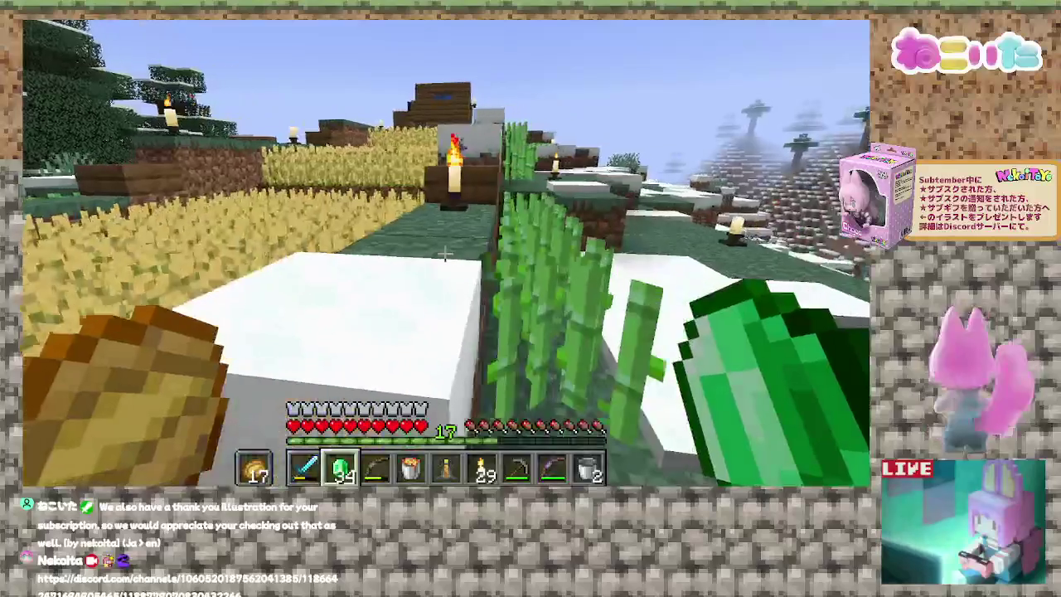
Walk along the path past the house to the next sugarcane patch.
key(w)
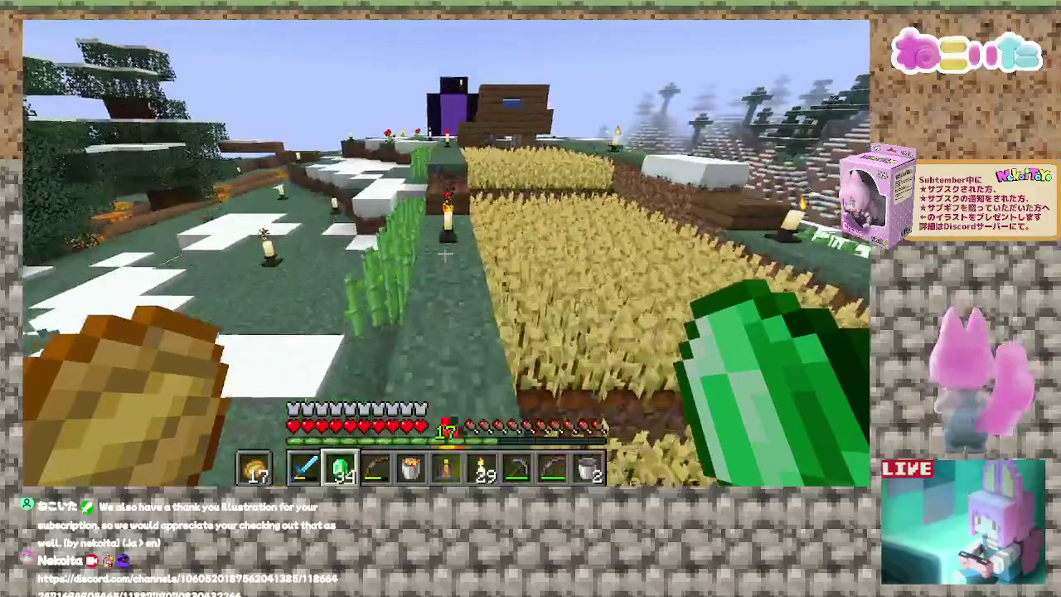
key(w)
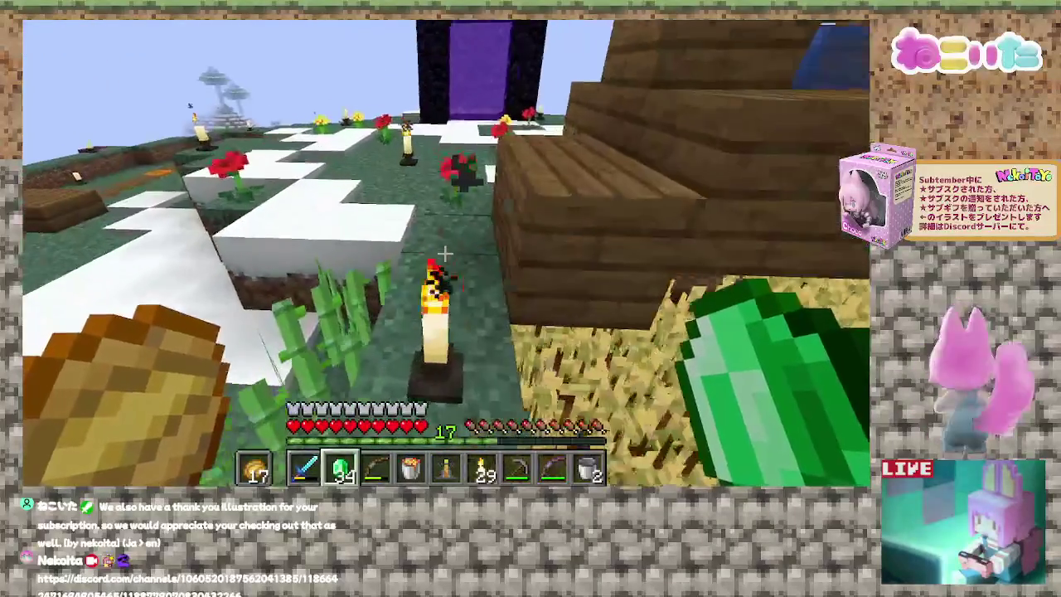
key(w)
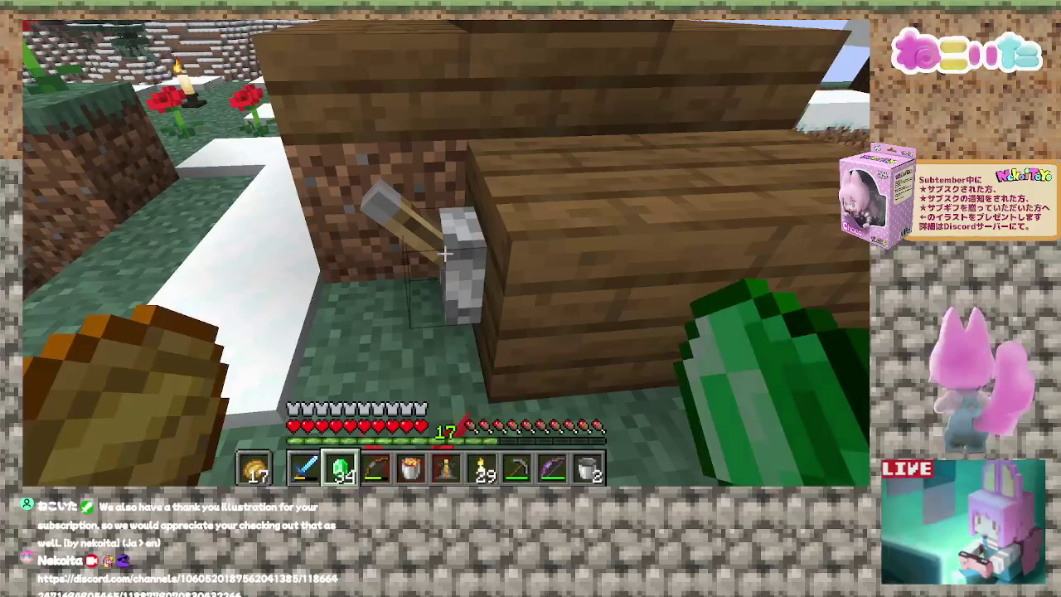
key(s)
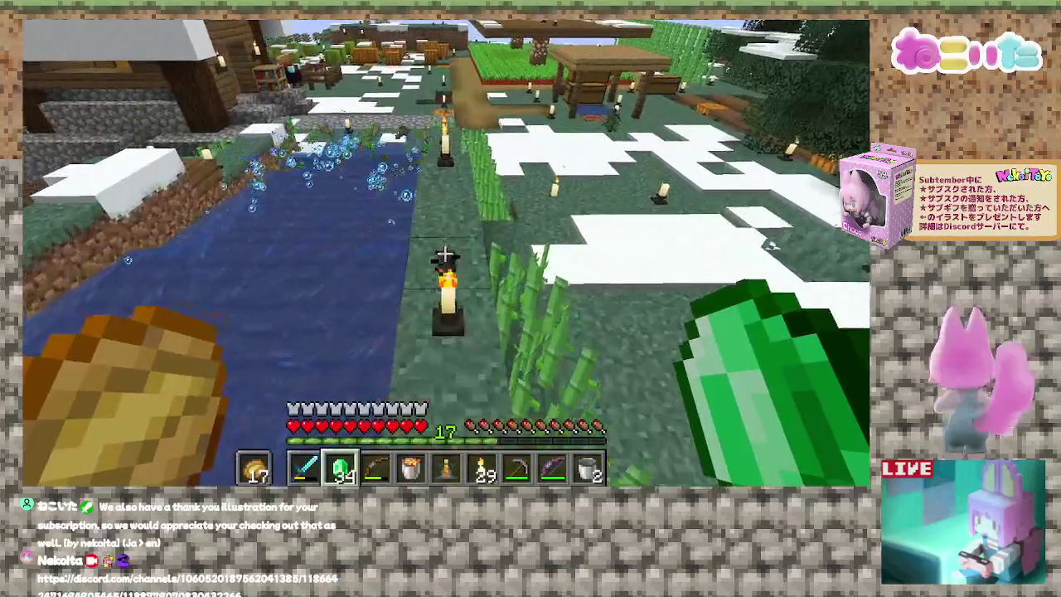
key(w)
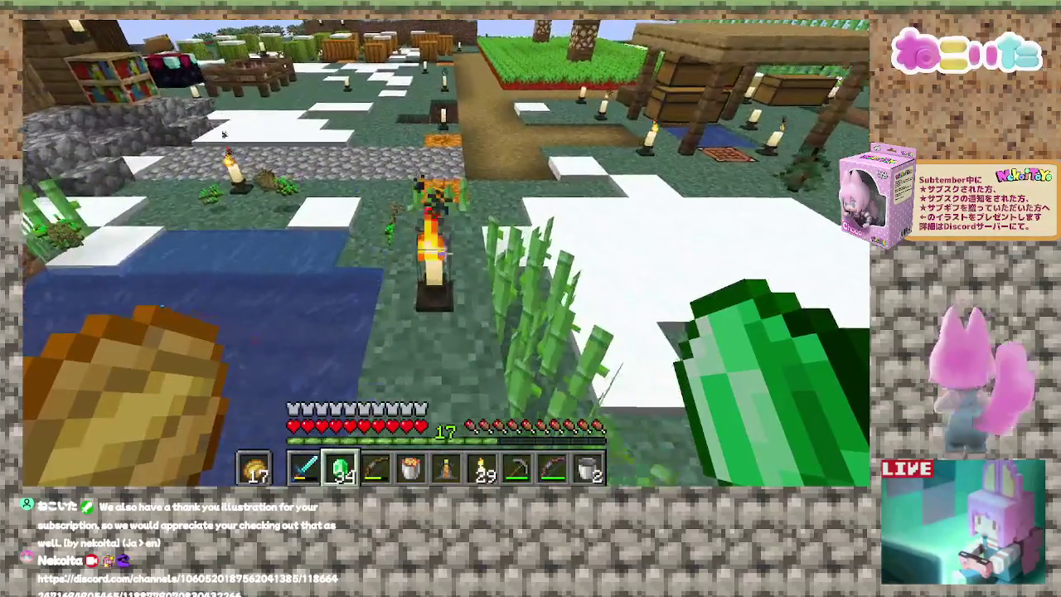
key(w)
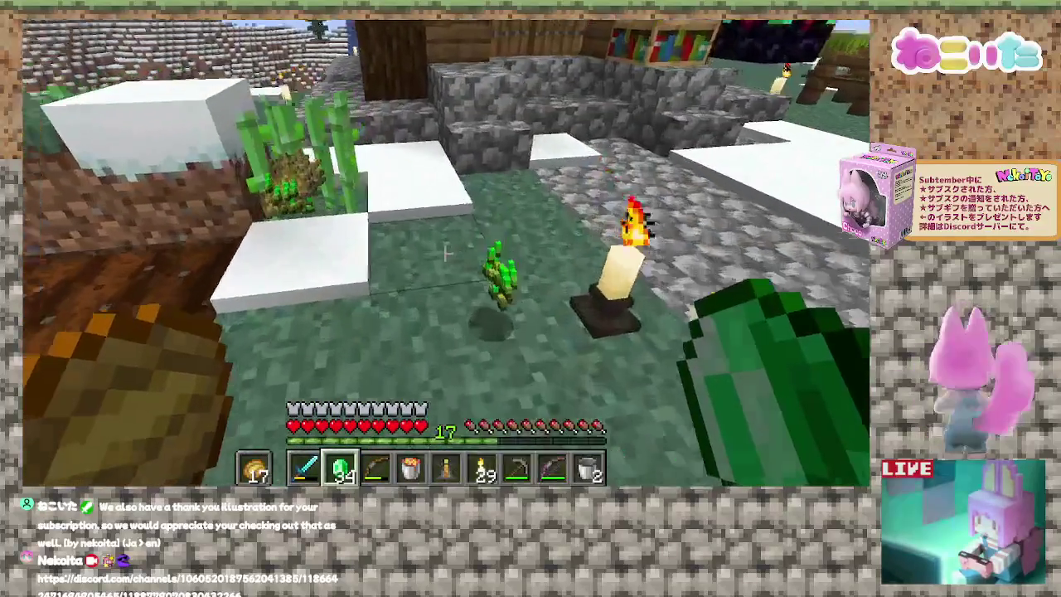
Move the bow out of the hotbar and plant the first wheat seed on the farmland.
key(e)
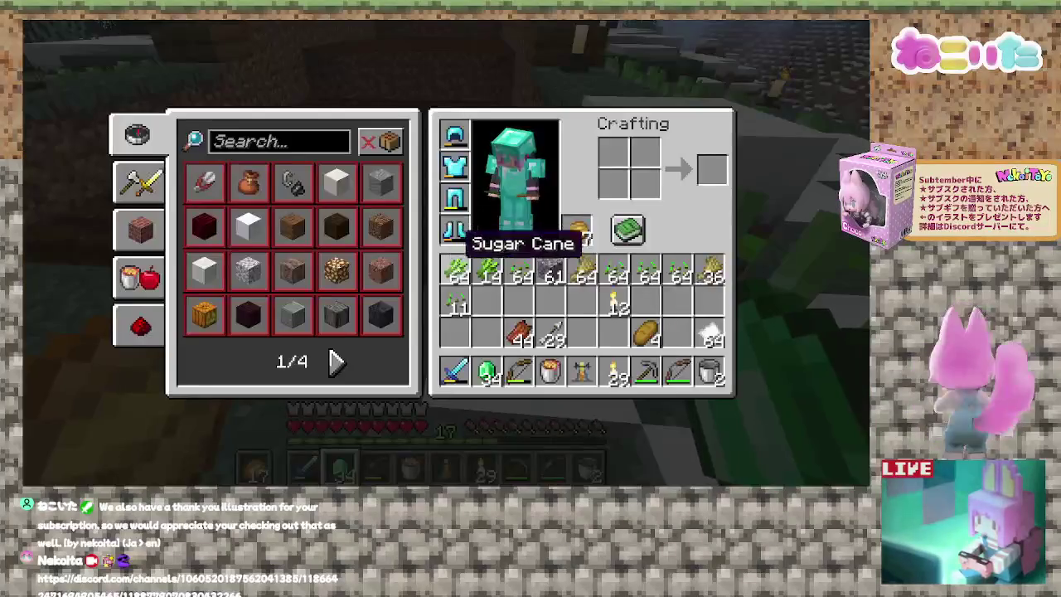
shift+click(511, 362)
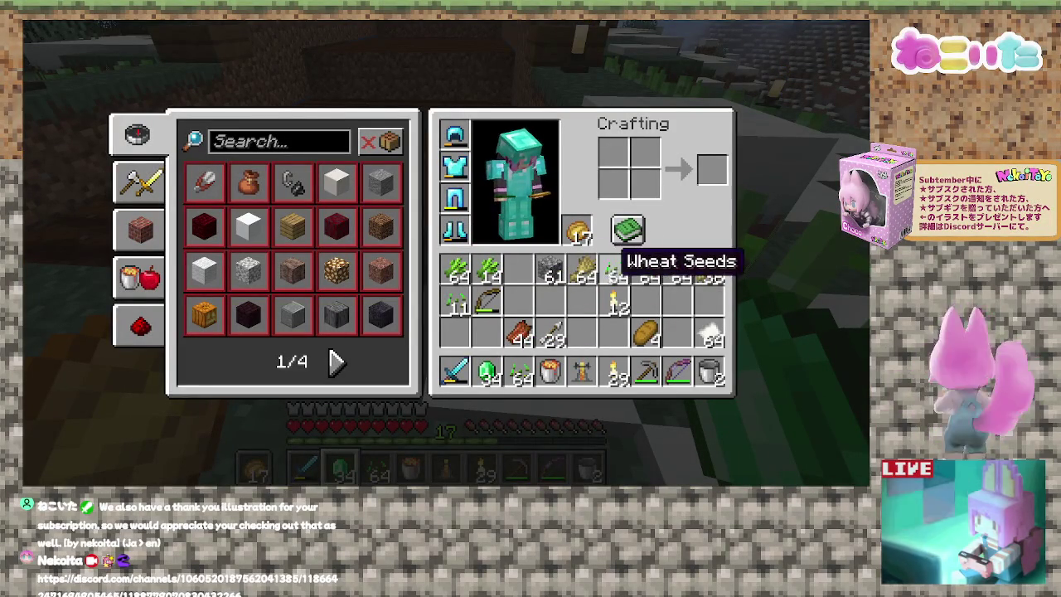
key(e)
key(3)
right_click(446, 253)
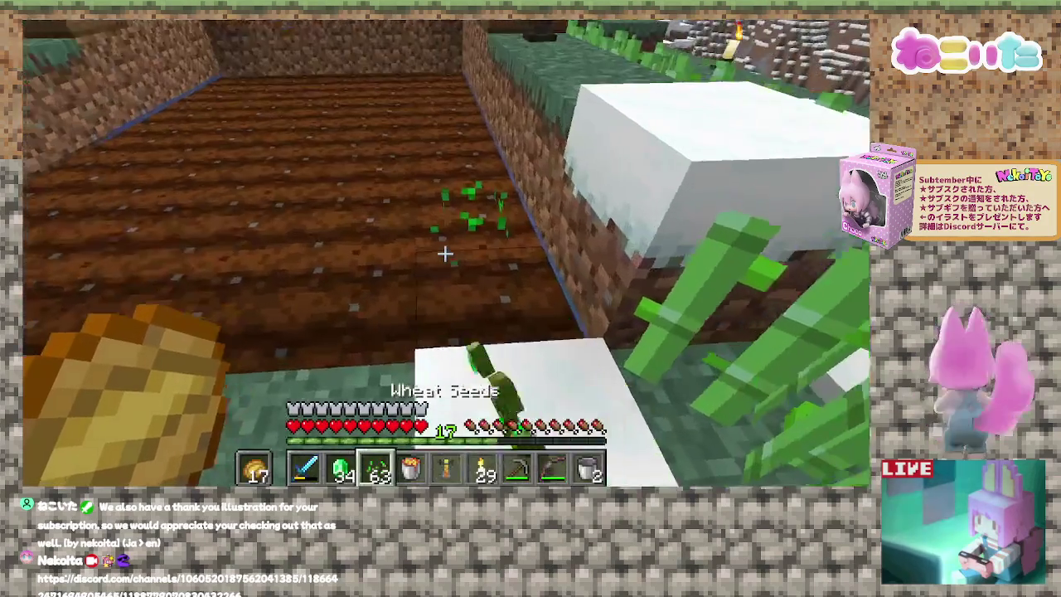
Sow wheat seeds row after row across the farmland until the hotbar stack runs out.
right_click(445, 253)
right_click(445, 254)
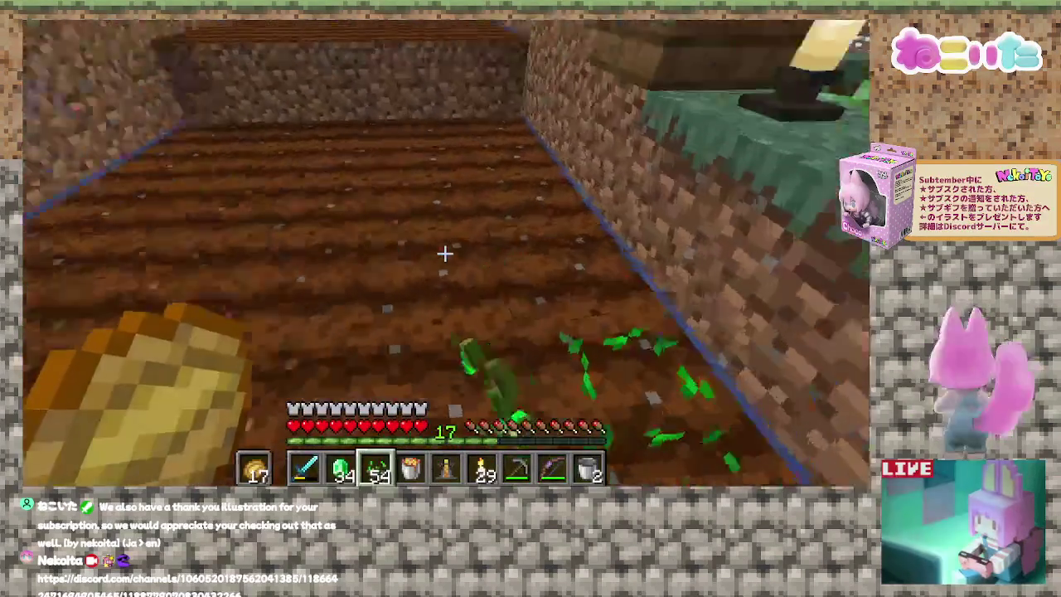
right_click(445, 254)
right_click(445, 254)
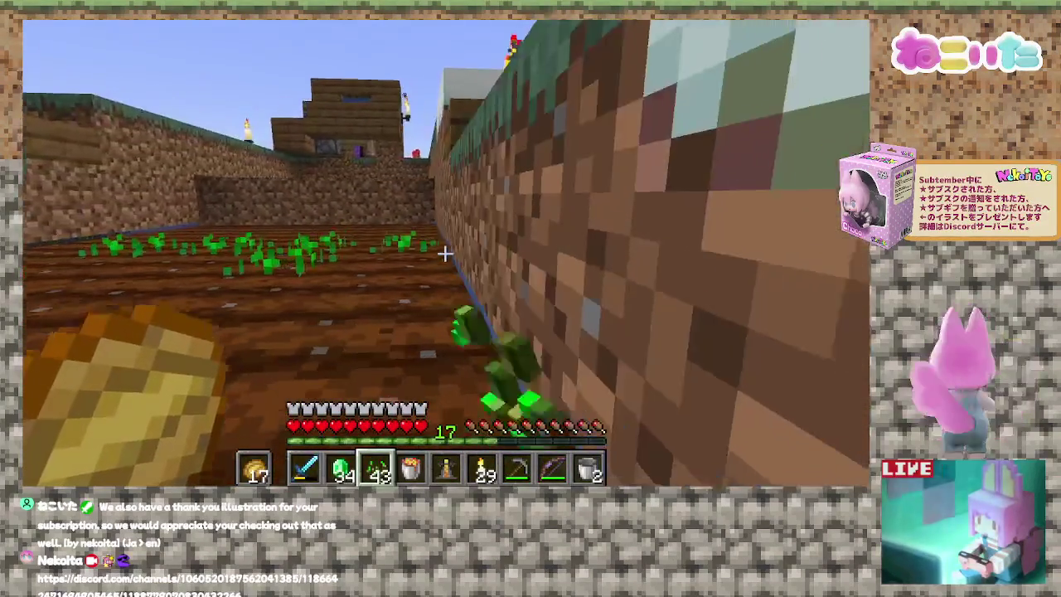
right_click(446, 254)
right_click(445, 254)
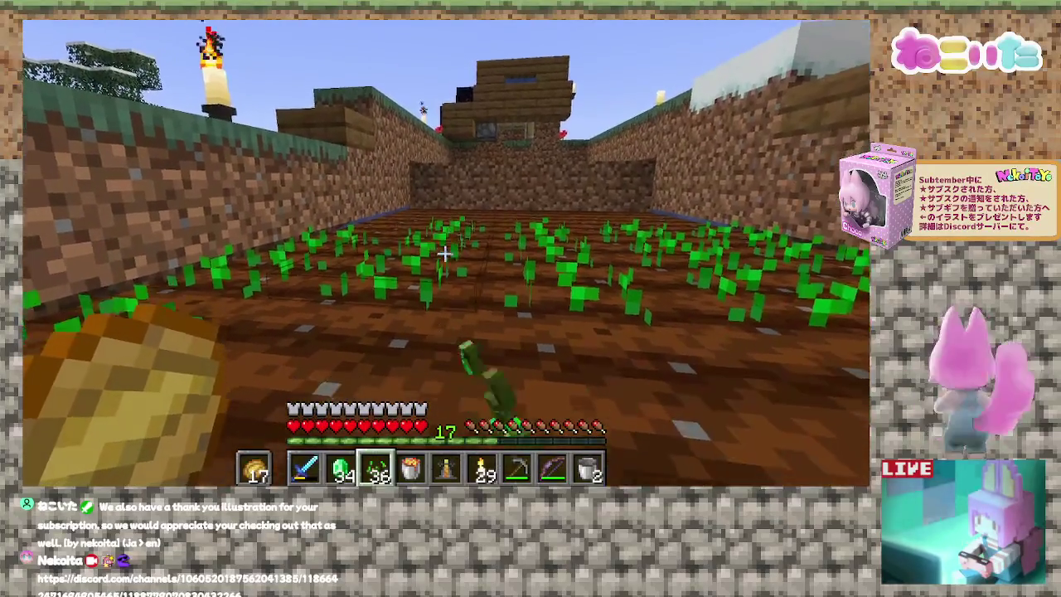
right_click(445, 254)
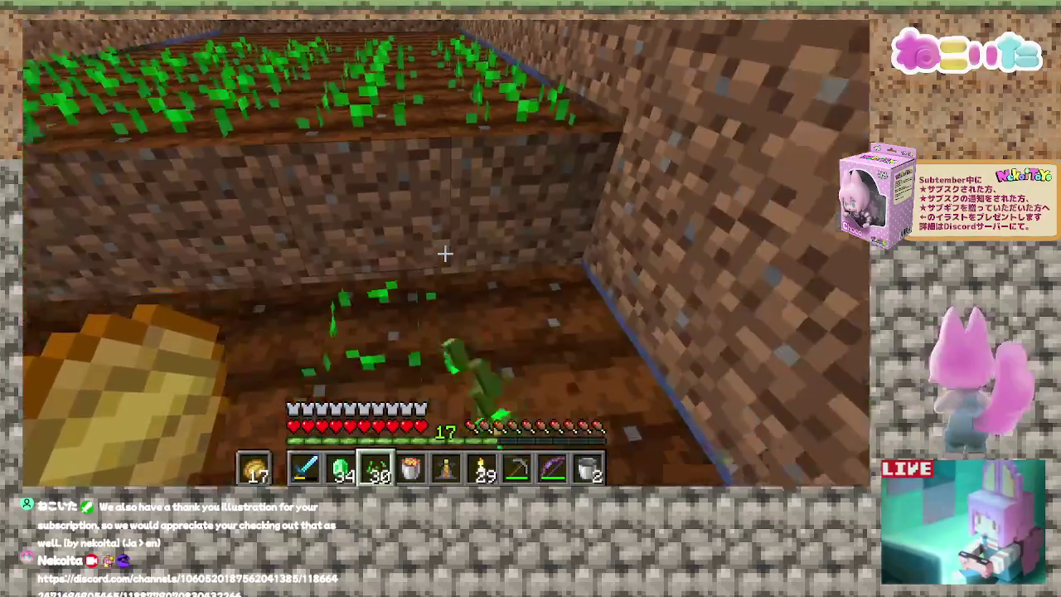
right_click(446, 254)
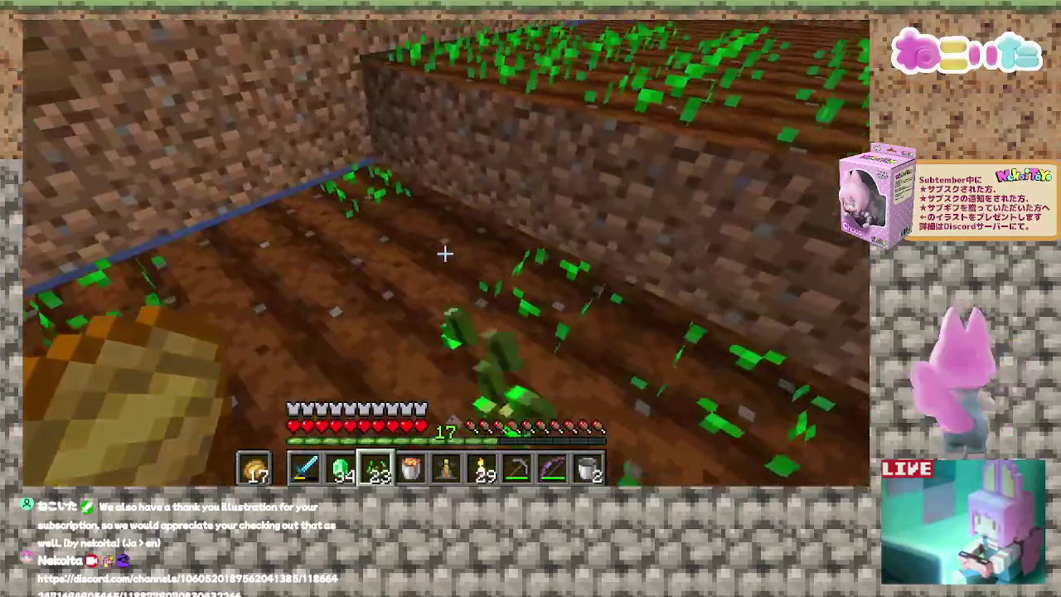
right_click(445, 254)
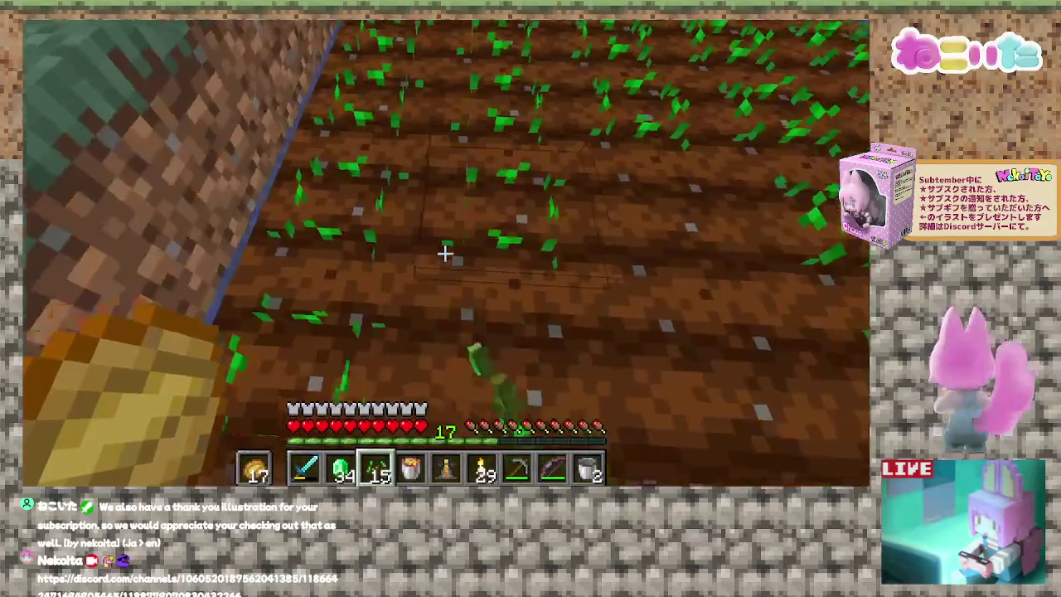
right_click(445, 254)
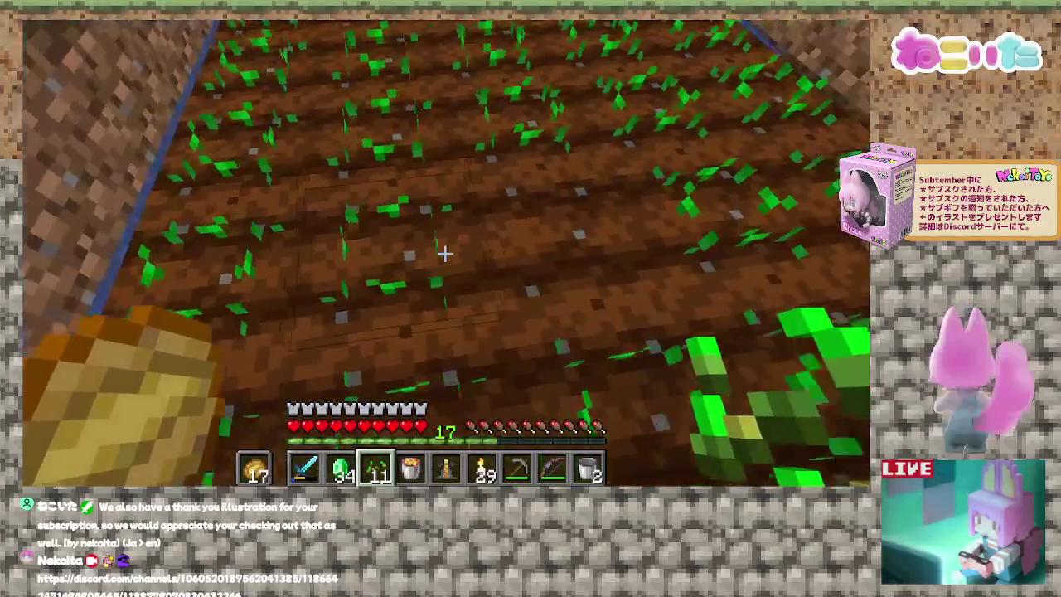
right_click(445, 254)
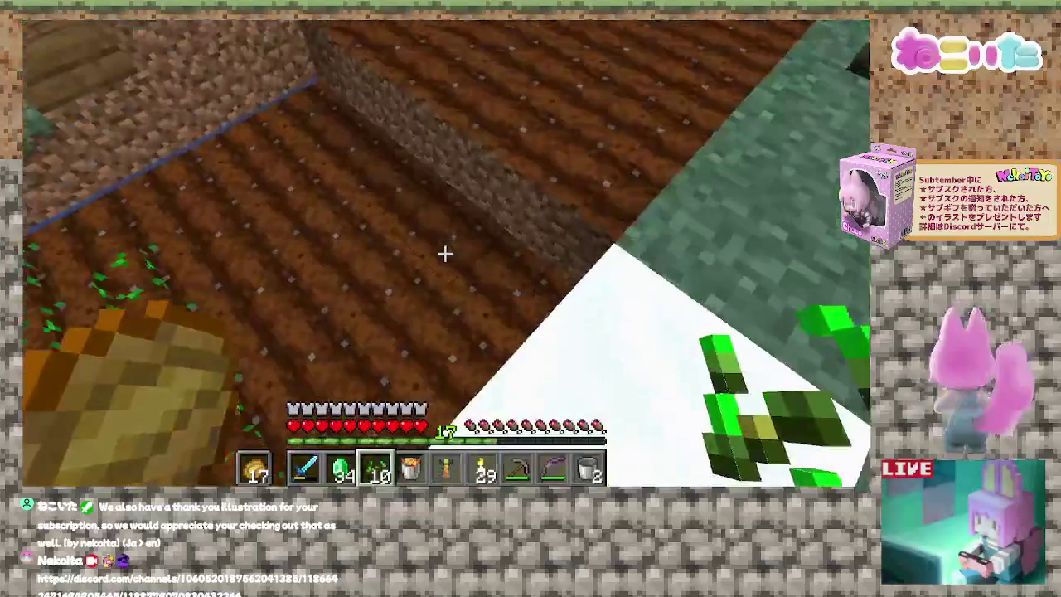
right_click(446, 254)
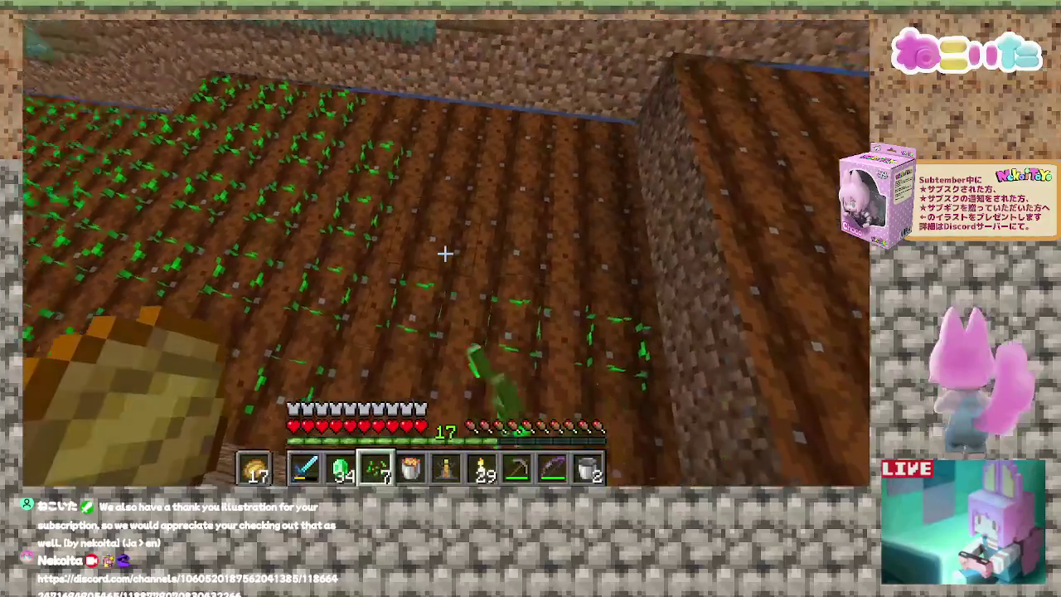
right_click(445, 254)
right_click(445, 254)
right_click(445, 254)
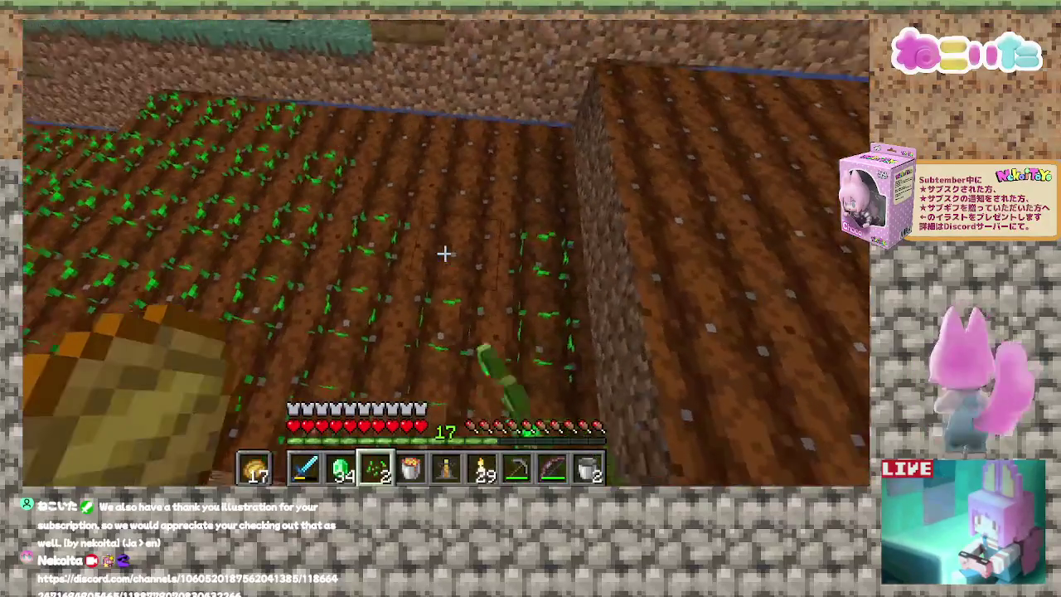
right_click(445, 254)
right_click(445, 253)
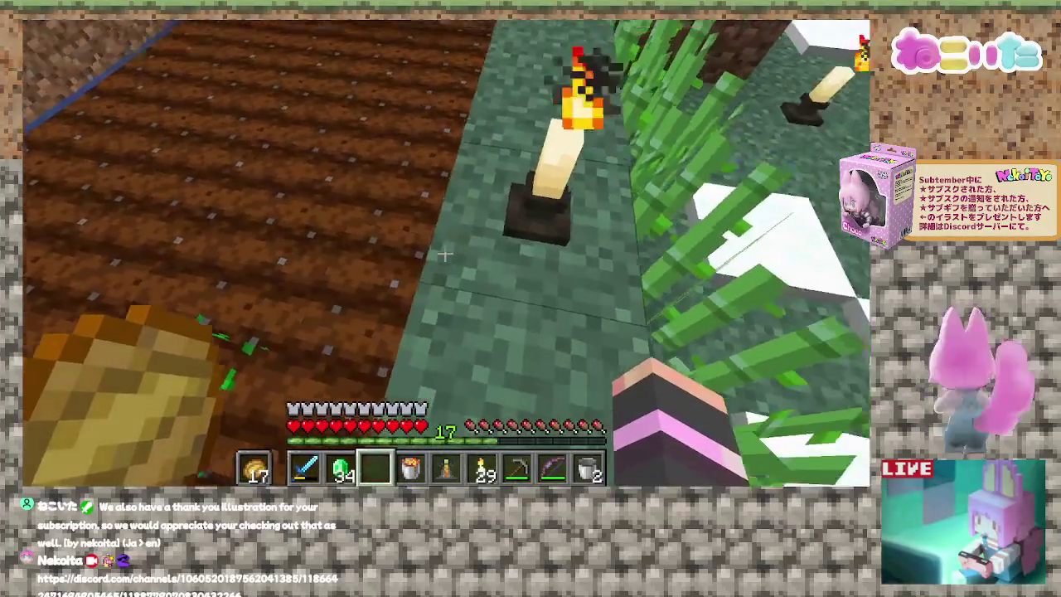
Restock wheat seeds and plant the remaining bare soil, leaving 28 seeds.
key(e)
key(3)
key(e)
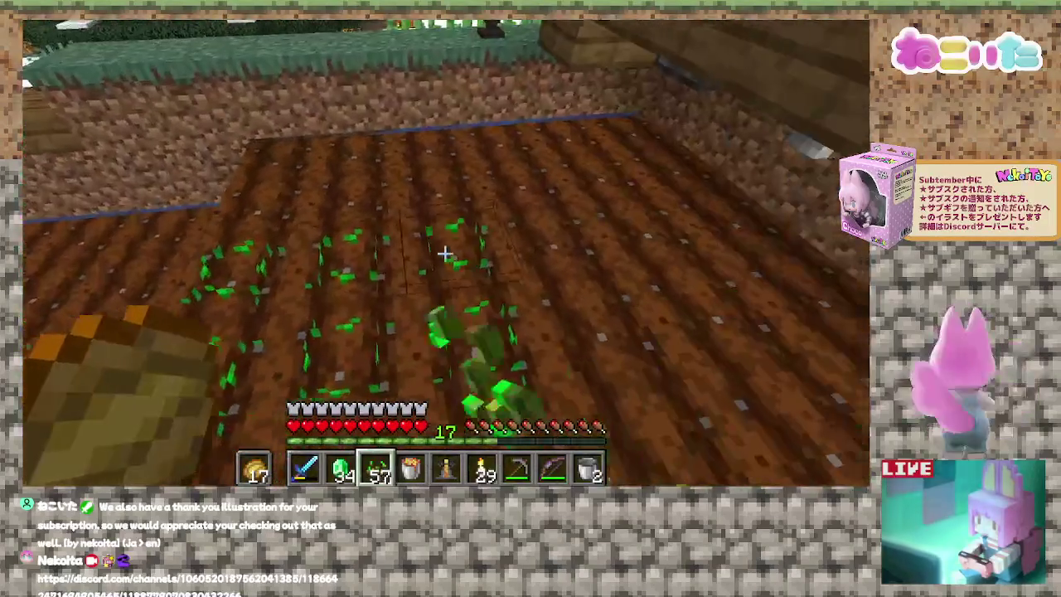
right_click(445, 254)
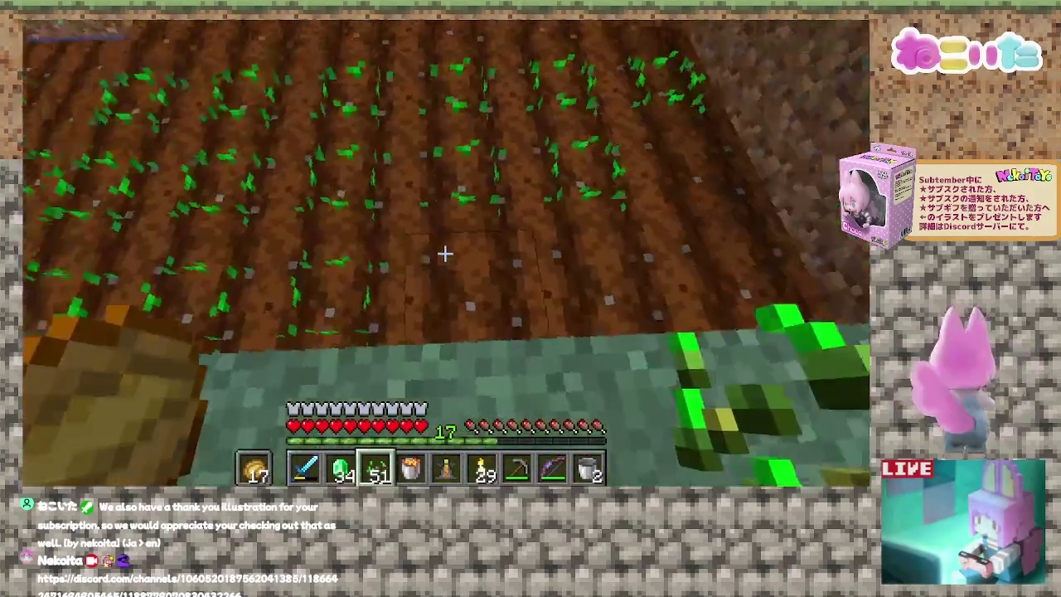
right_click(445, 254)
right_click(445, 254)
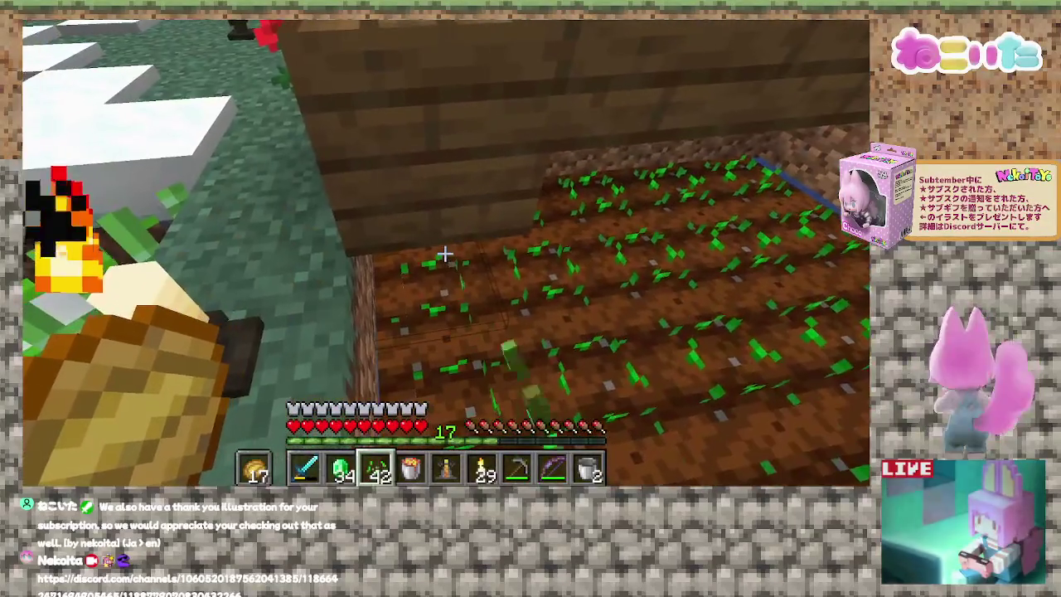
right_click(445, 254)
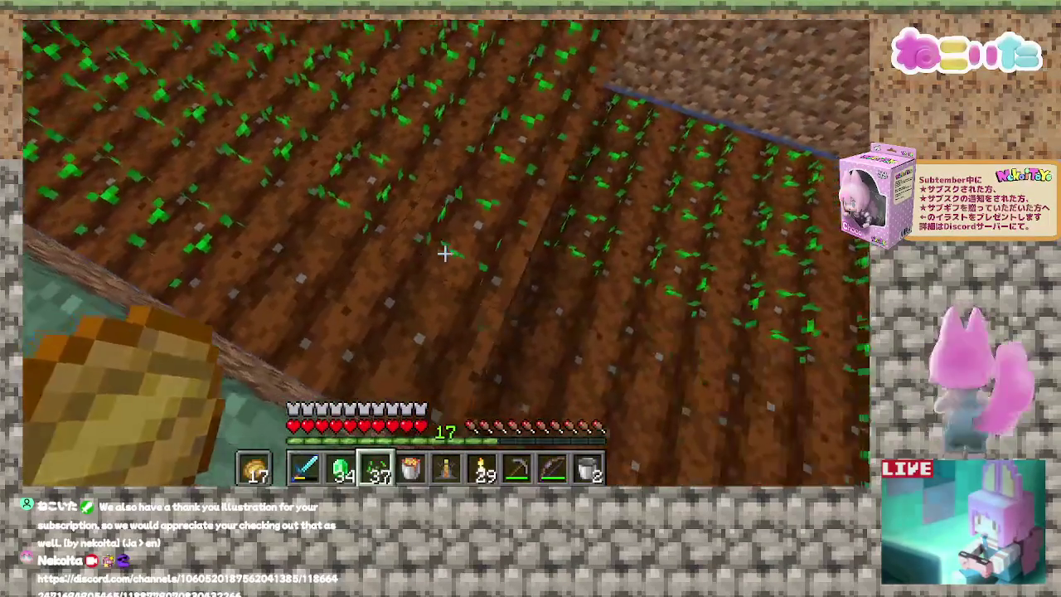
right_click(445, 254)
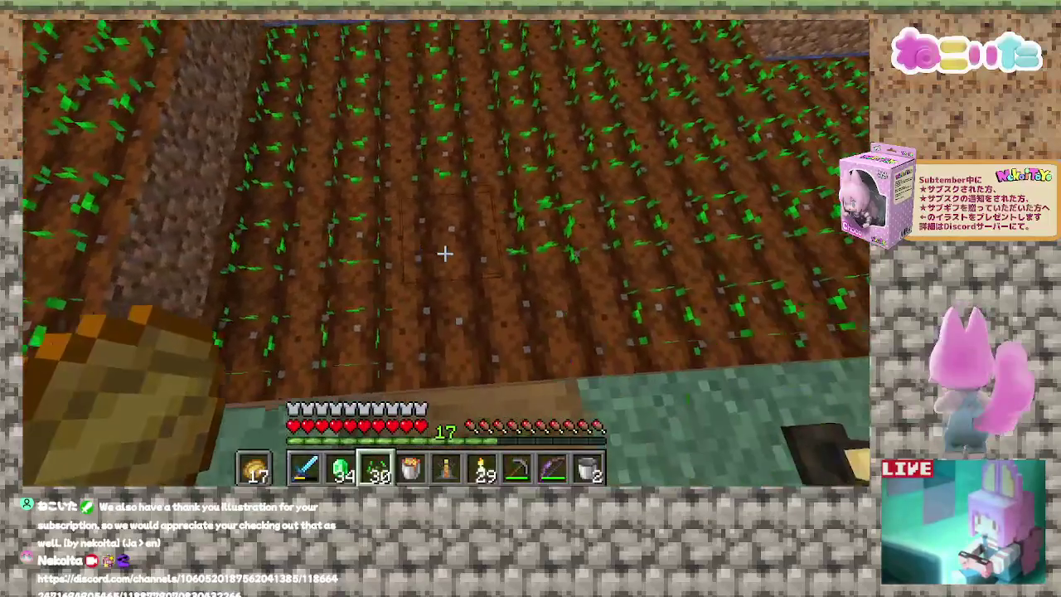
right_click(446, 254)
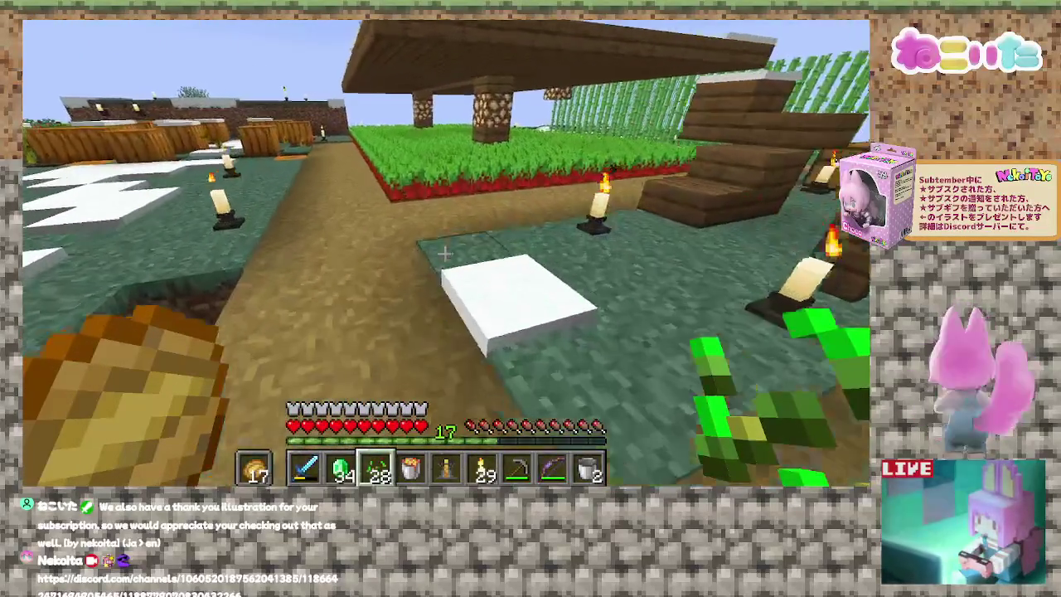
Glance at the inventory, then scroll the hotbar to the bucket.
key(e)
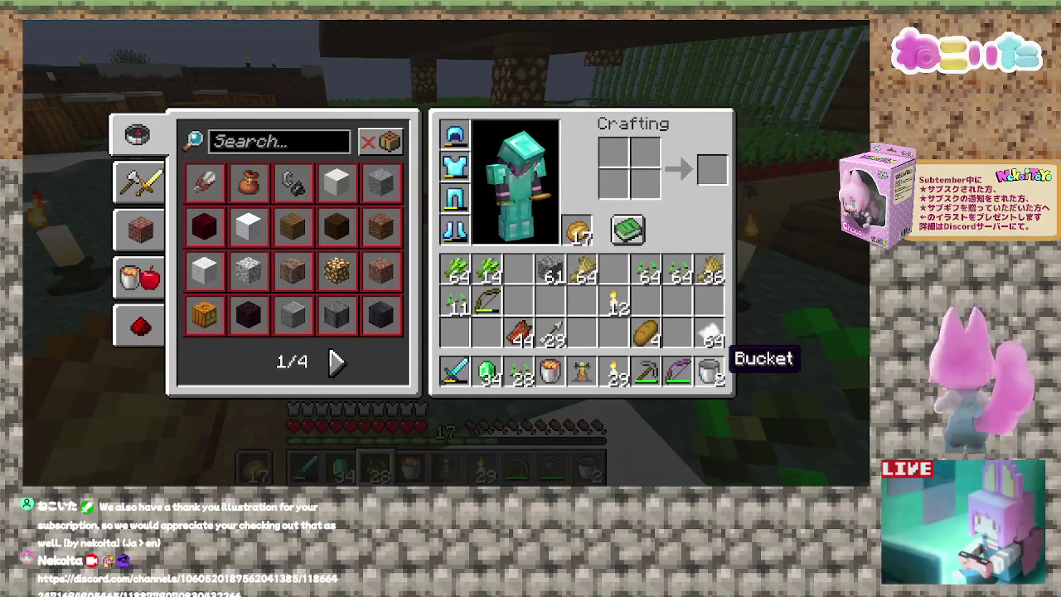
key(e)
scroll(445, 255, down, 4)
scroll(445, 254, down, 1)
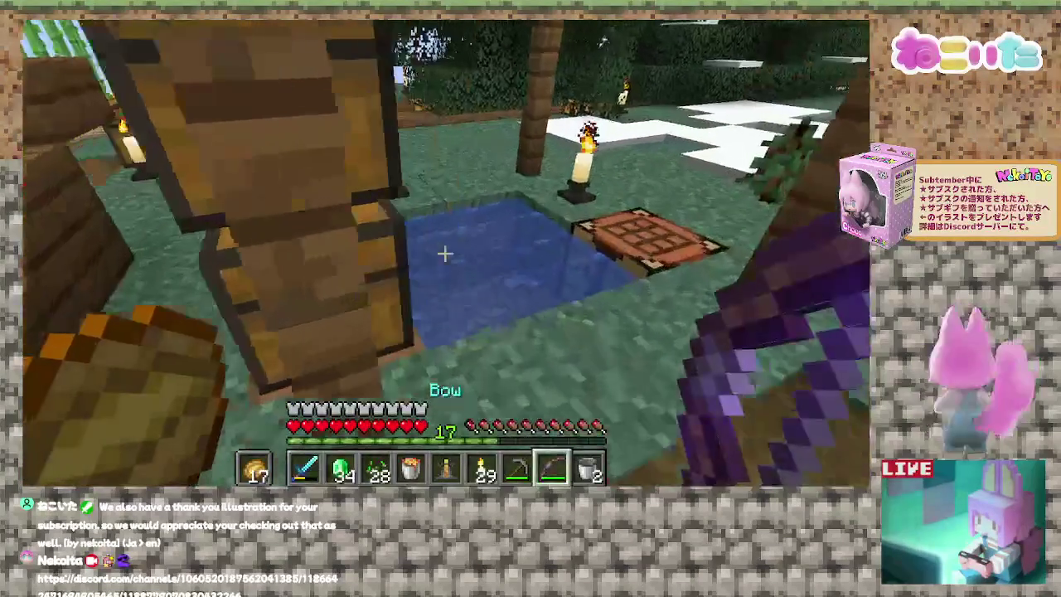
scroll(445, 255, down, 1)
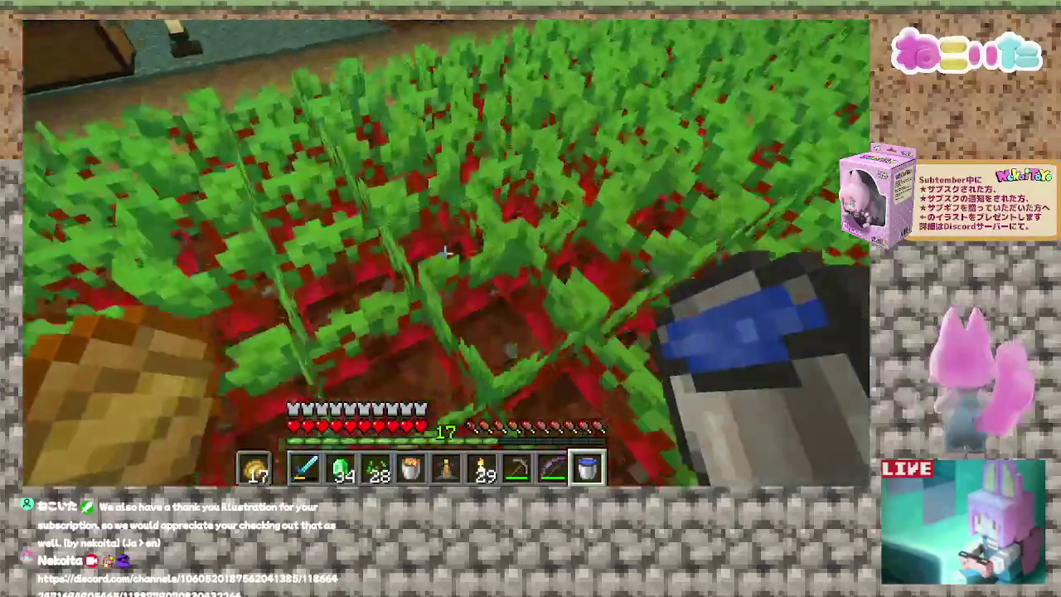
Break every ripe beetroot crop in the field, leaving bare farmland.
click(445, 255)
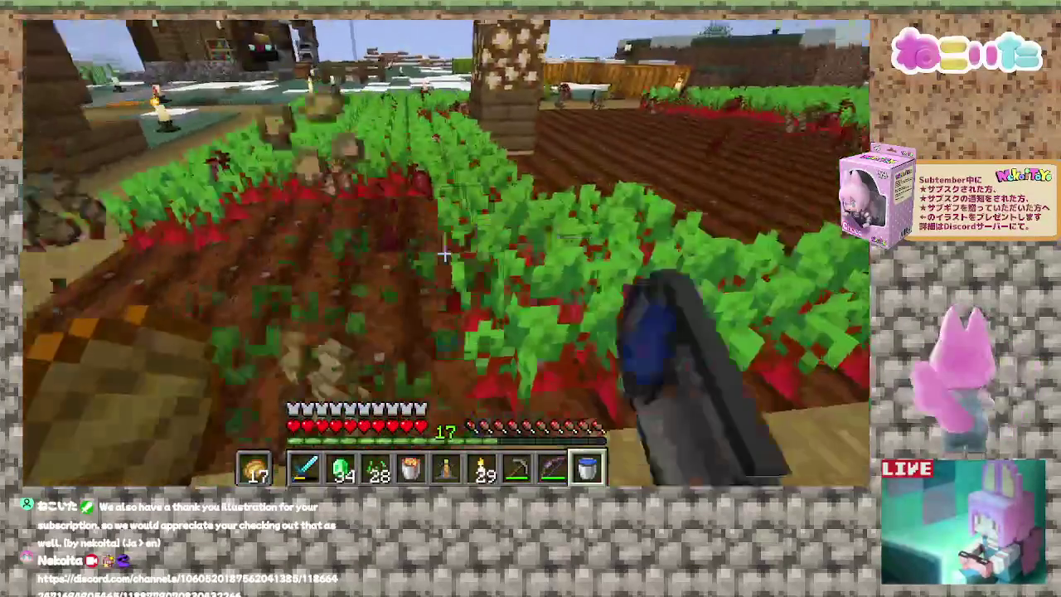
click(445, 254)
click(445, 254)
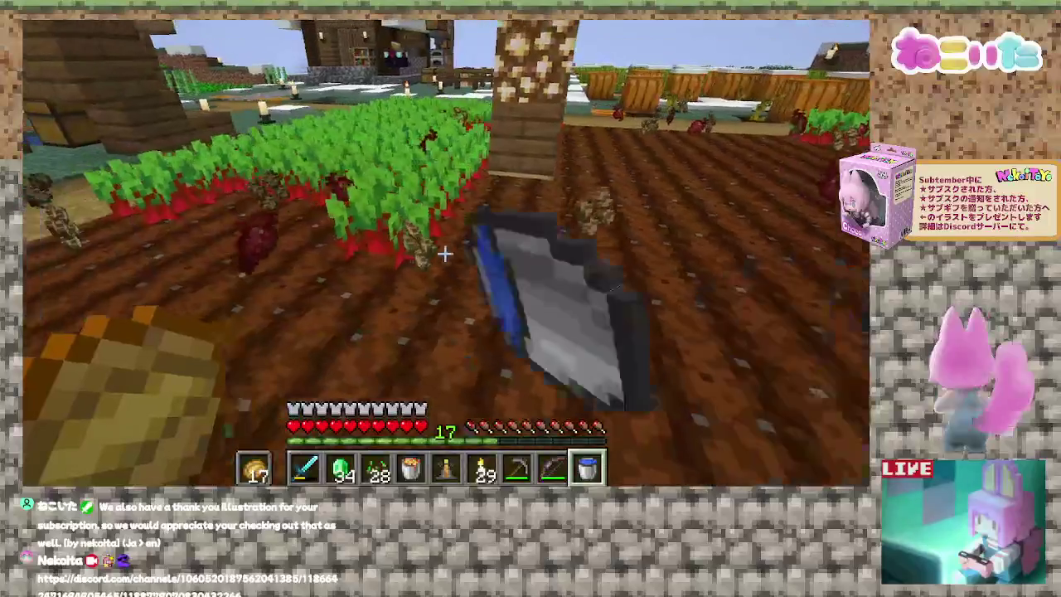
click(445, 254)
click(445, 255)
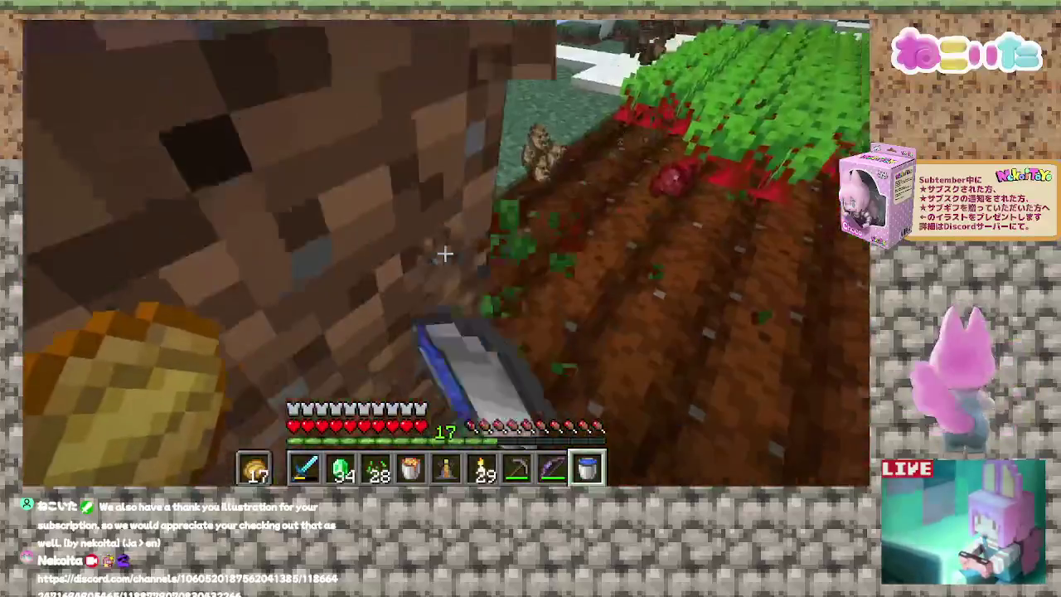
click(446, 254)
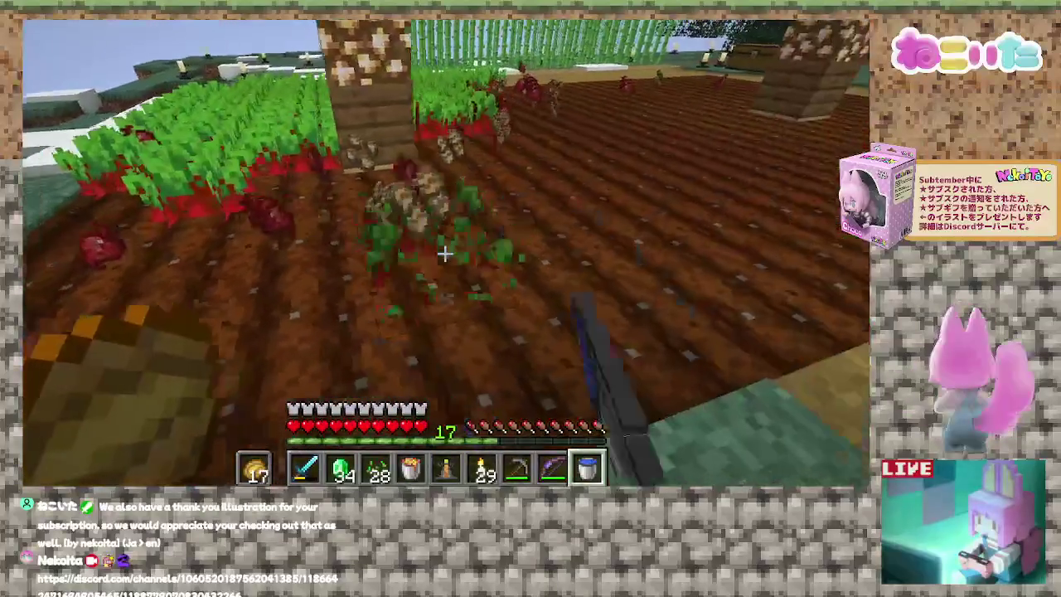
click(445, 255)
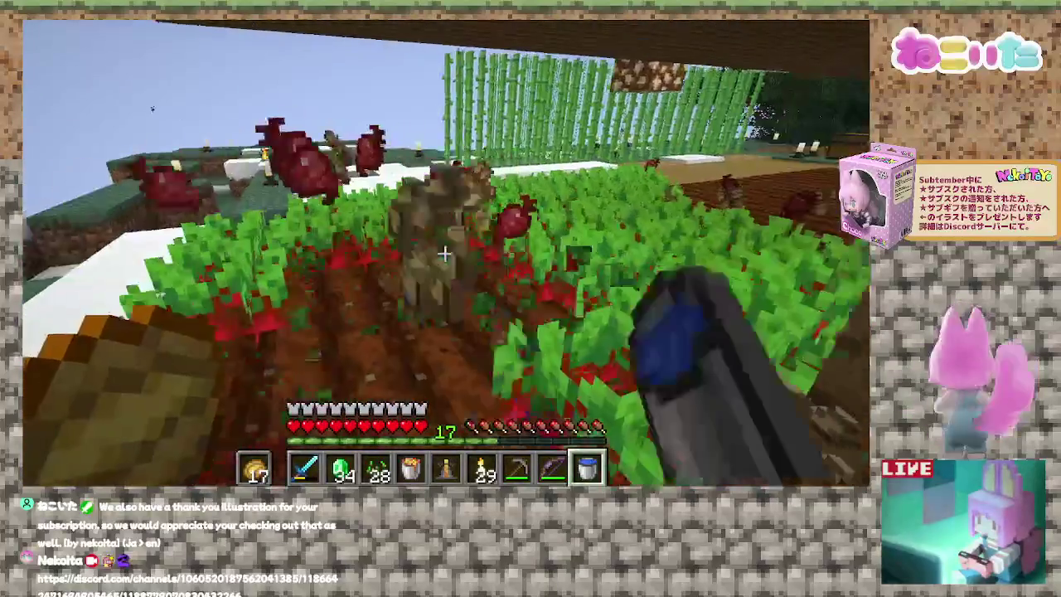
click(445, 254)
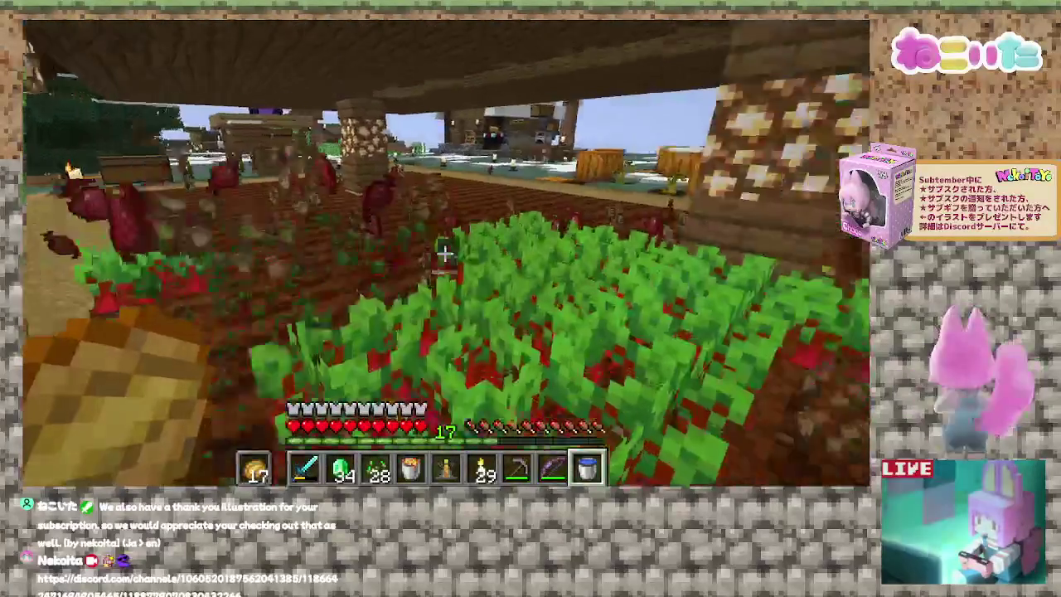
click(445, 255)
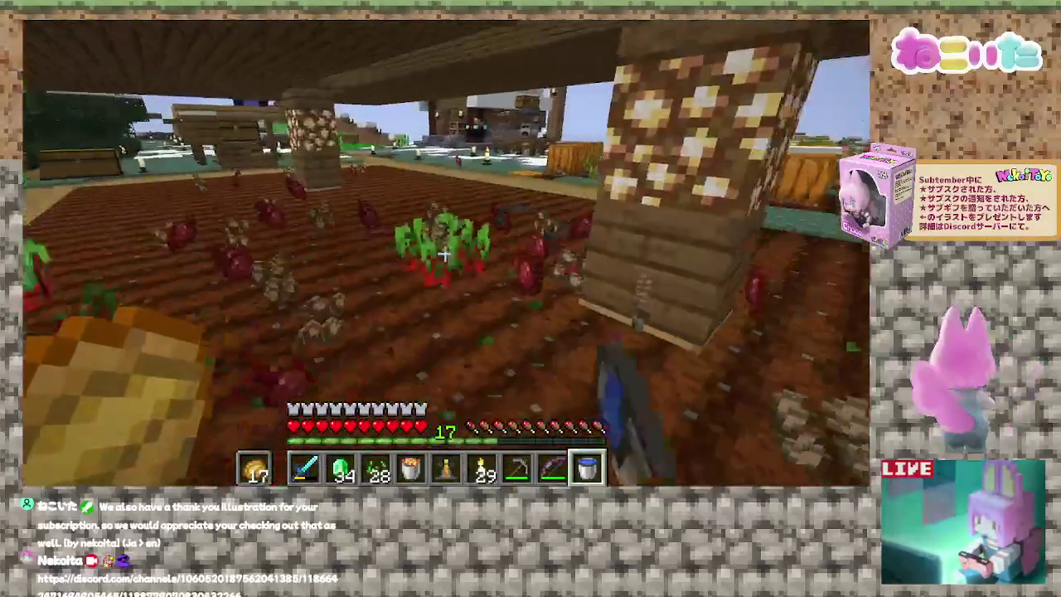
click(446, 254)
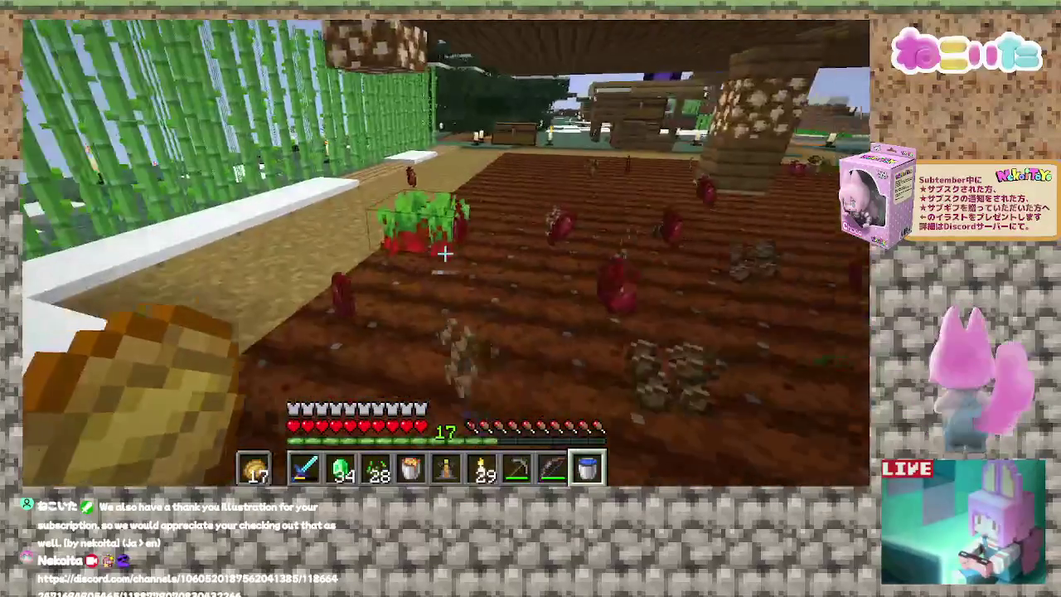
Switch to the diamond sword and walk across the harvested farm toward the pumpkin patch.
scroll(445, 253, up, 7)
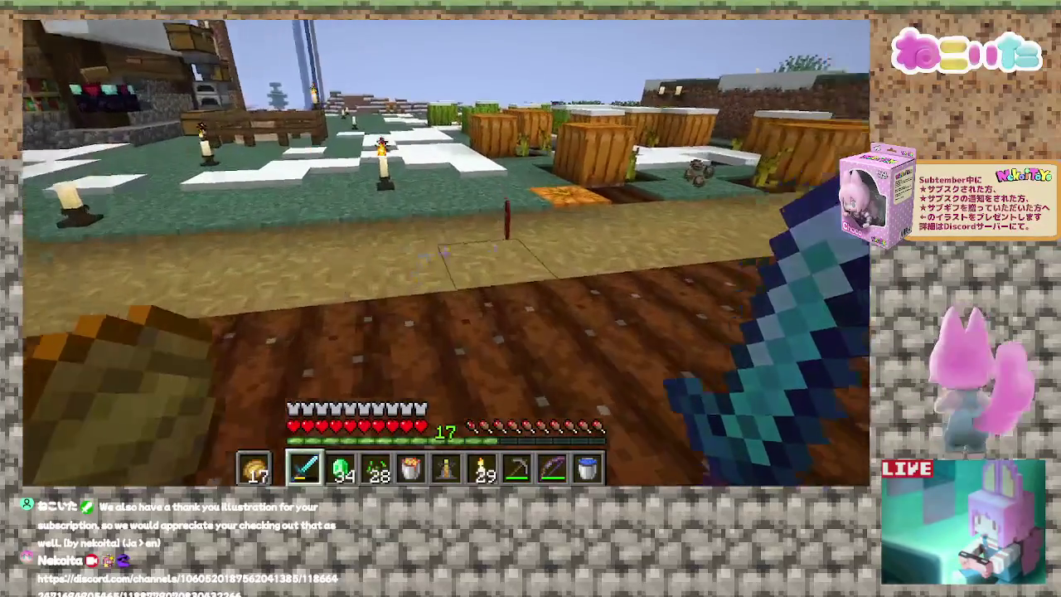
key(w)
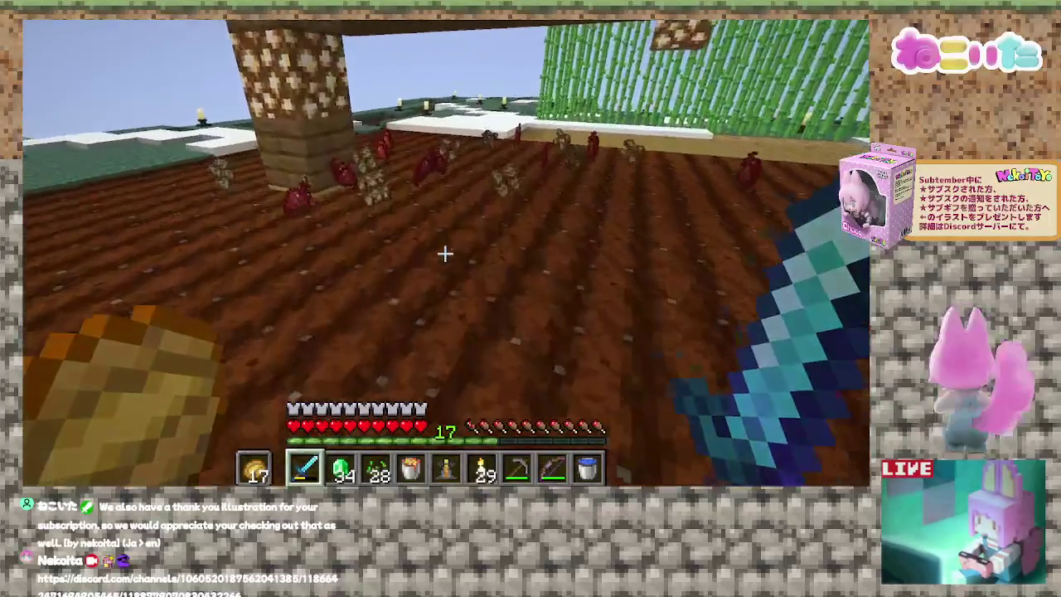
key(w)
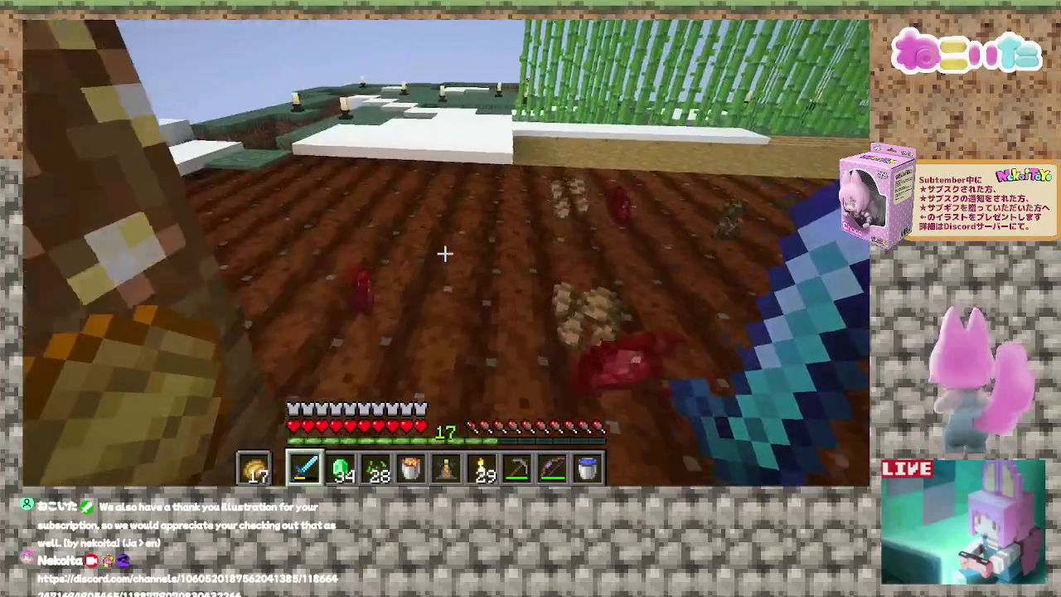
key(w)
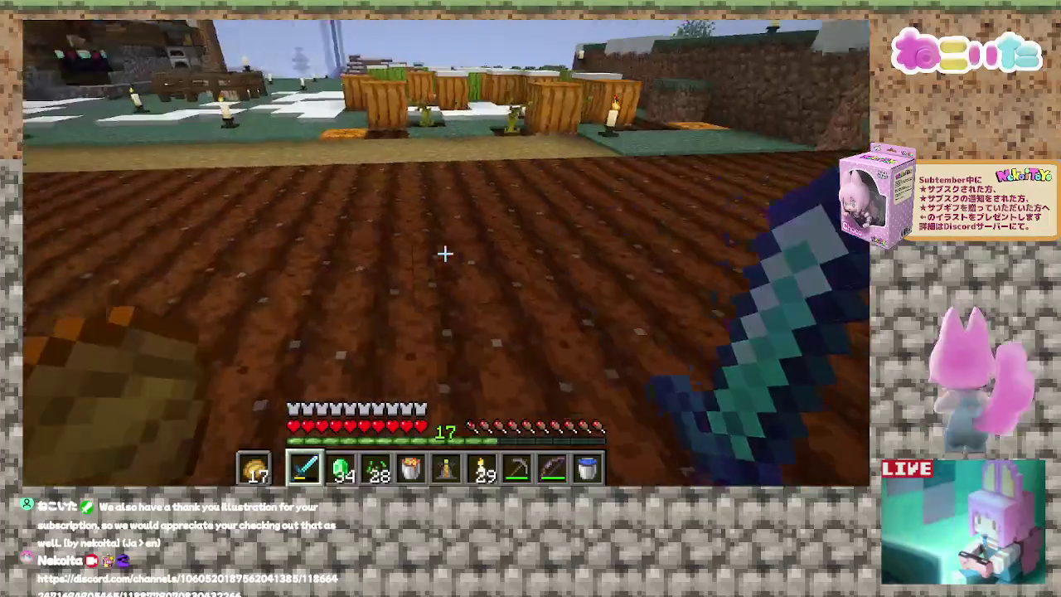
scroll(446, 253, down, 1)
Open the large chest inside the house, then return to the farm holding the iron axe.
key(e)
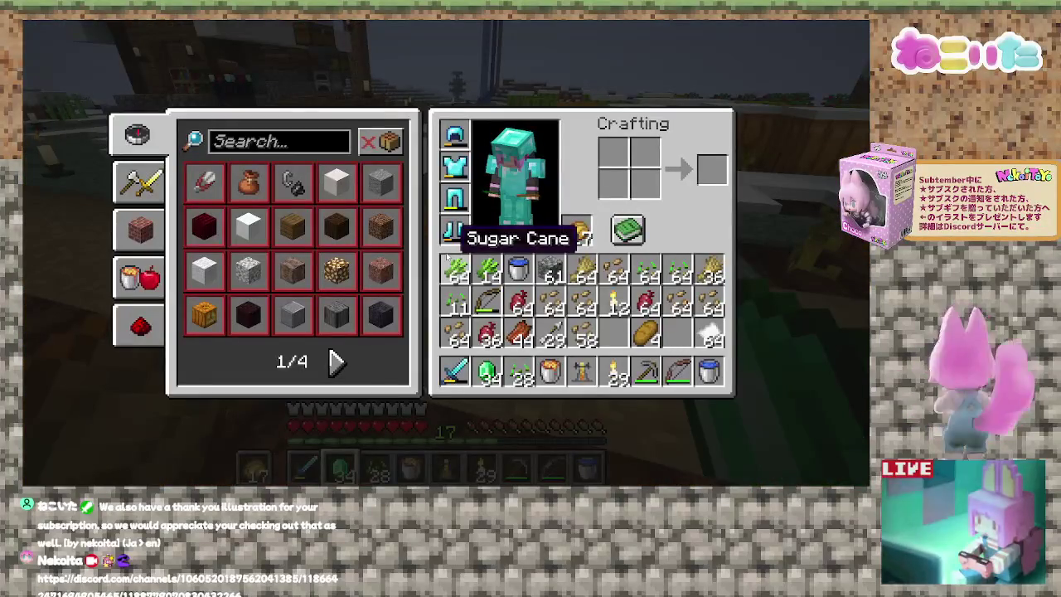
key(e)
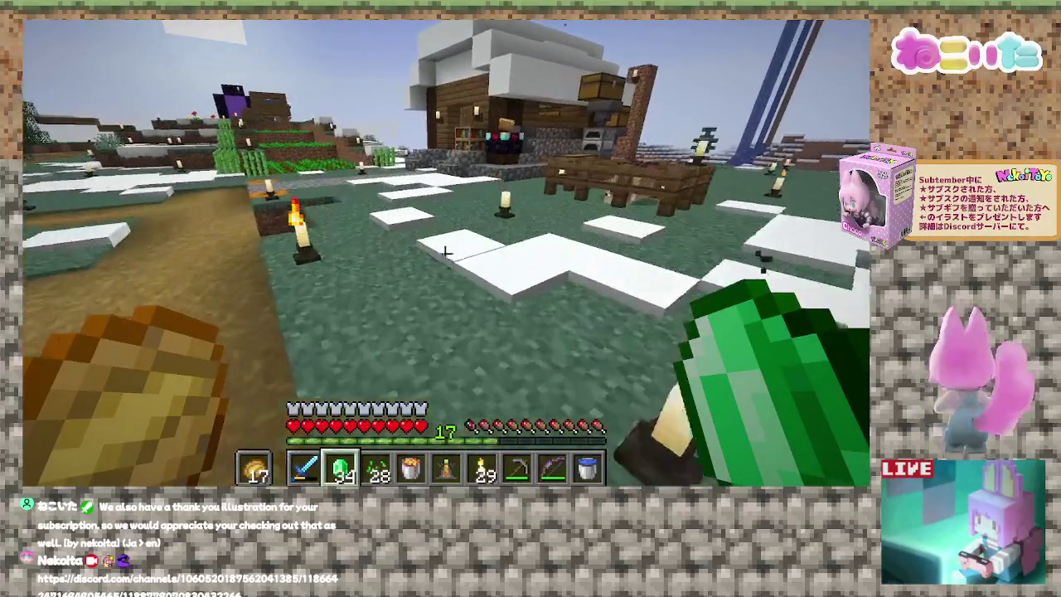
key(w)
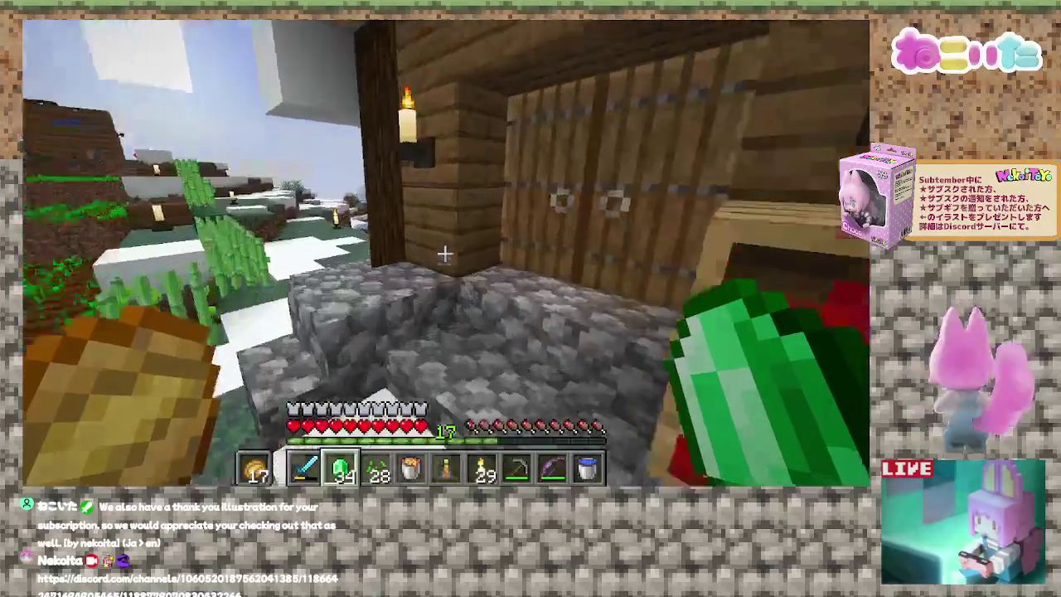
right_click(445, 253)
key(w)
right_click(445, 253)
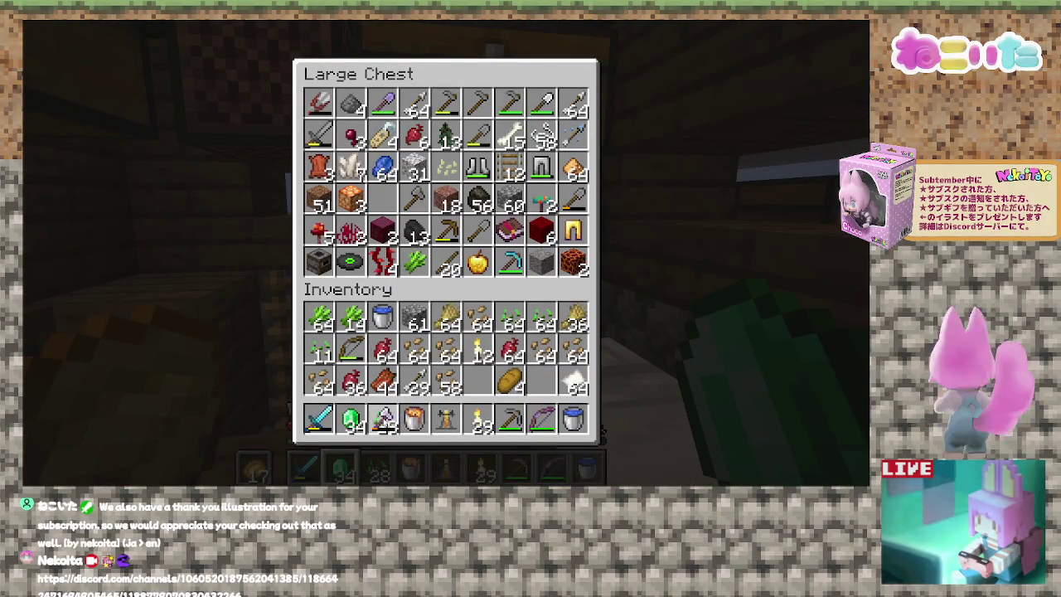
key(e)
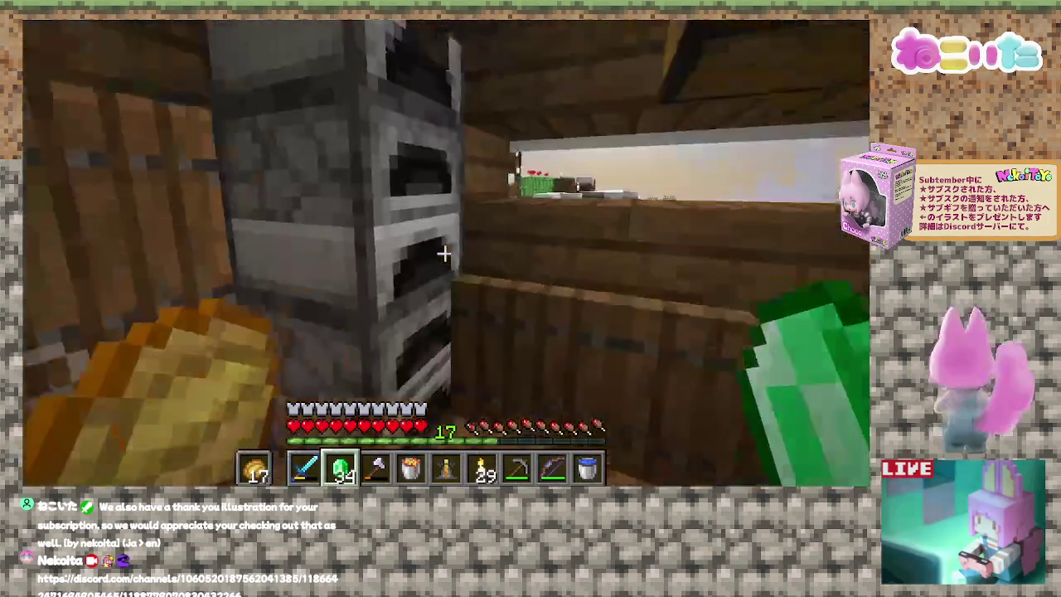
key(w)
key(w)
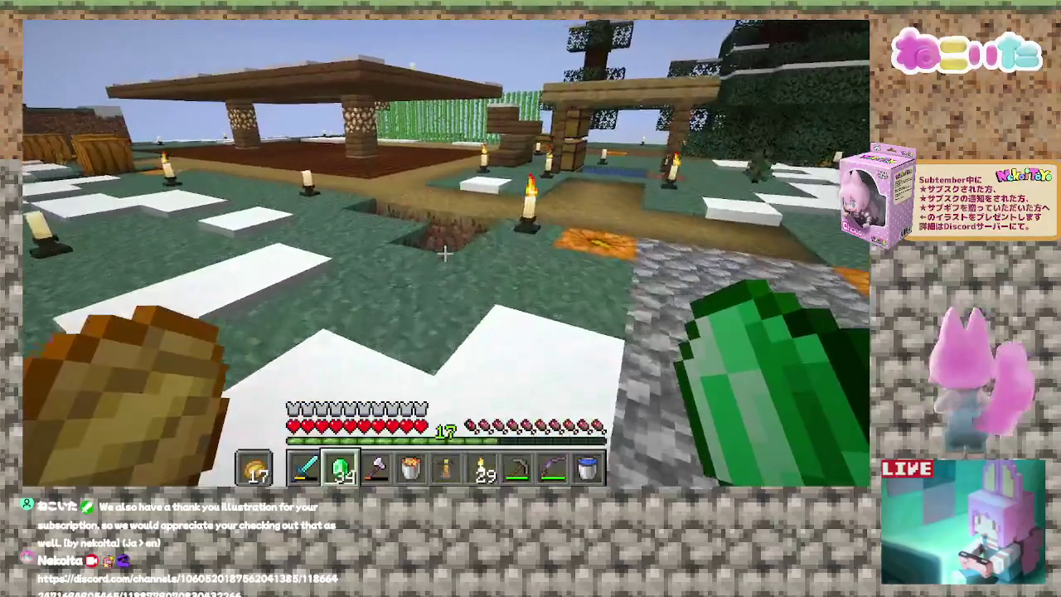
key(3)
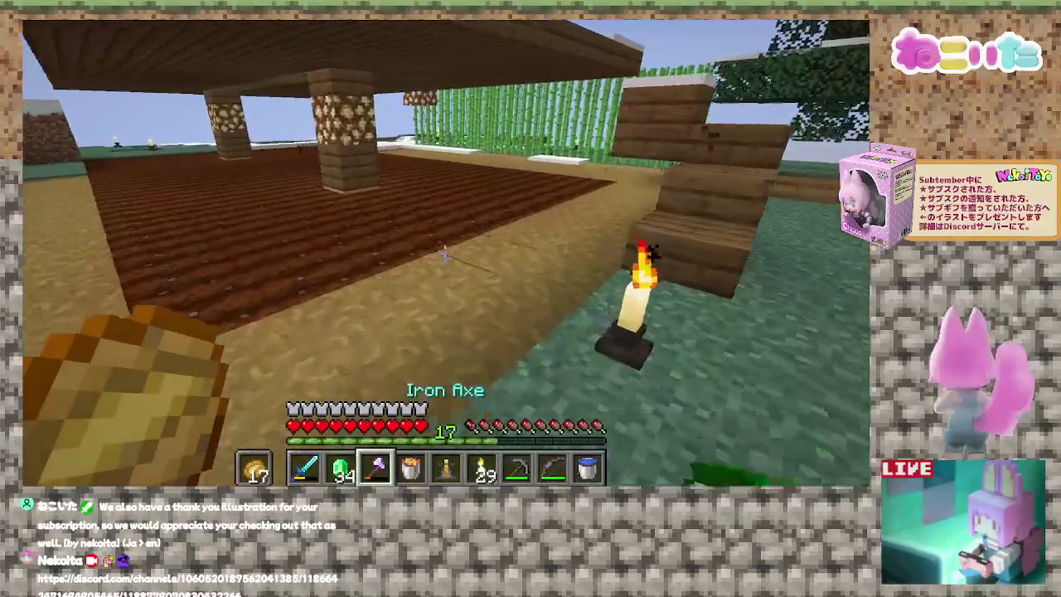
key(e)
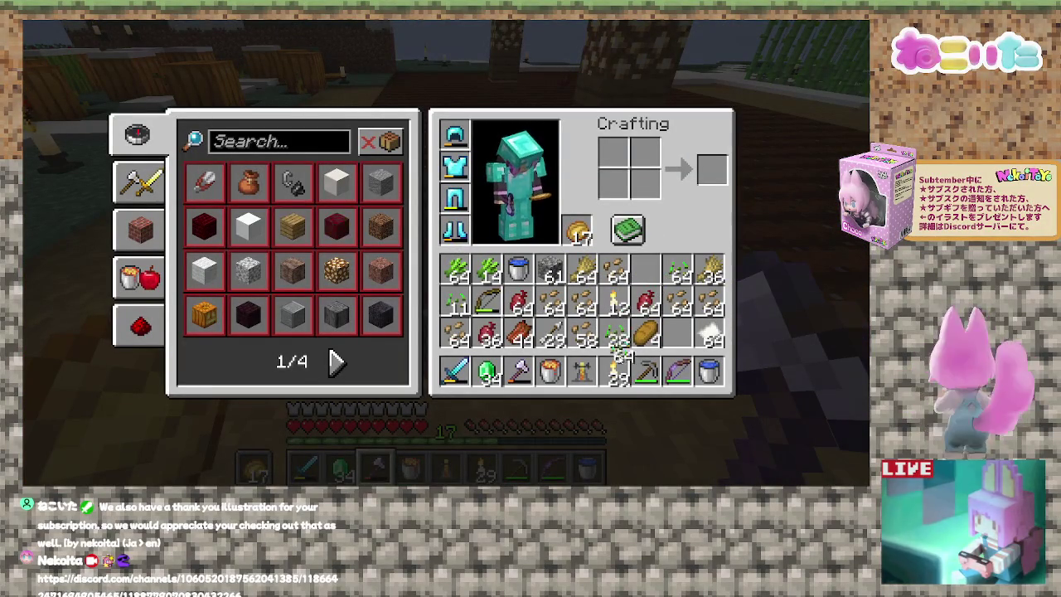
Switch to wheat seeds in slot 7 and plant the whole stack across the tilled soil.
key(e)
key(7)
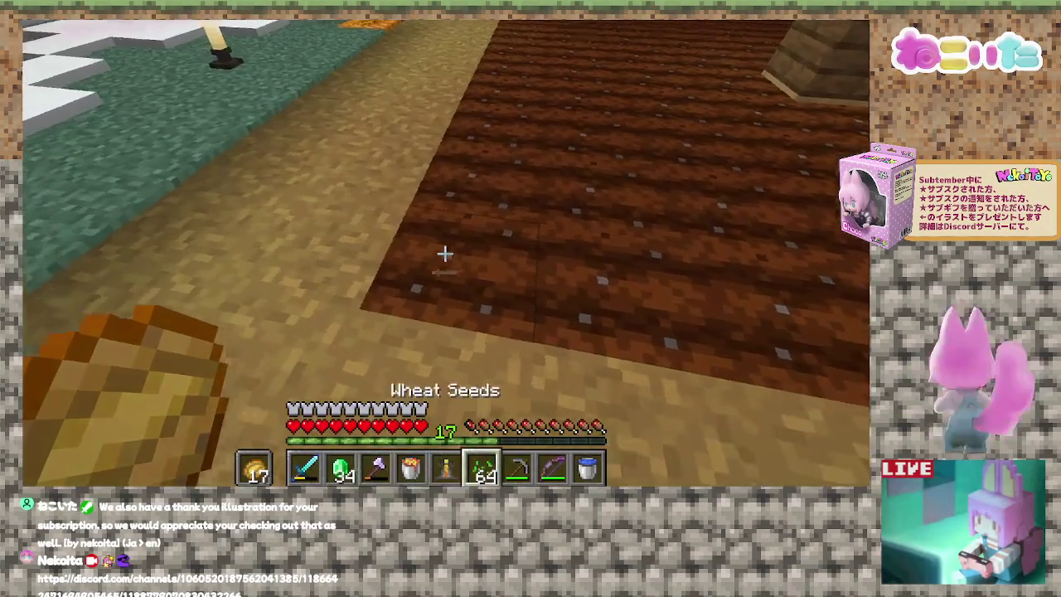
right_click(446, 253)
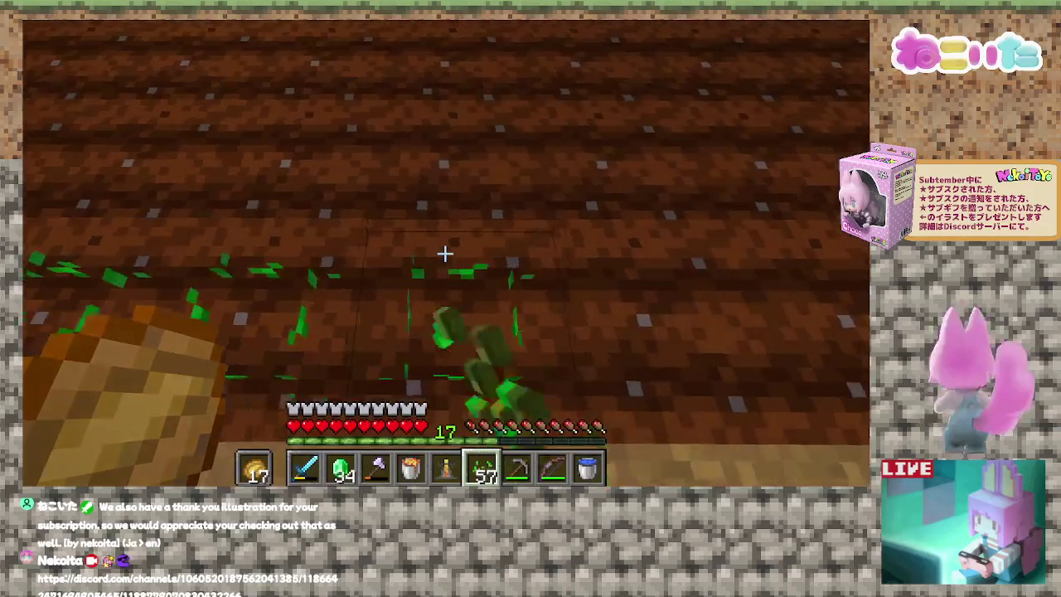
right_click(445, 253)
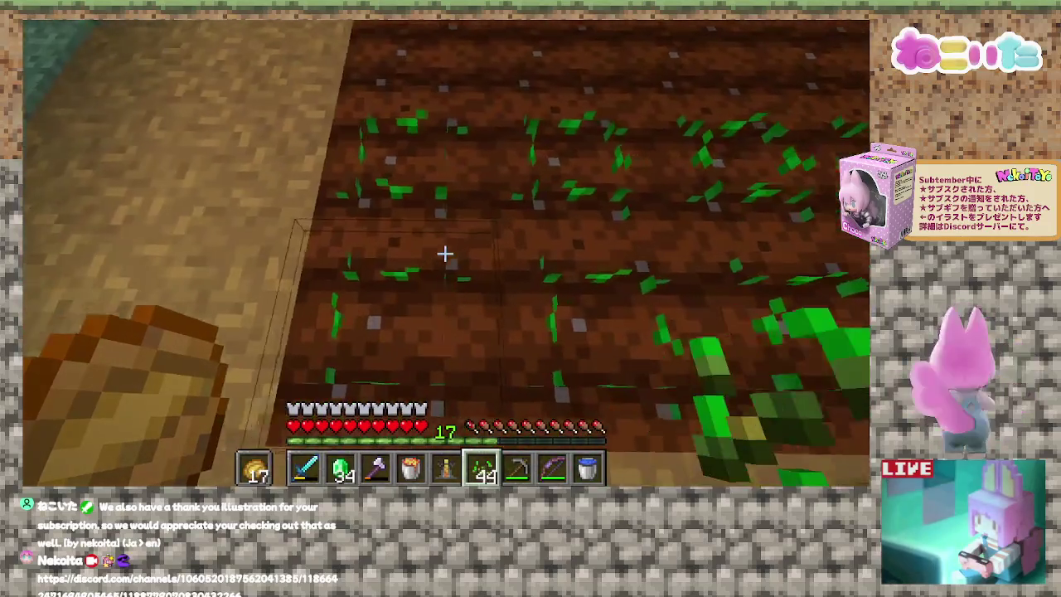
right_click(445, 254)
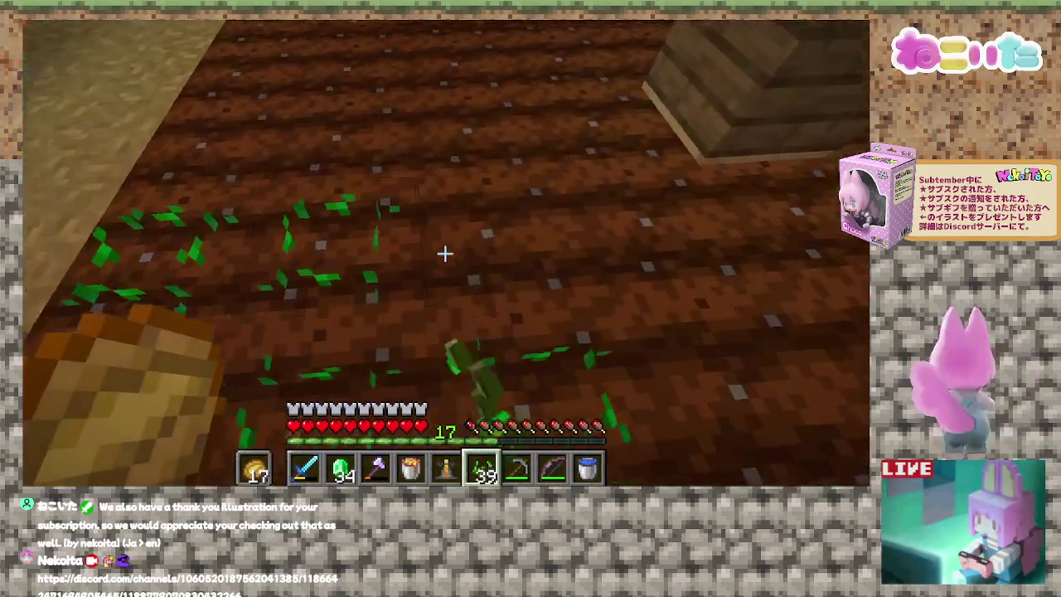
right_click(445, 254)
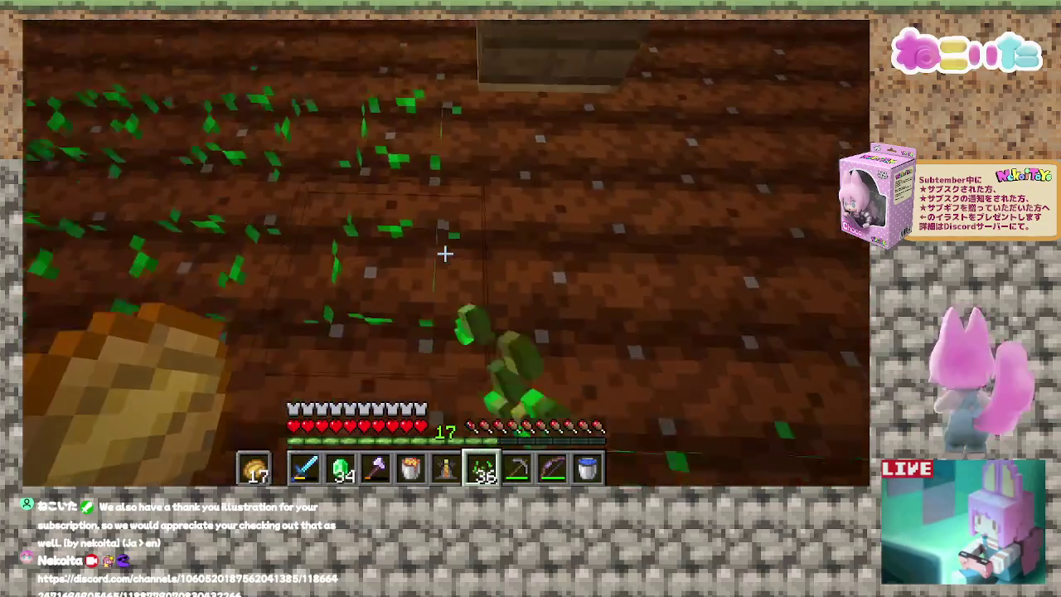
right_click(445, 254)
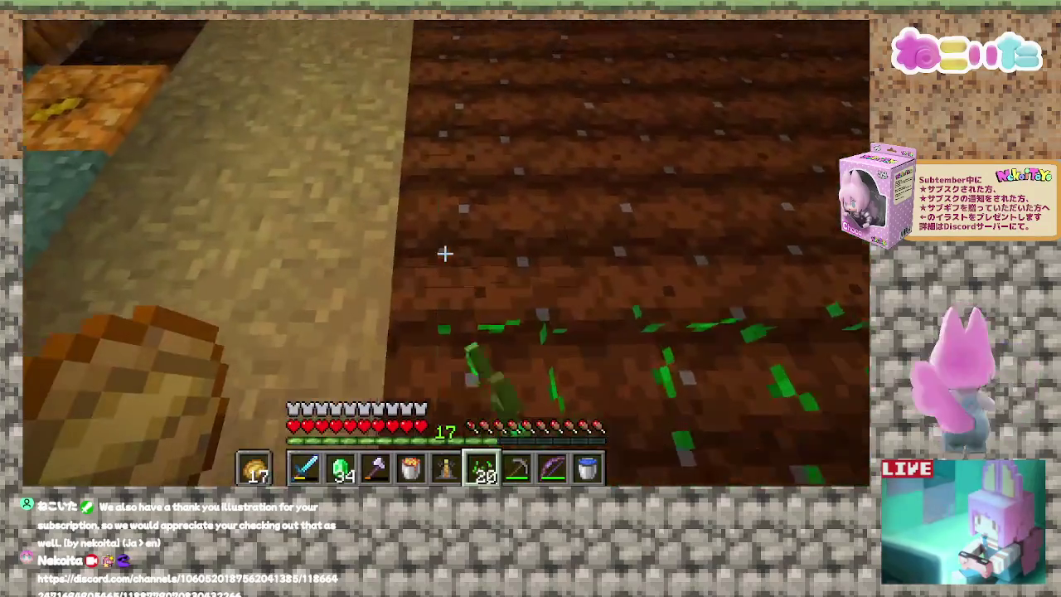
right_click(445, 254)
right_click(445, 254)
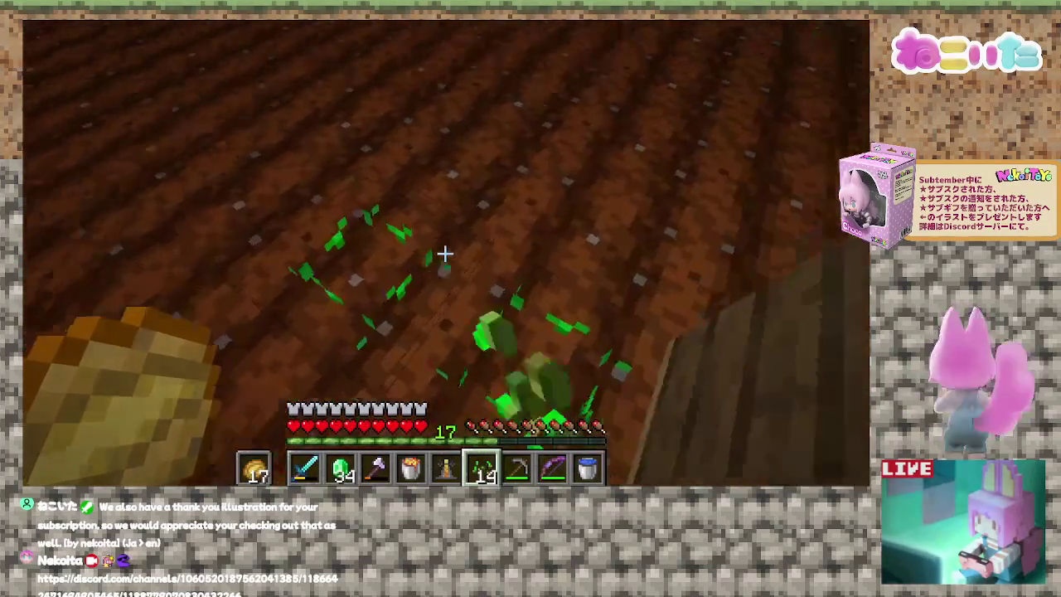
right_click(445, 254)
right_click(445, 253)
right_click(445, 253)
right_click(445, 254)
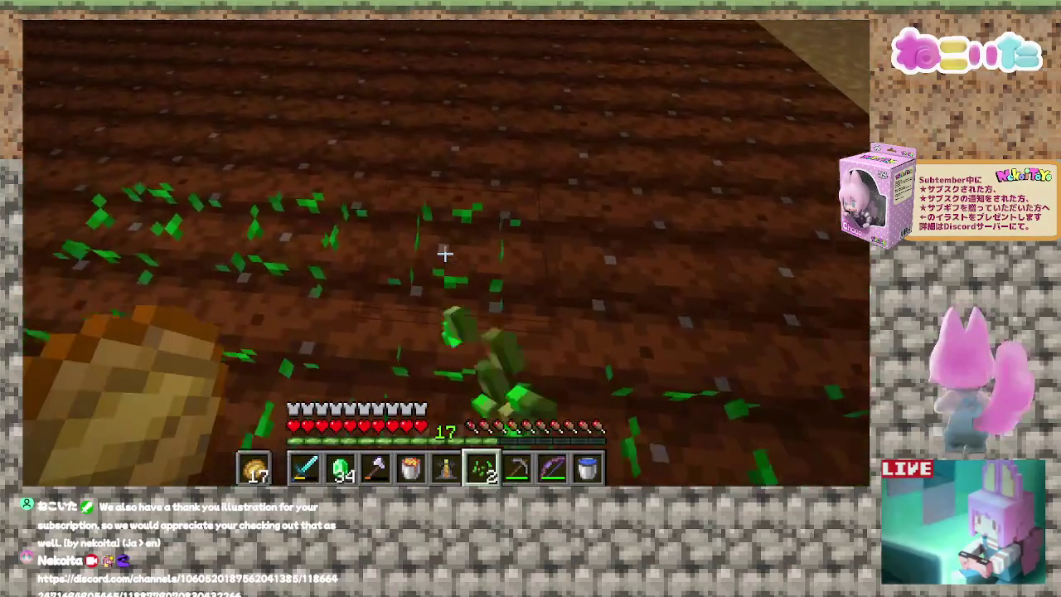
right_click(446, 254)
right_click(445, 254)
Plant wheat seeds on the unplanted bare rows of the field.
key(e)
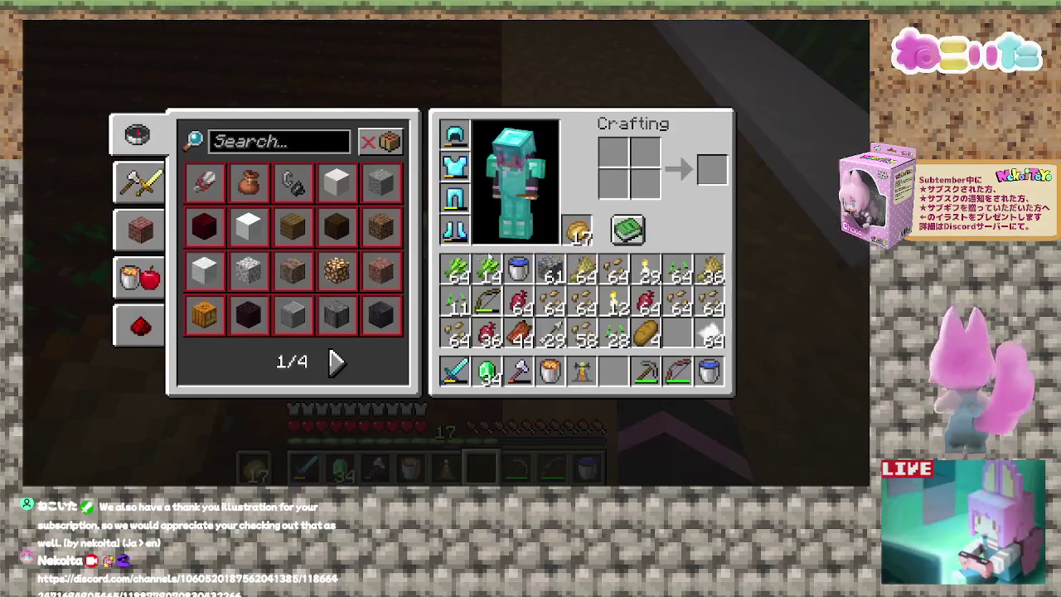
key(e)
right_click(445, 254)
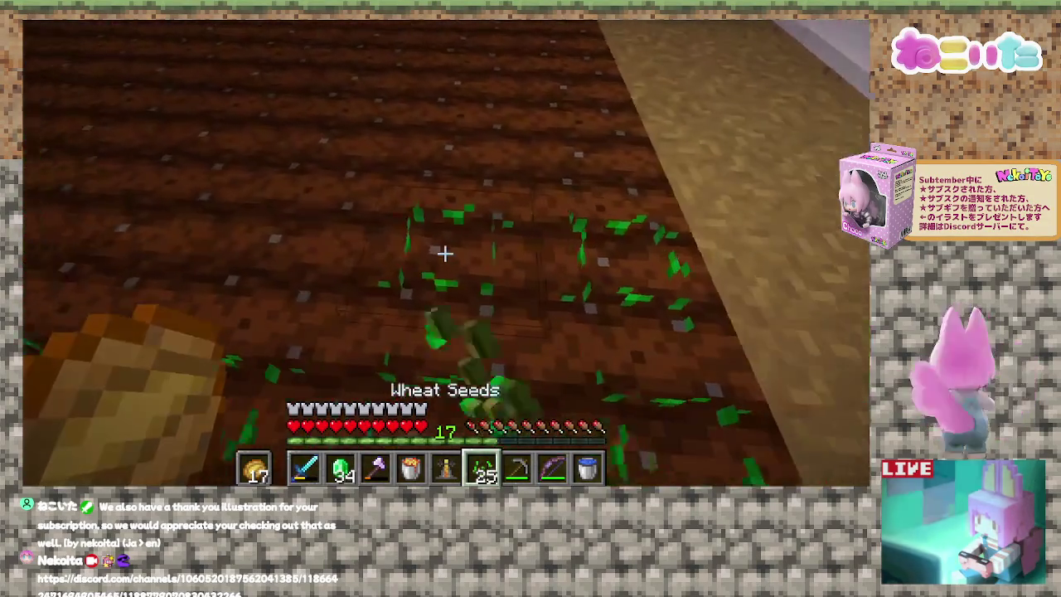
right_click(445, 254)
right_click(445, 254)
right_click(445, 254)
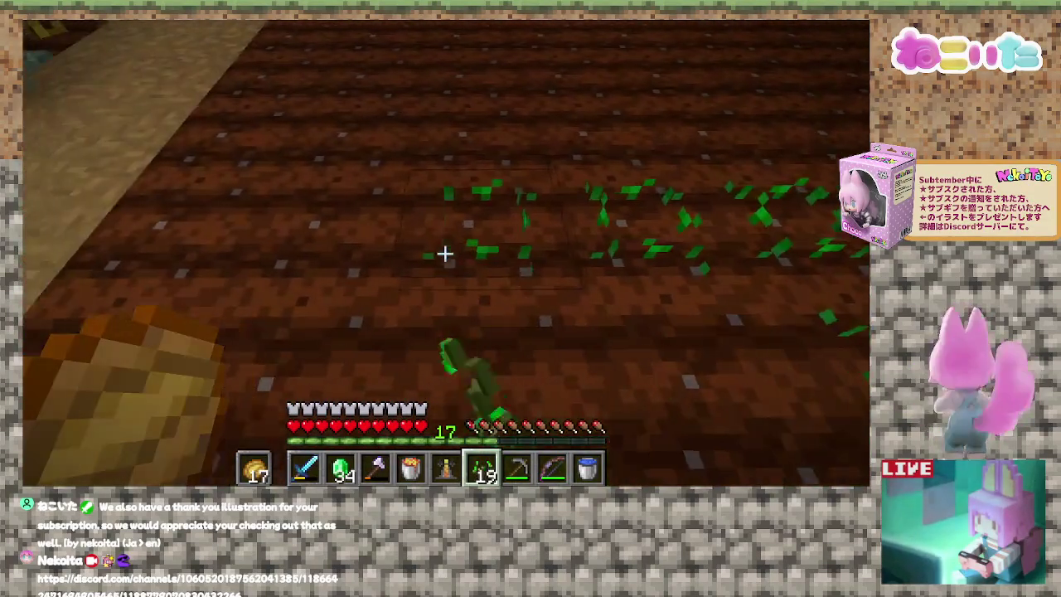
right_click(445, 254)
right_click(445, 253)
right_click(446, 254)
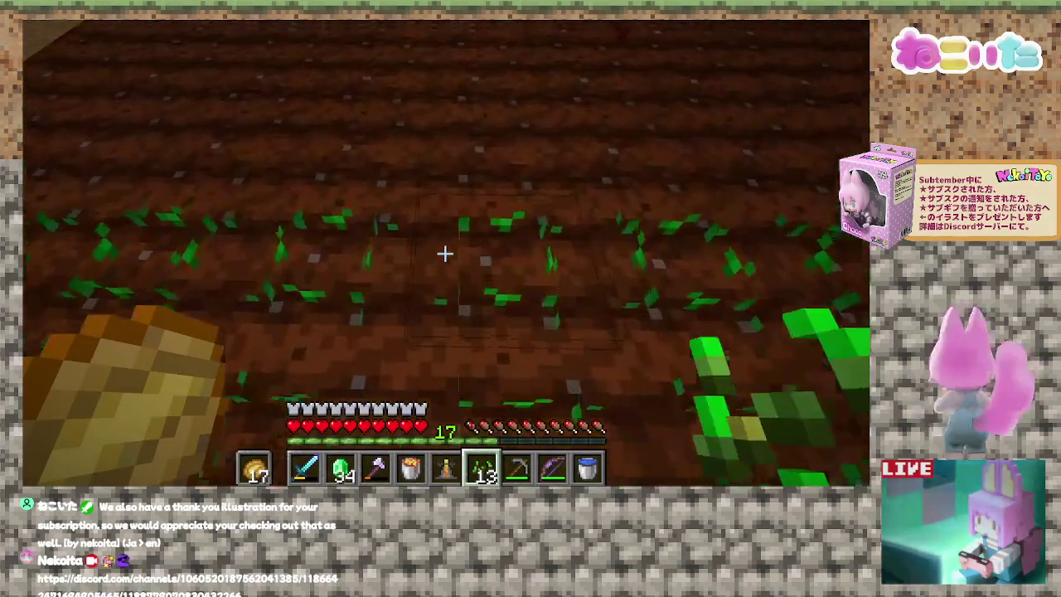
right_click(446, 254)
right_click(445, 253)
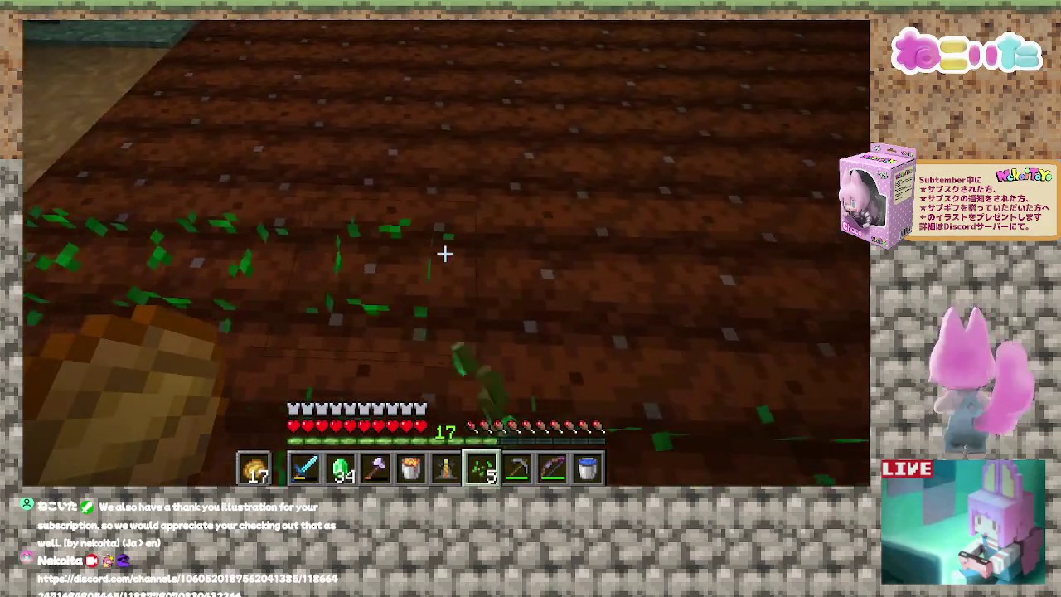
right_click(446, 254)
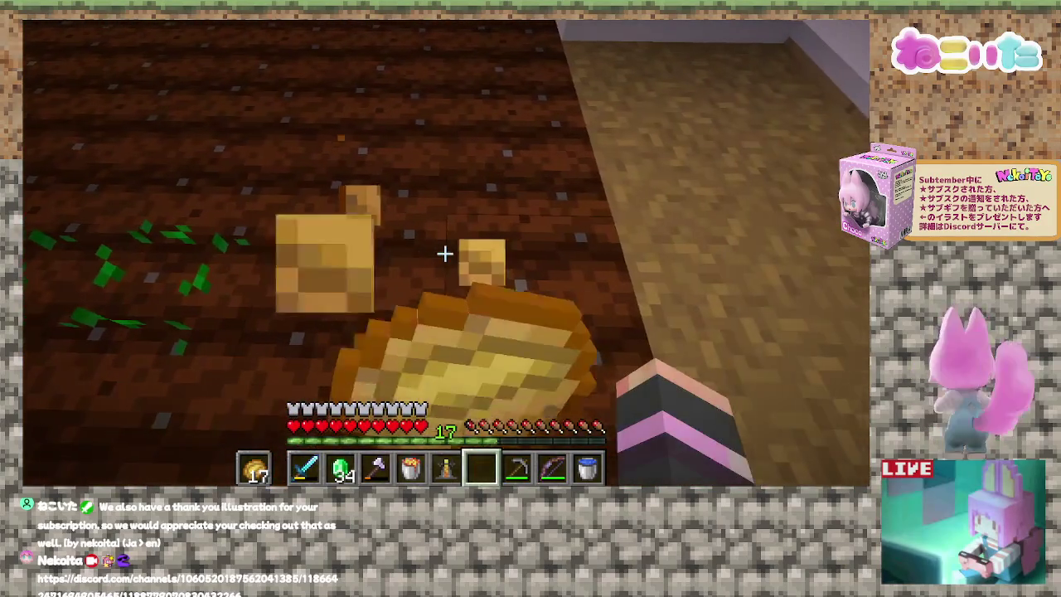
Move a fresh seed stack into the hotbar and sow the remaining rows, leaving 45 seeds.
key(e)
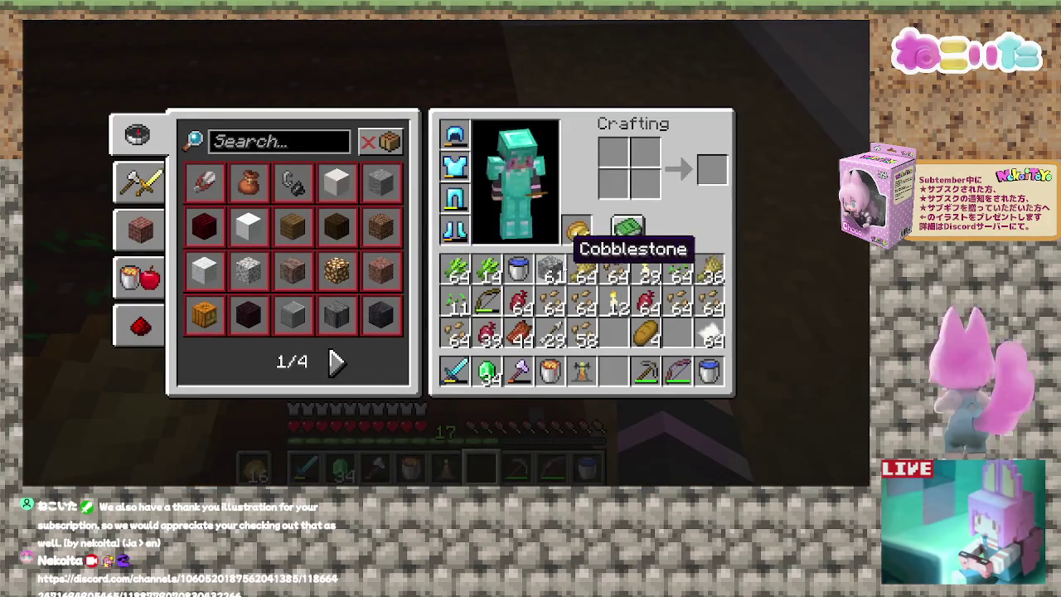
shift+click(549, 269)
key(e)
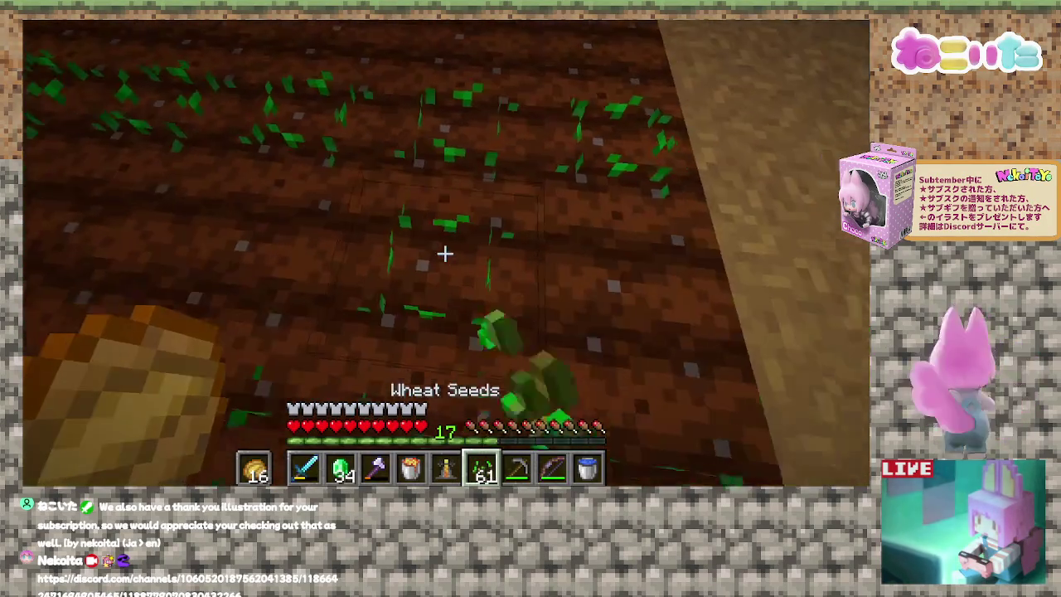
right_click(445, 254)
right_click(446, 254)
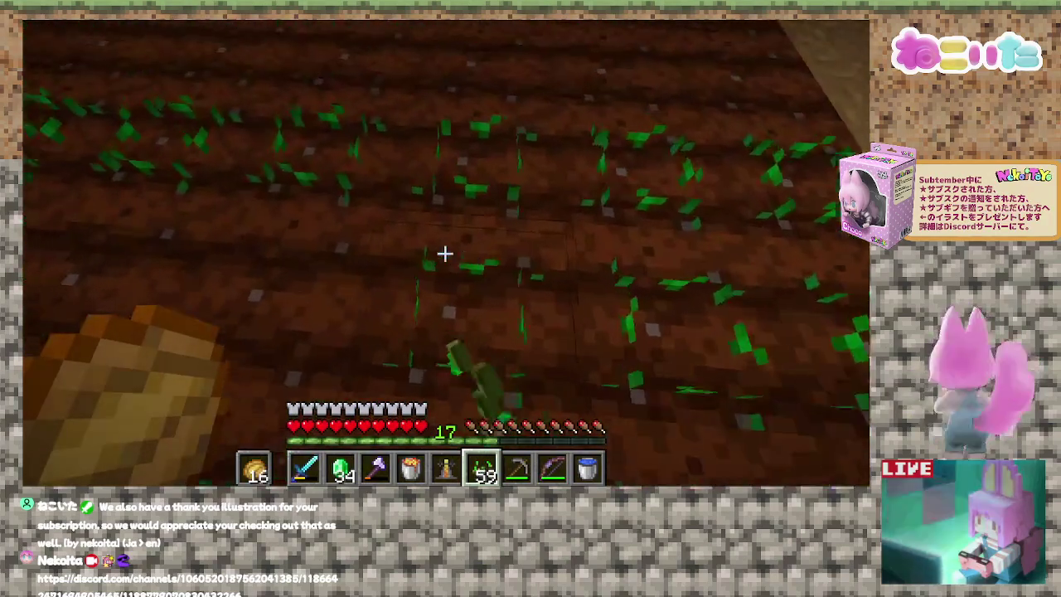
right_click(446, 253)
right_click(445, 254)
right_click(445, 254)
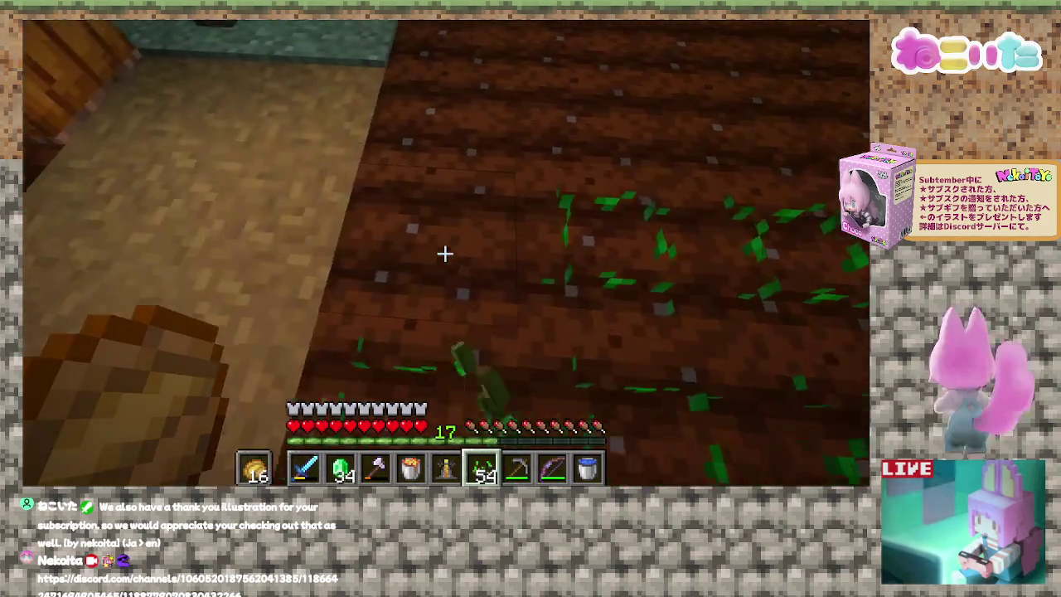
right_click(445, 254)
right_click(445, 254)
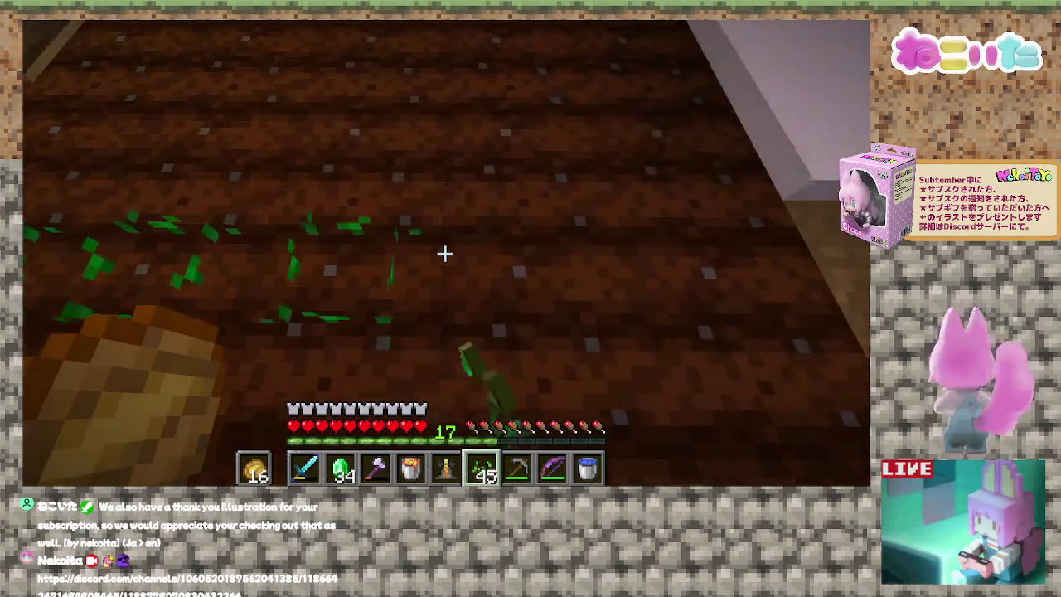
right_click(445, 253)
right_click(446, 254)
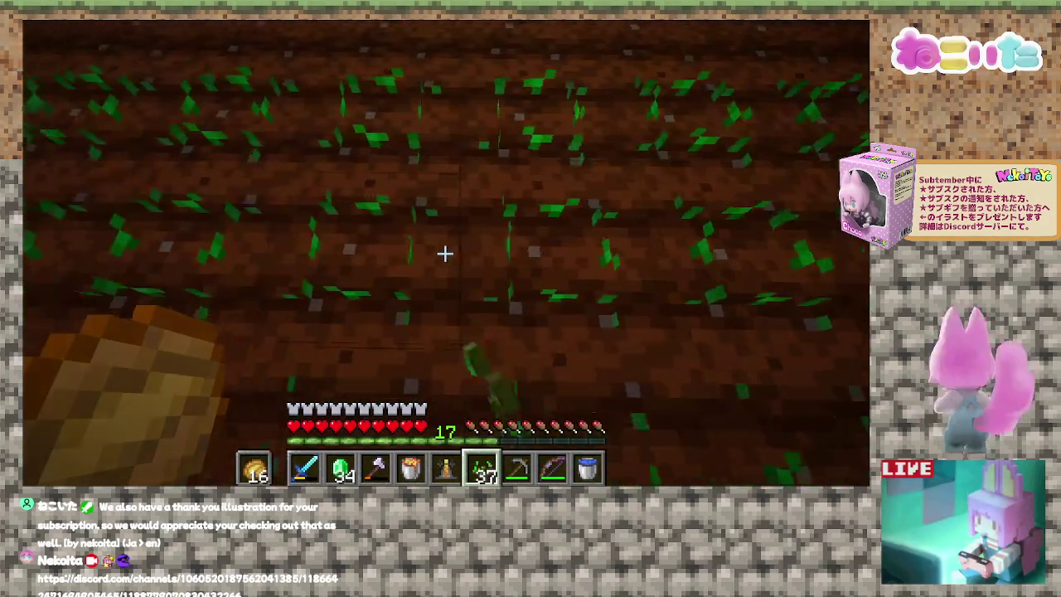